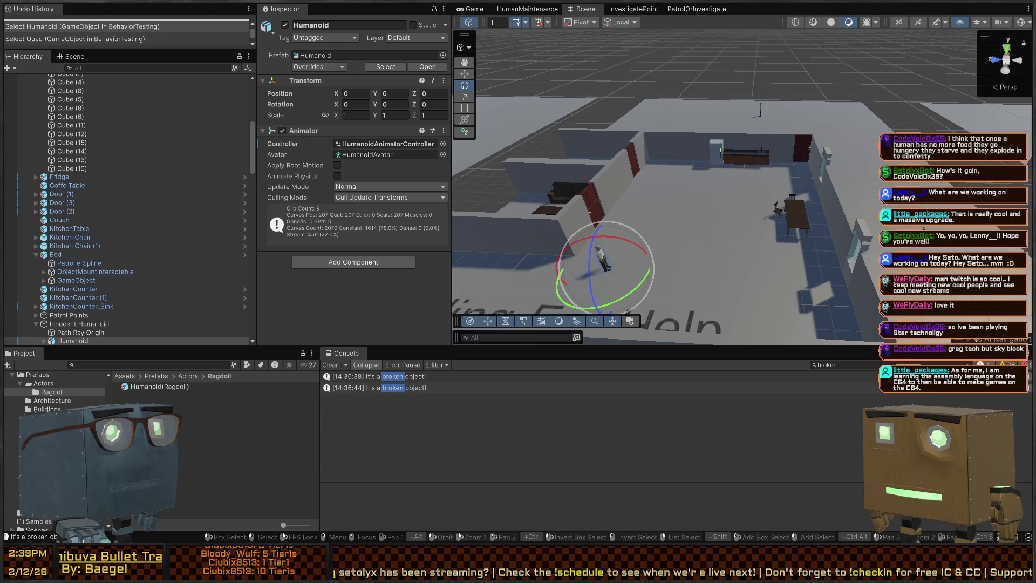
Step: Search the Hierarchy for 'player', select Player and frame it in the scene view
mouse_move(782, 173)
mouse_down()
mouse_move(875, 178)
mouse_move(729, 149)
mouse_up()
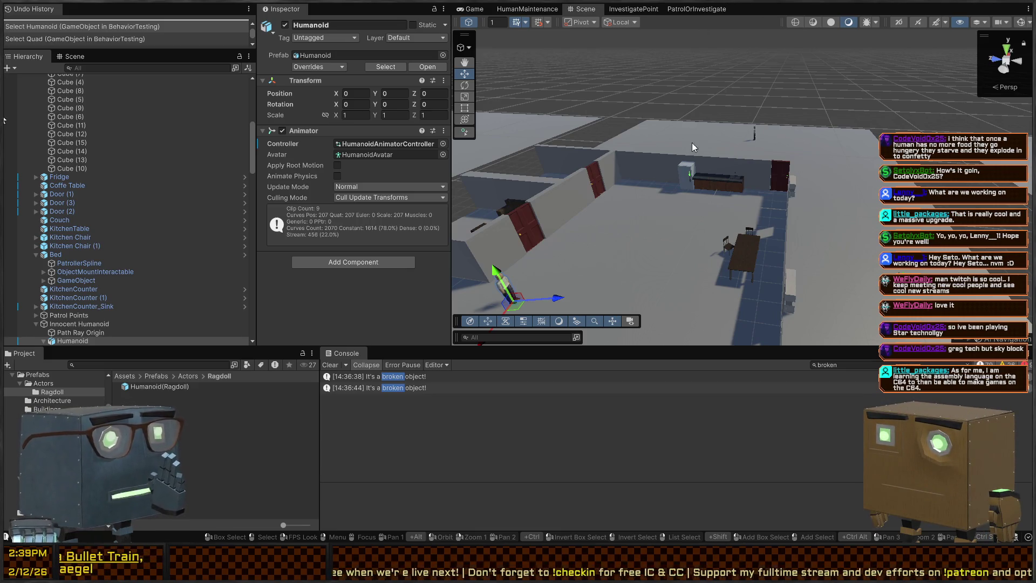
mouse_move(809, 157)
mouse_down()
mouse_move(858, 156)
mouse_move(832, 141)
mouse_up()
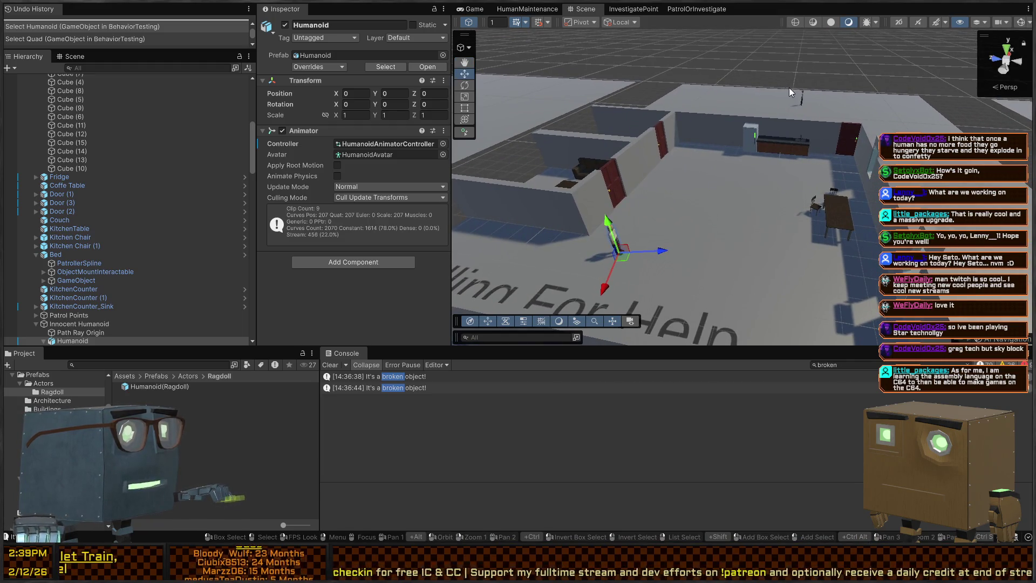
mouse_move(702, 122)
mouse_down()
mouse_move(730, 108)
mouse_move(868, 113)
mouse_move(629, 173)
mouse_move(647, 157)
mouse_move(725, 146)
mouse_move(704, 145)
mouse_up()
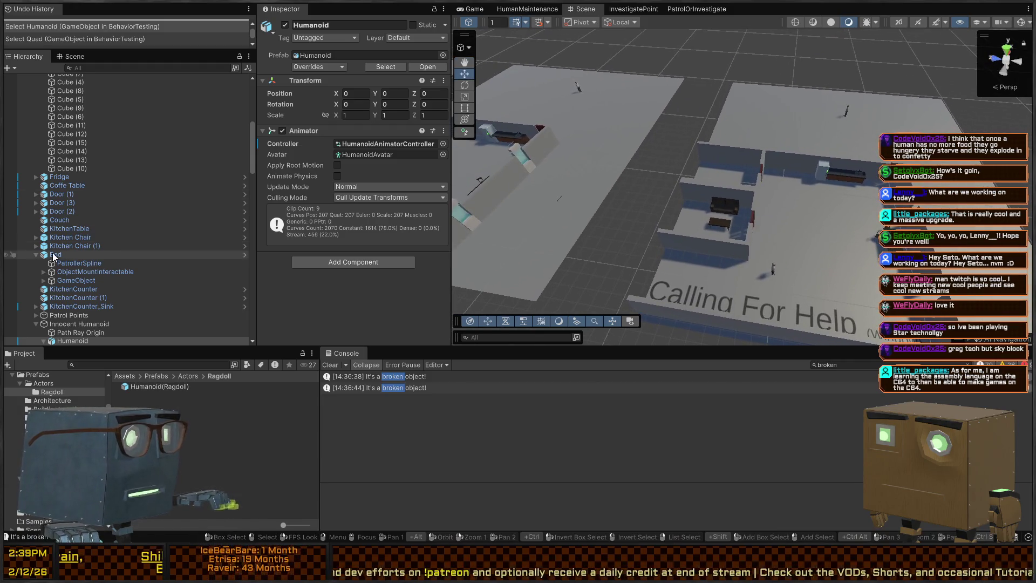
scroll(66, 307, down, 3)
scroll(66, 307, down, 10)
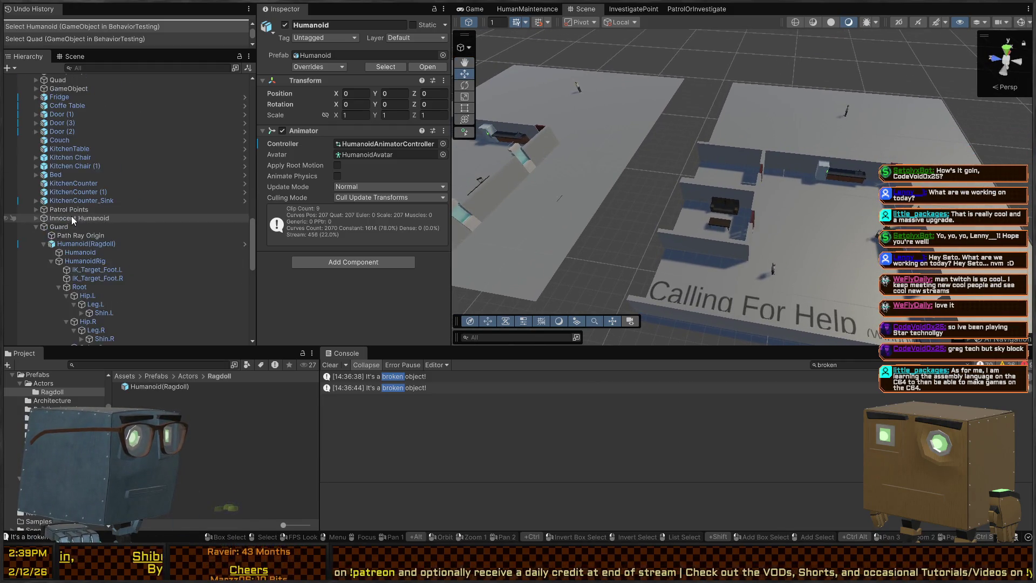
scroll(69, 215, up, 12)
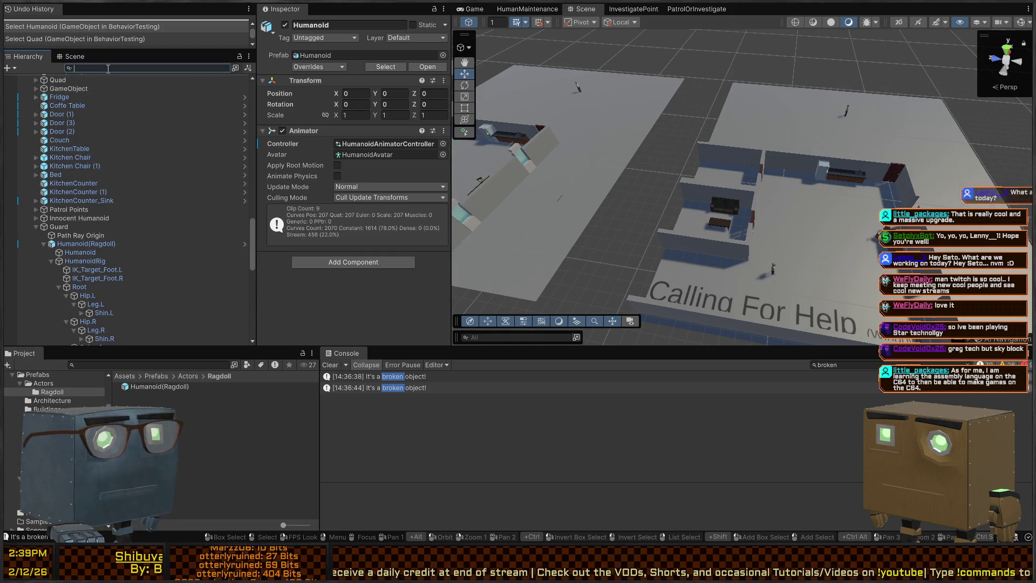
text(player)
click(117, 86)
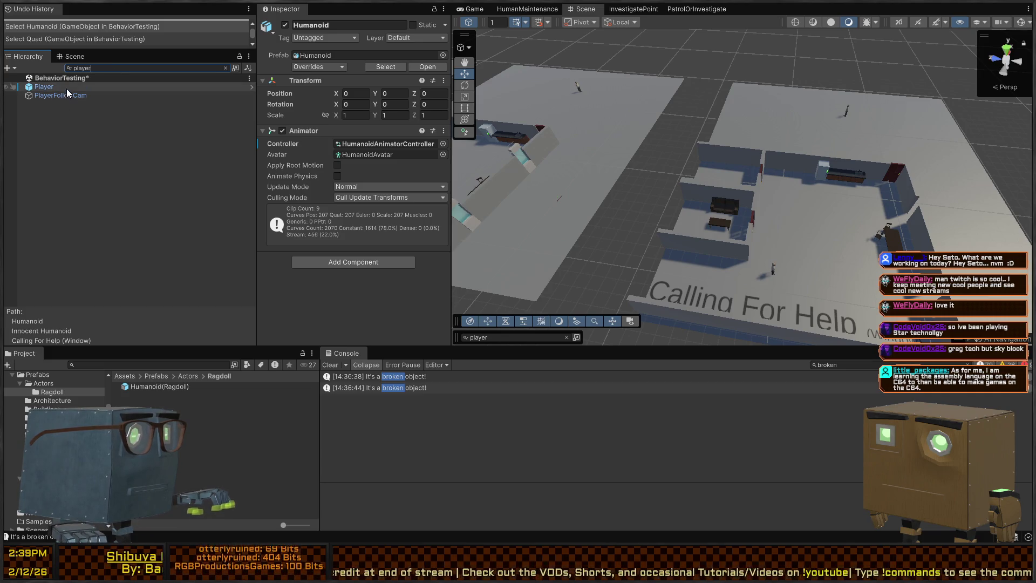
key(f)
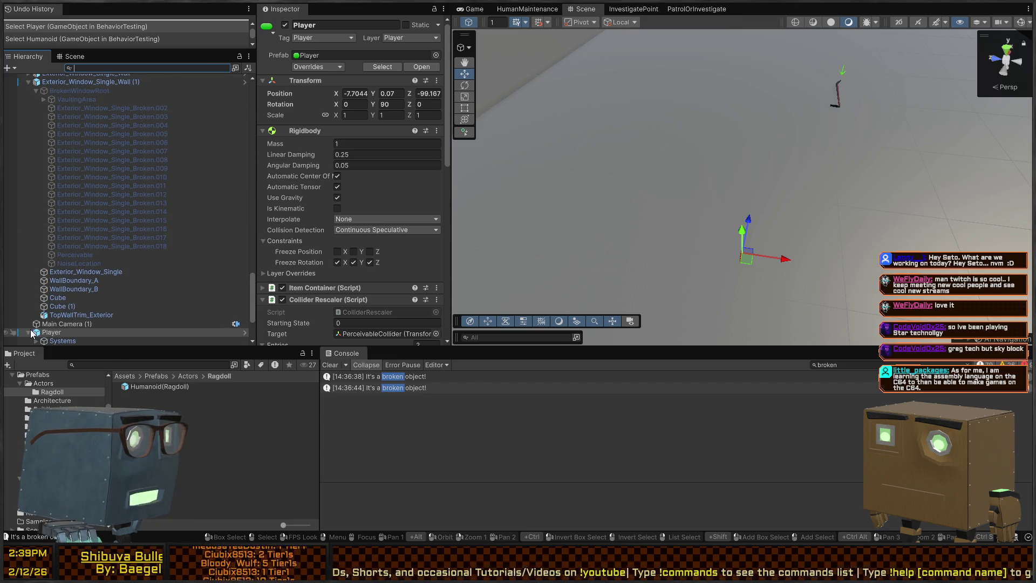
Step: Playtest briefly by walking the player forward, then open the Player prefab in Prefab Mode
scroll(31, 324, down, 4)
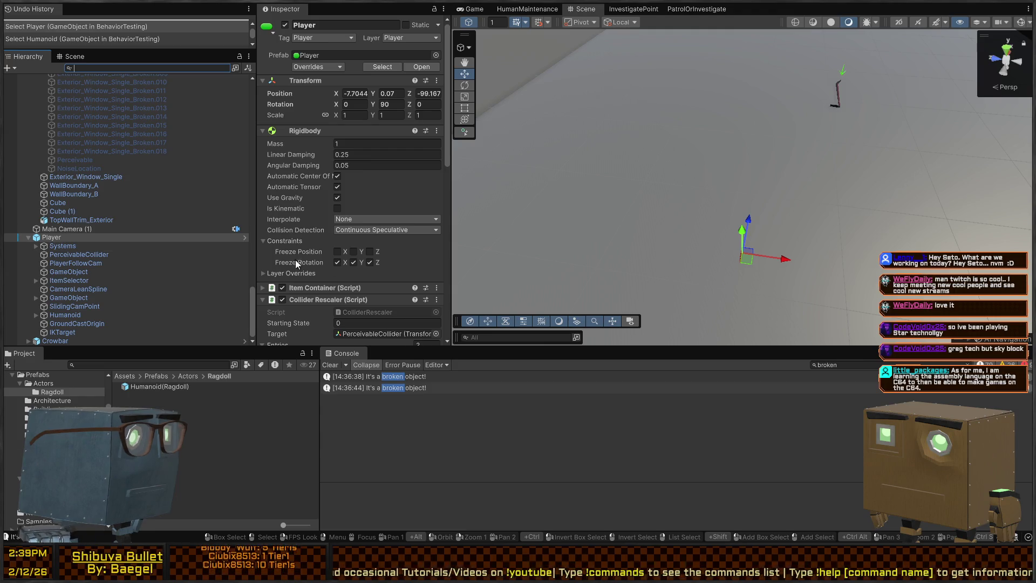
key(ctrl+p)
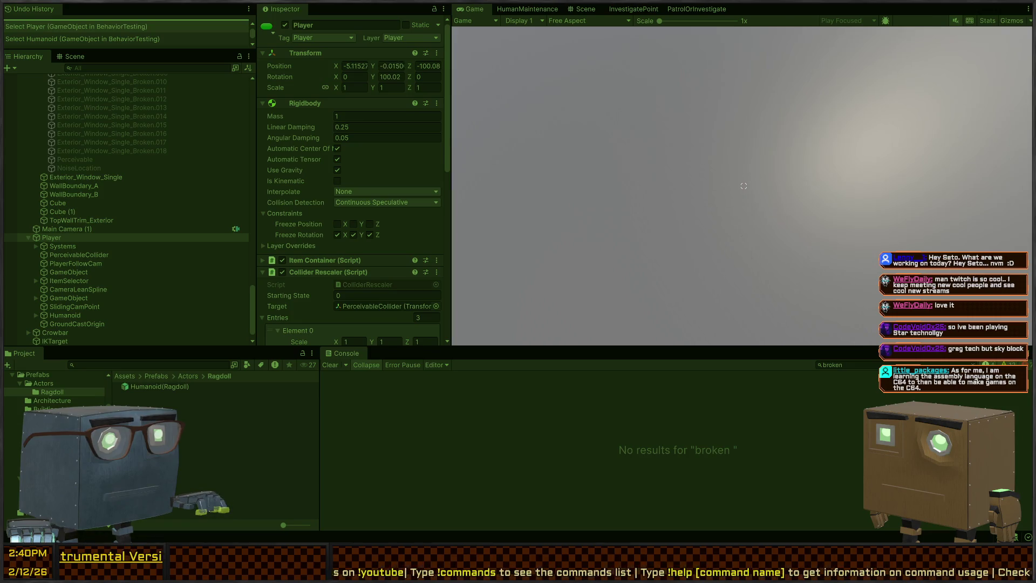
key(w)
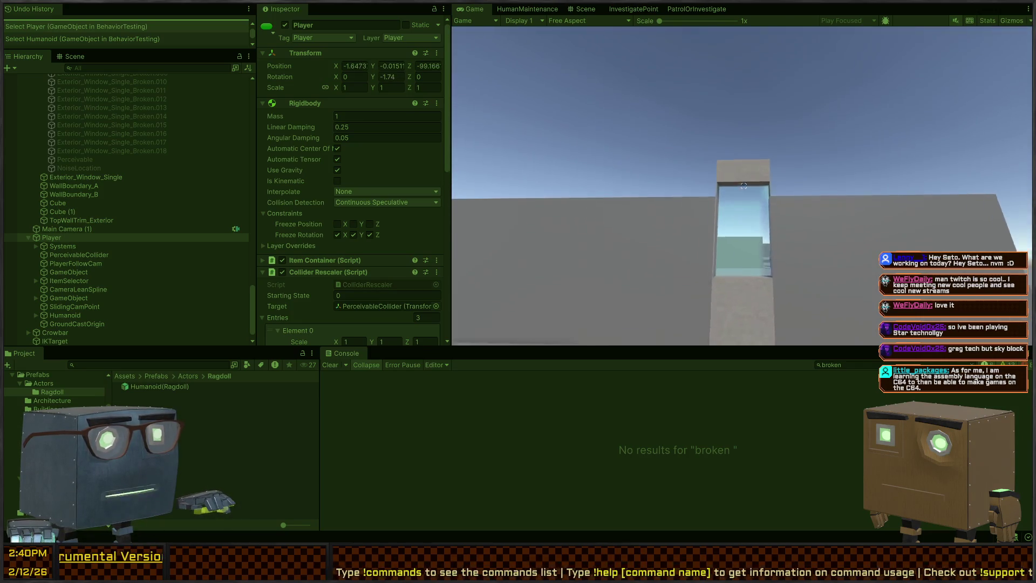
key(ctrl+p)
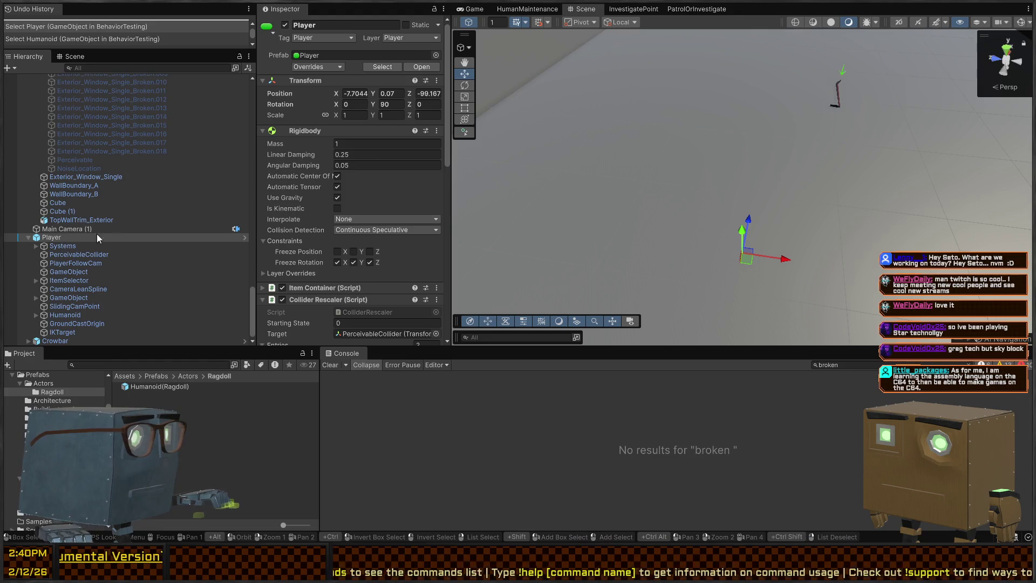
click(243, 238)
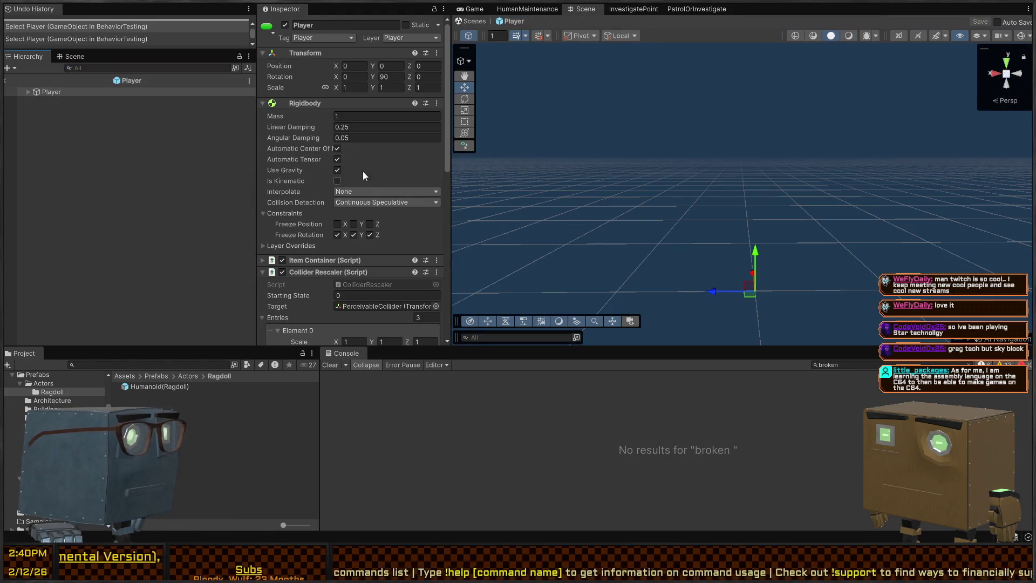
Step: Expand Player > Humanoid > HumanoidRig > Root and both leg chains down to Shin.L and Shin.R
click(28, 91)
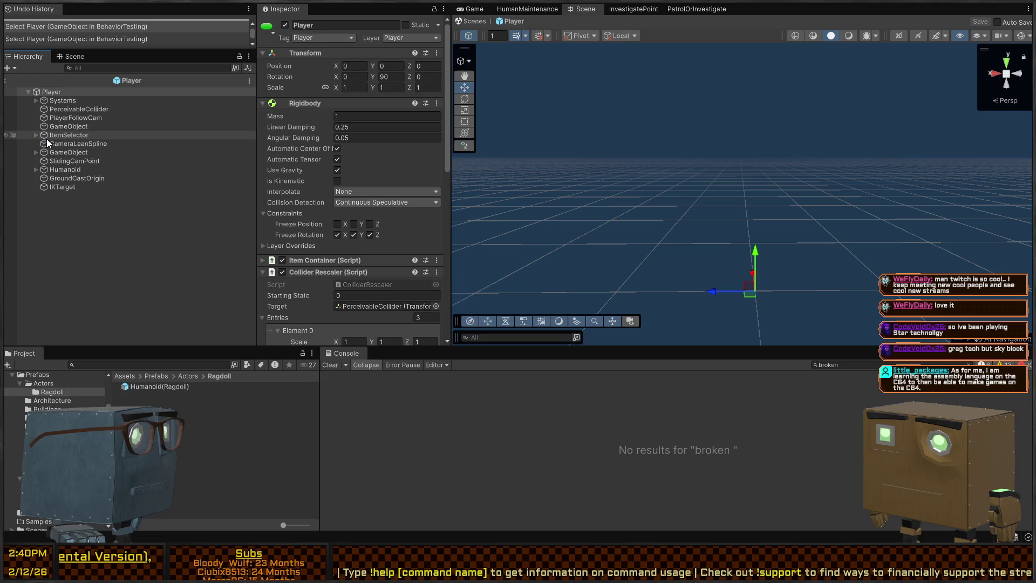
click(47, 171)
click(36, 169)
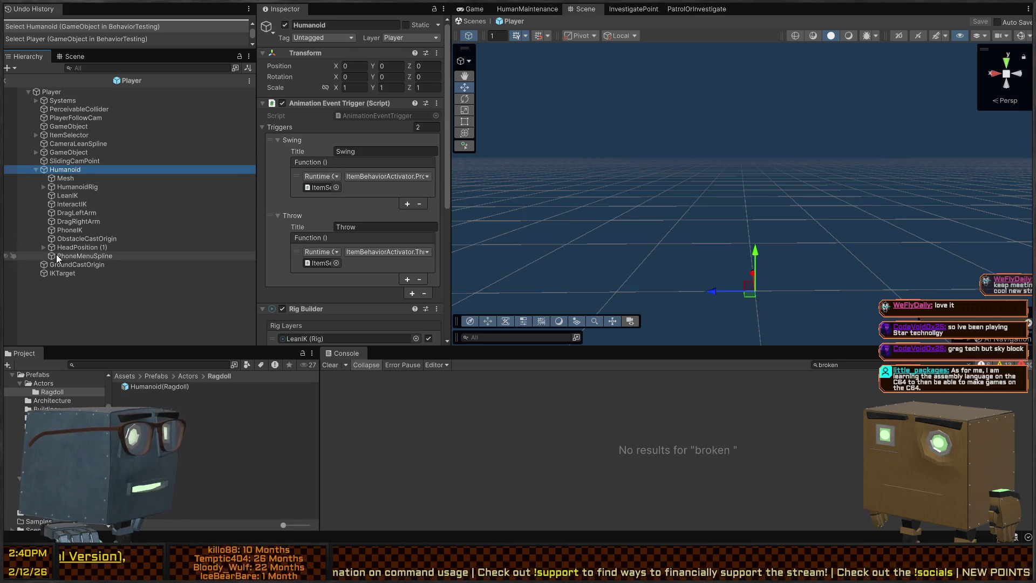
click(43, 187)
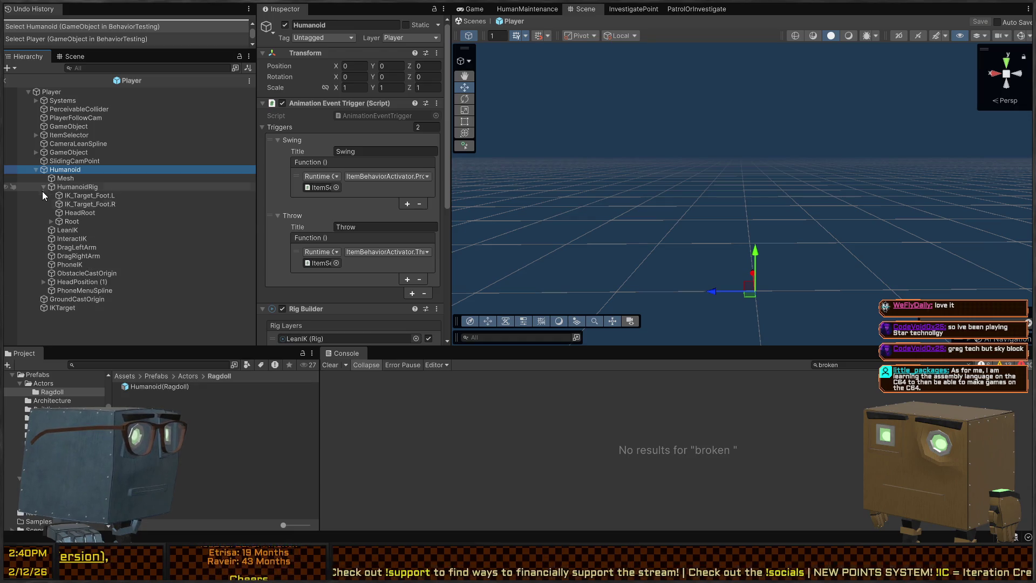
click(50, 221)
click(58, 239)
click(59, 230)
click(66, 238)
click(67, 264)
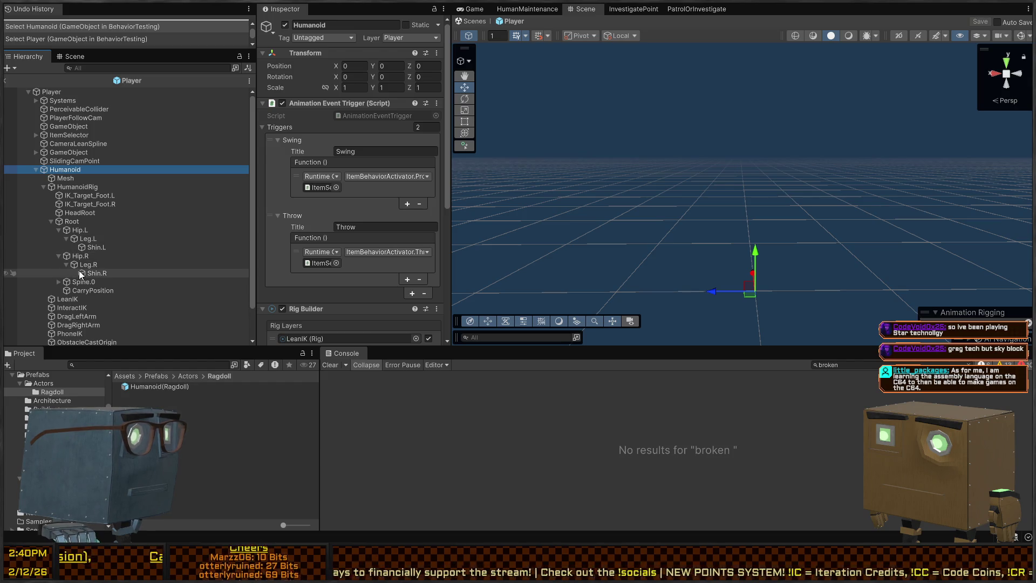
click(89, 273)
click(97, 248)
Step: Duplicate Shin.L and parent the copy under Shin.L as a new bone
key(ctrl+c)
key(ctrl+v)
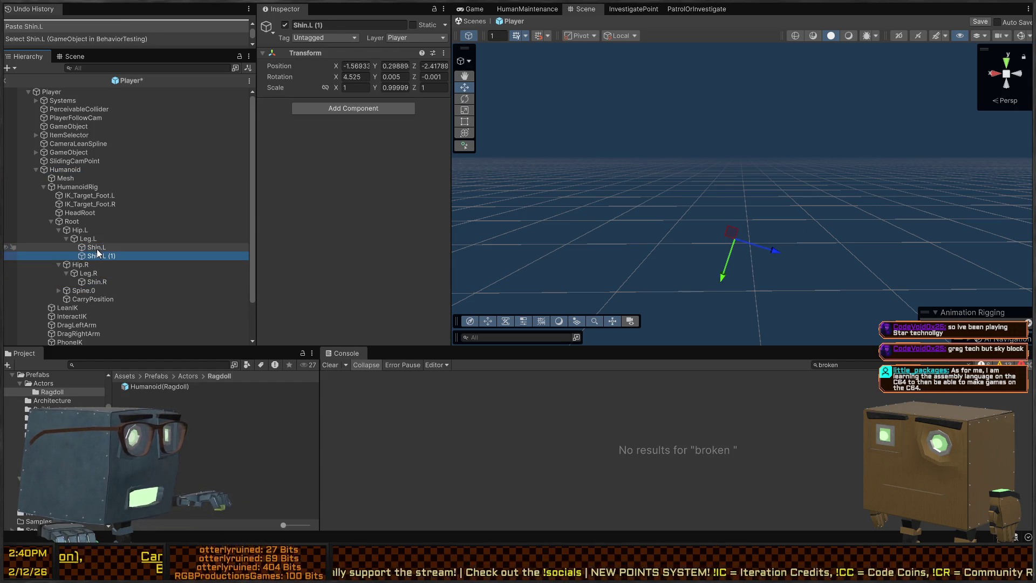
drag(92, 257, 96, 247)
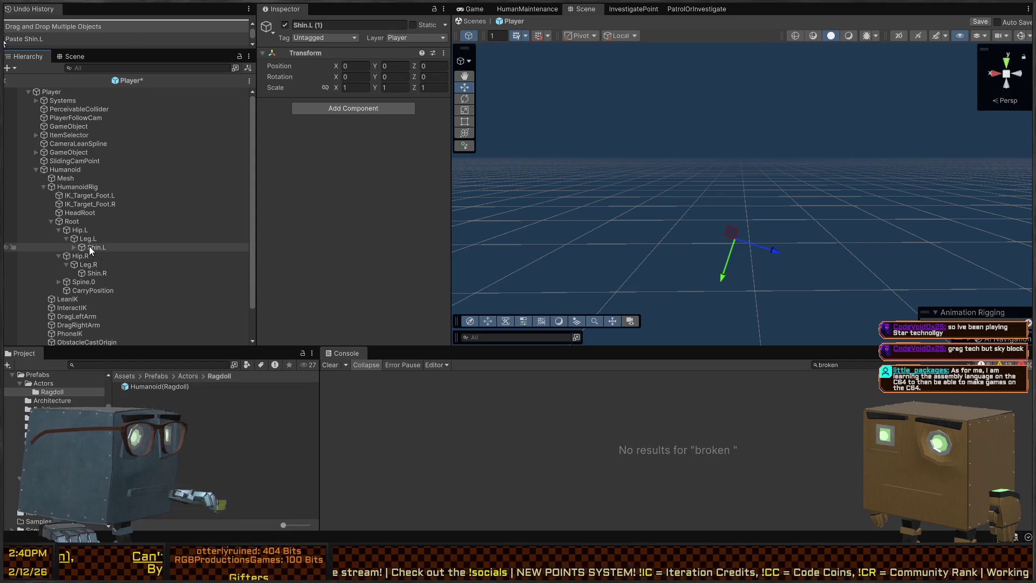
click(74, 247)
click(114, 257)
text(Foot.R)
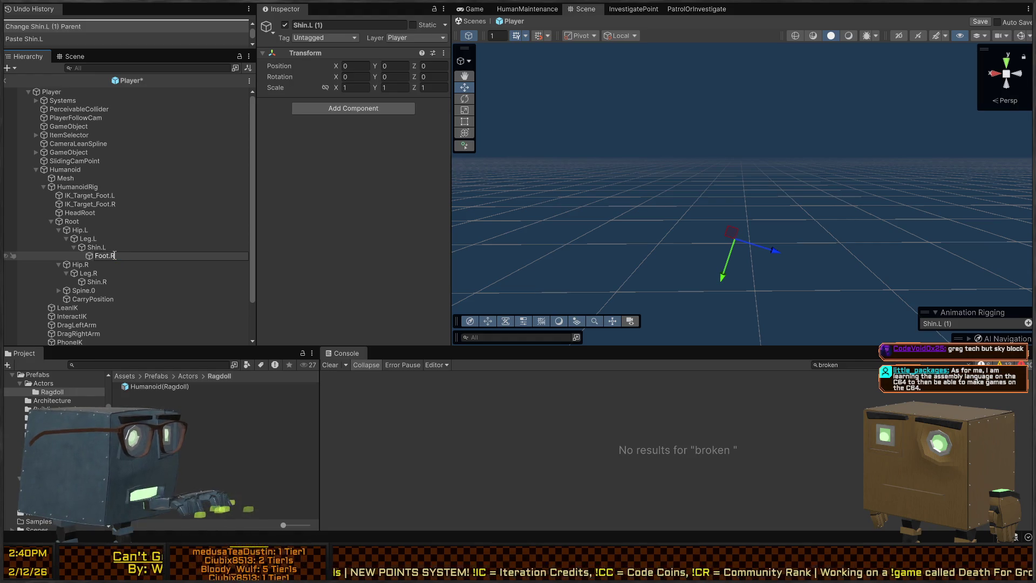
key(Return)
Step: Duplicate Shin.R, parent the copy under Shin.R and name it Foot.R
click(90, 282)
key(ctrl+c)
key(ctrl+v)
drag(92, 286, 103, 281)
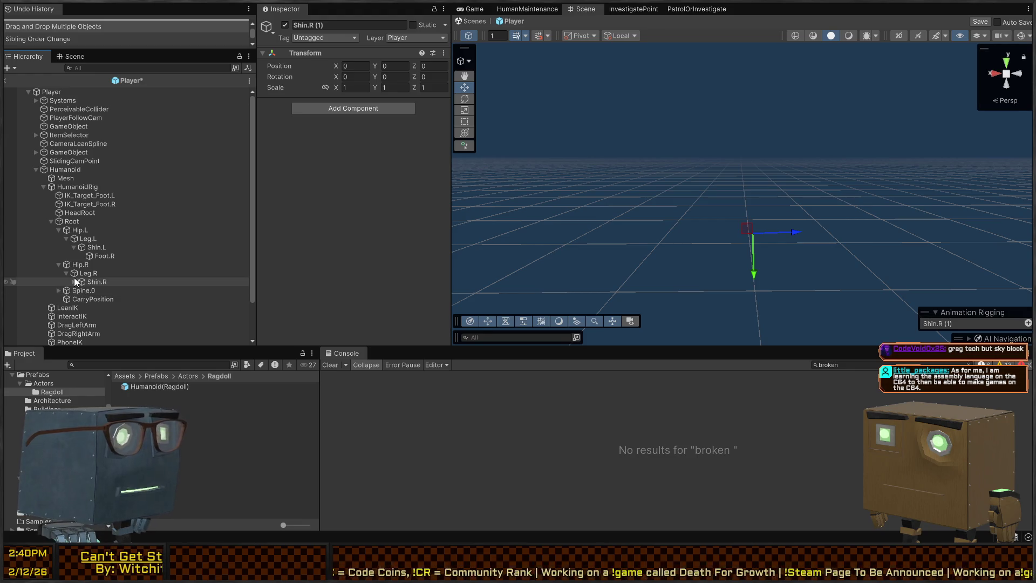
click(74, 281)
text(Foot.)
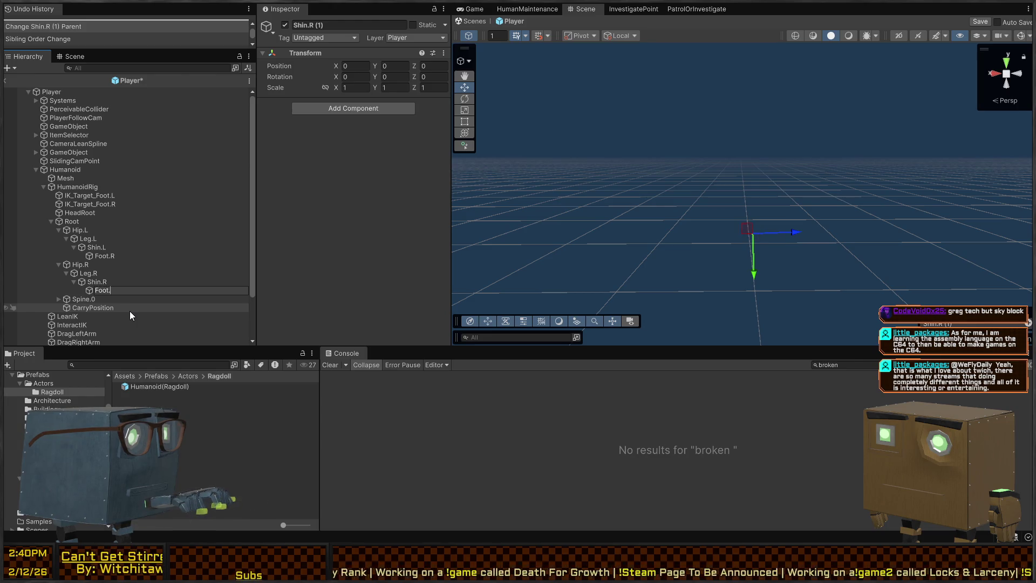
text(R)
key(Return)
Step: Rename the new bone under Shin.L to Foot.L
click(110, 256)
key(F2)
text(L)
key(Return)
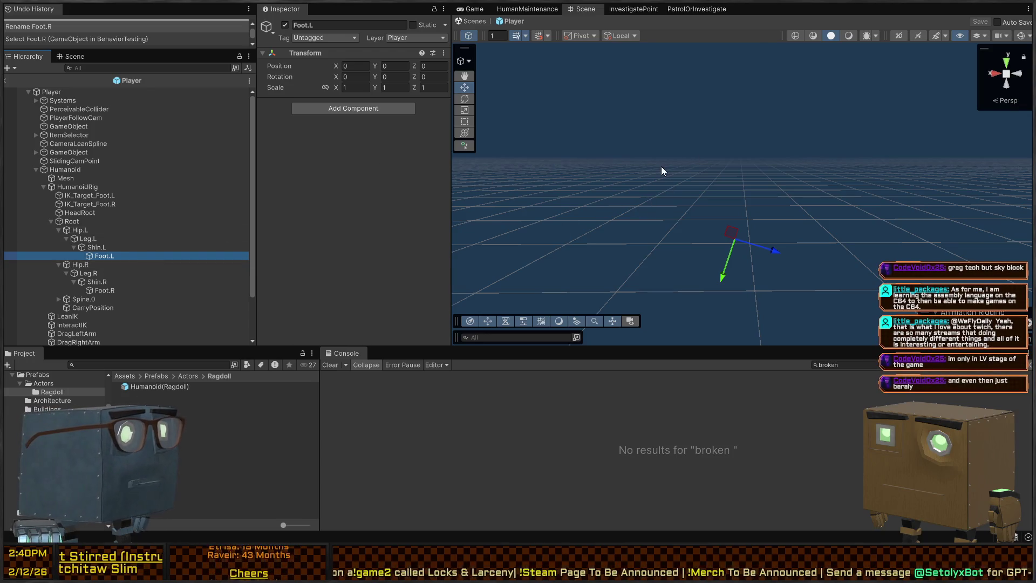
Step: Check the placement of the left-leg bones Hip.L, Shin.L and Foot.L
mouse_move(668, 183)
mouse_down()
mouse_move(690, 178)
mouse_move(693, 188)
mouse_up()
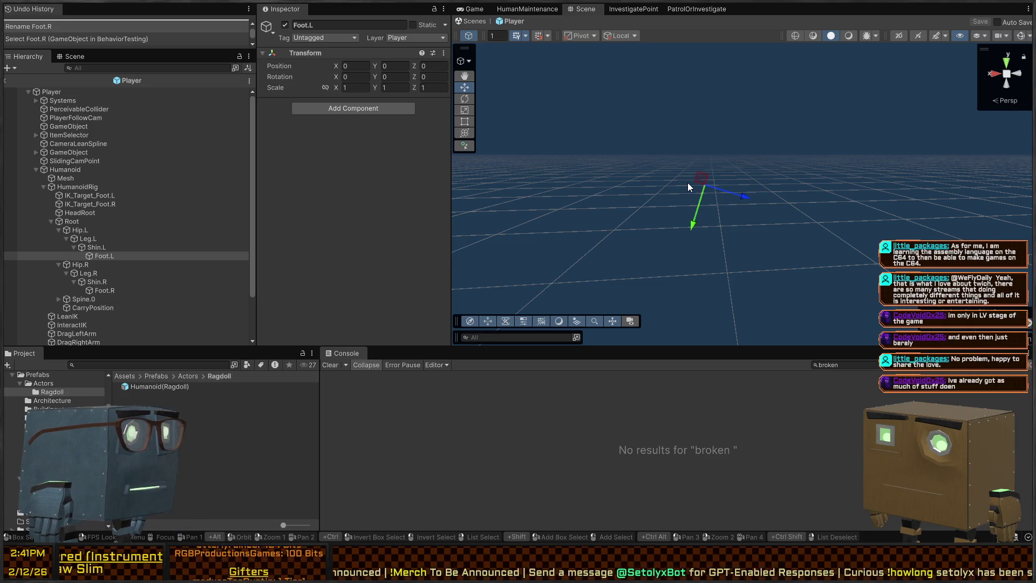
drag(843, 209, 777, 240)
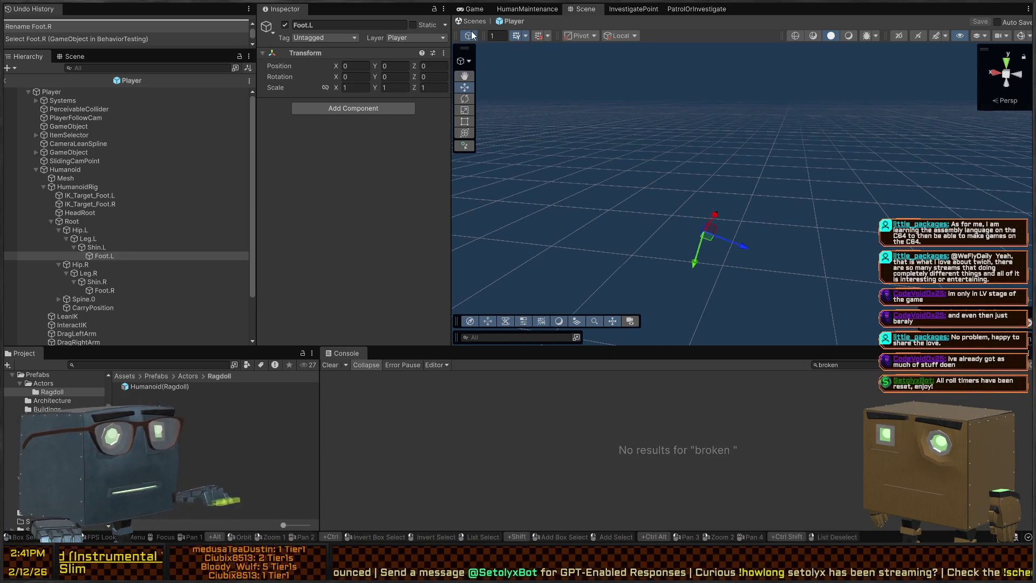
click(100, 231)
click(96, 254)
click(97, 247)
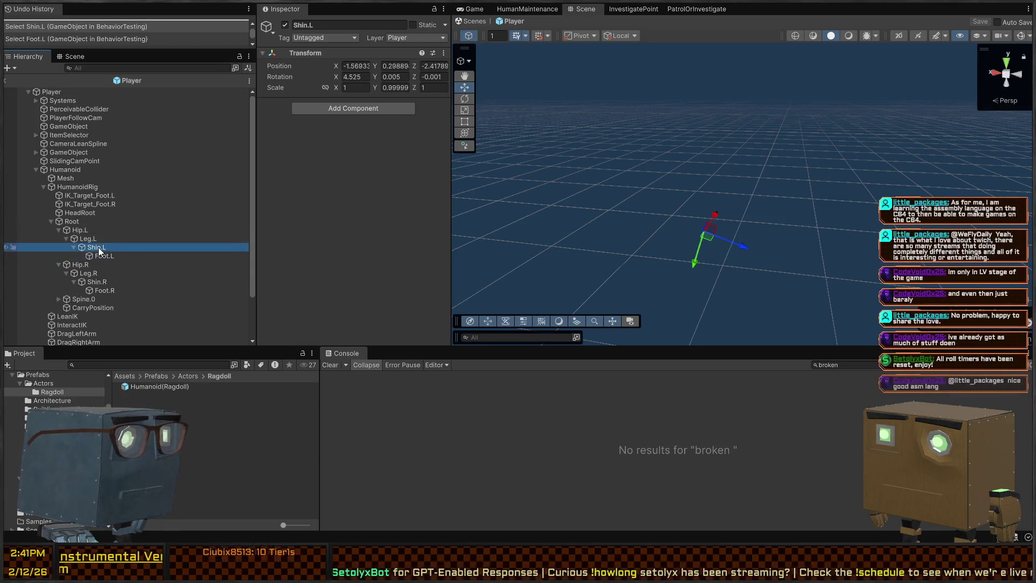
click(99, 256)
Step: Compare Foot.R and Shin.R against the left bones, then return to the main scene
click(98, 290)
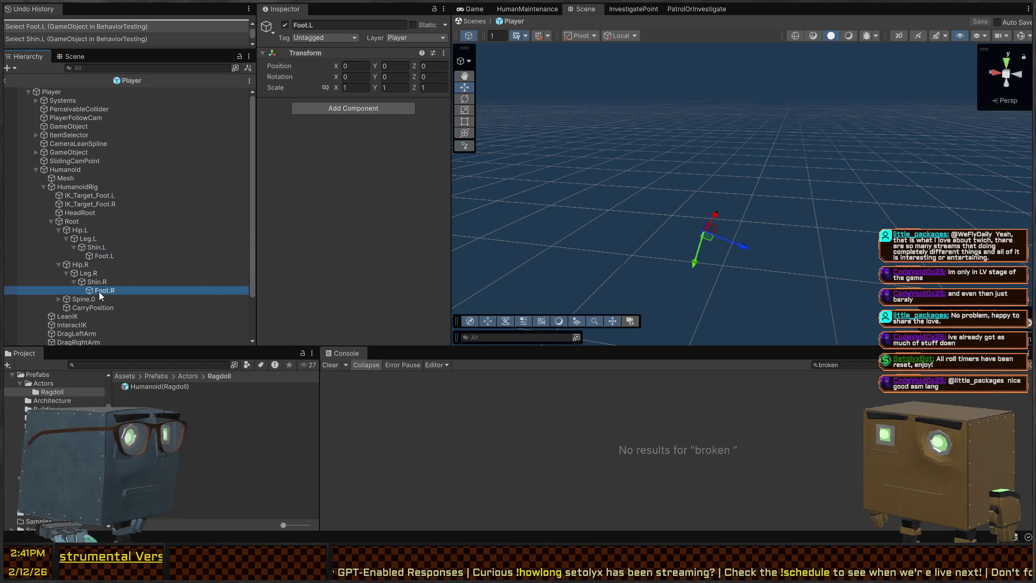
click(101, 259)
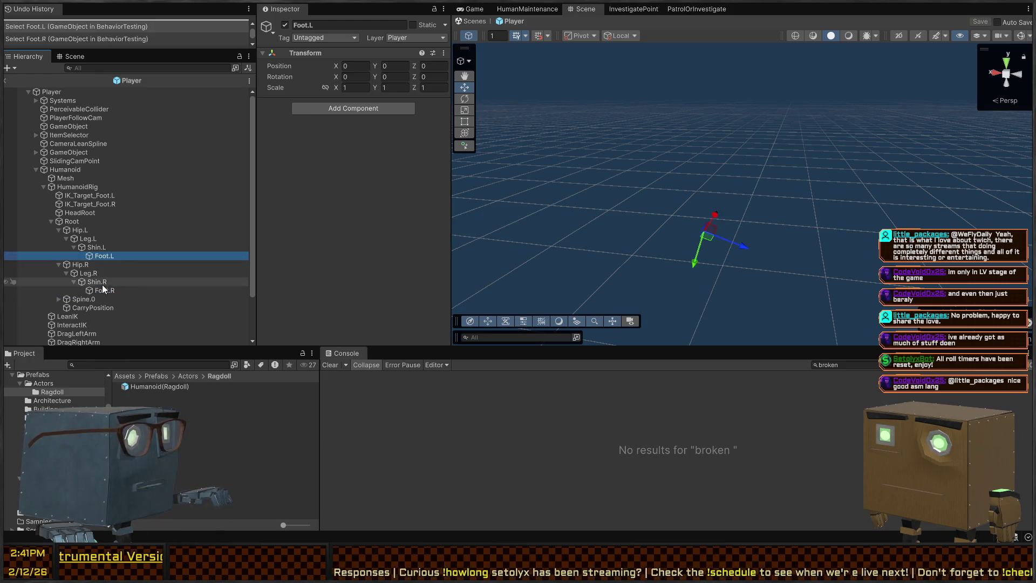
click(102, 291)
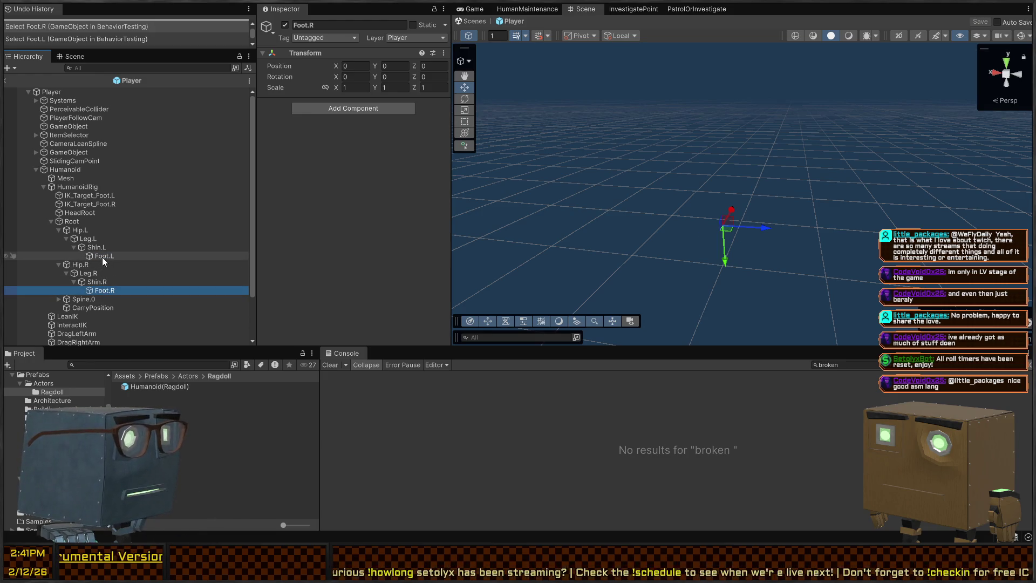
click(97, 282)
click(108, 247)
click(104, 256)
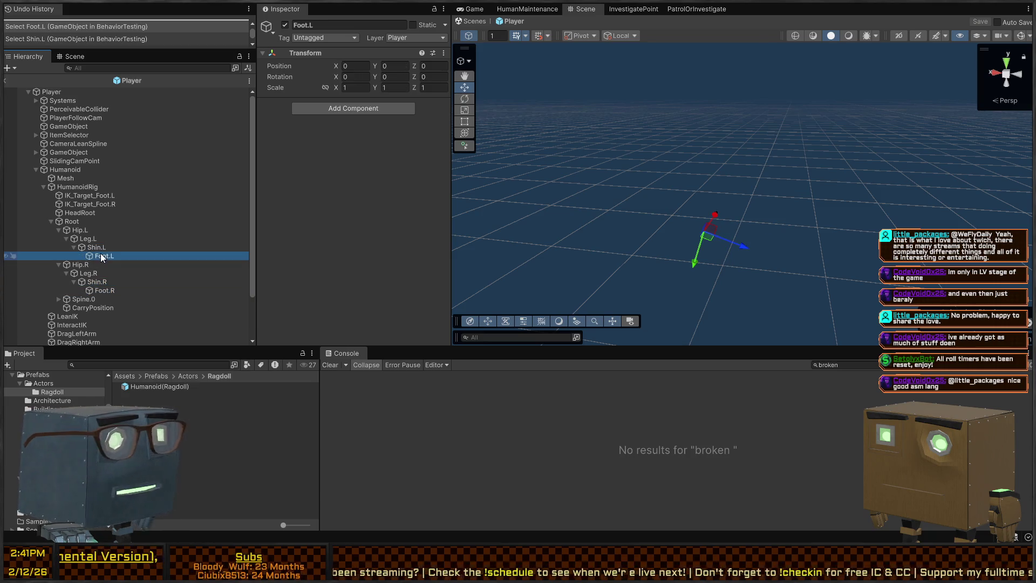
click(475, 22)
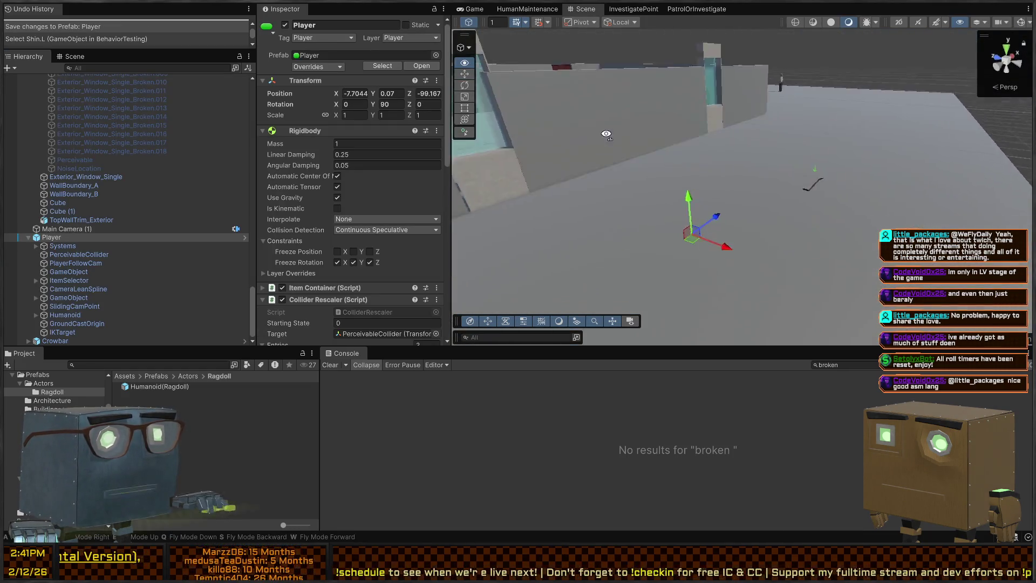
Step: Reopen the Player prefab and inspect its Humanoid object and Mesh
key(s)
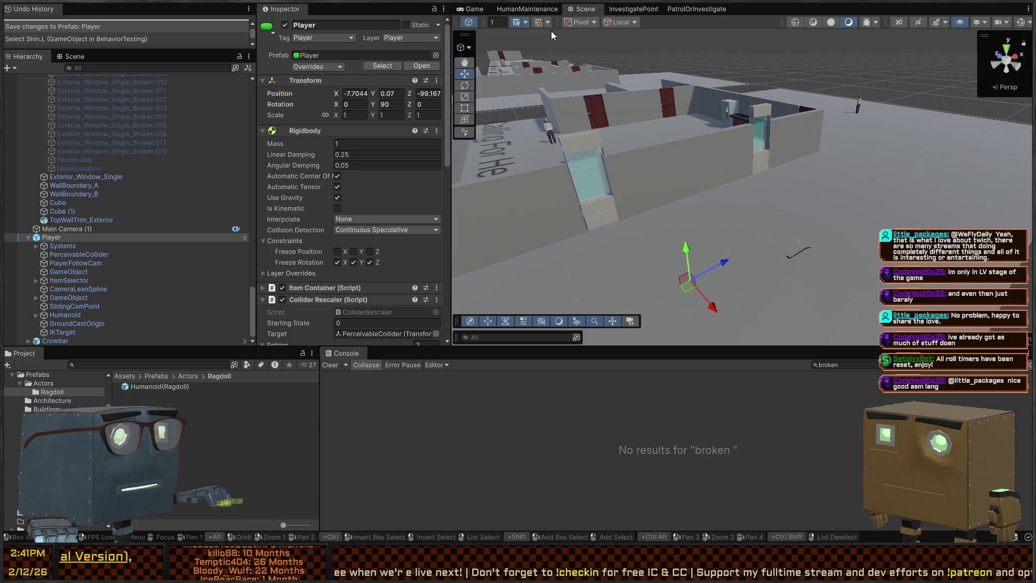
click(462, 11)
click(566, 13)
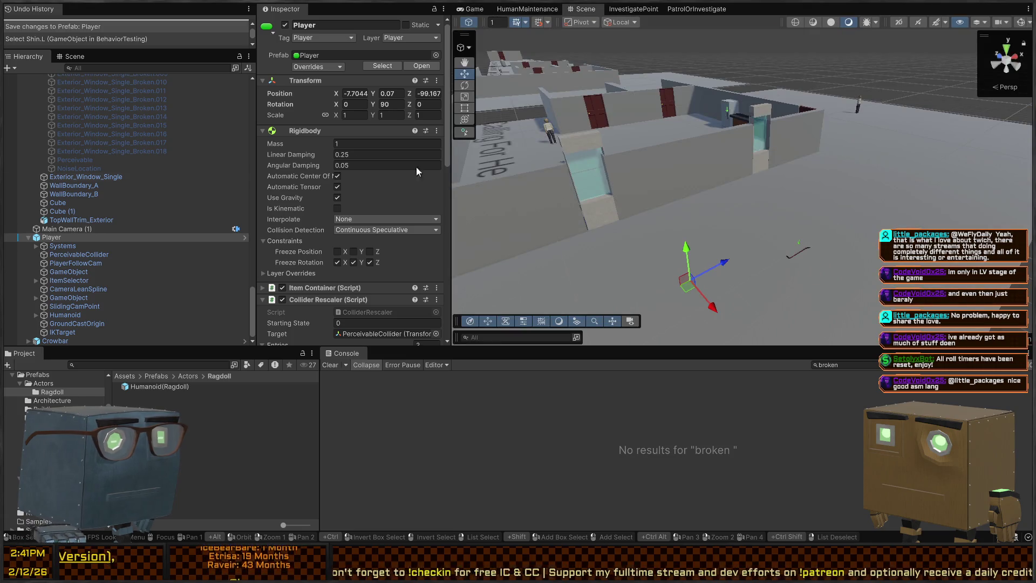
click(245, 238)
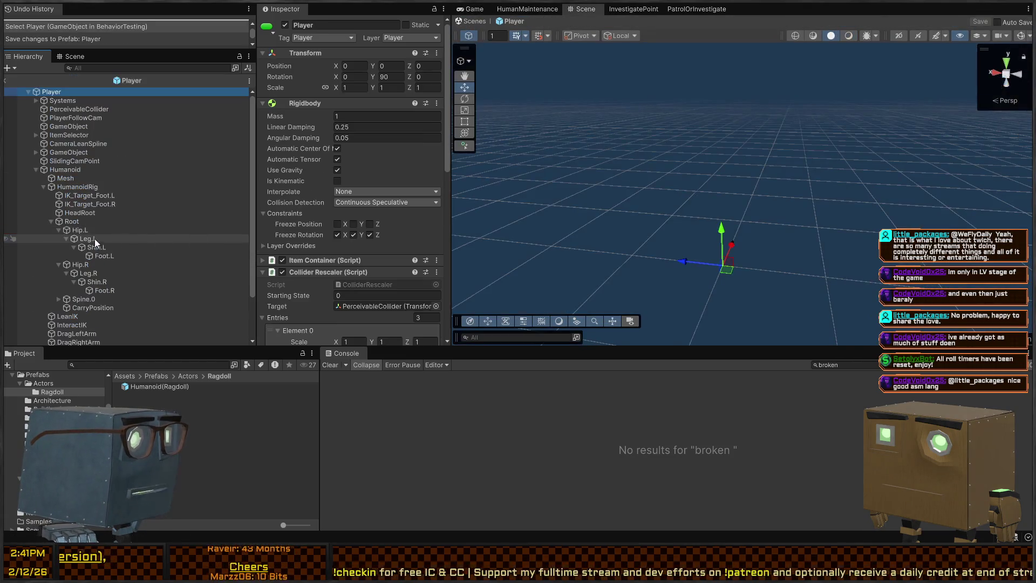
click(91, 168)
click(93, 178)
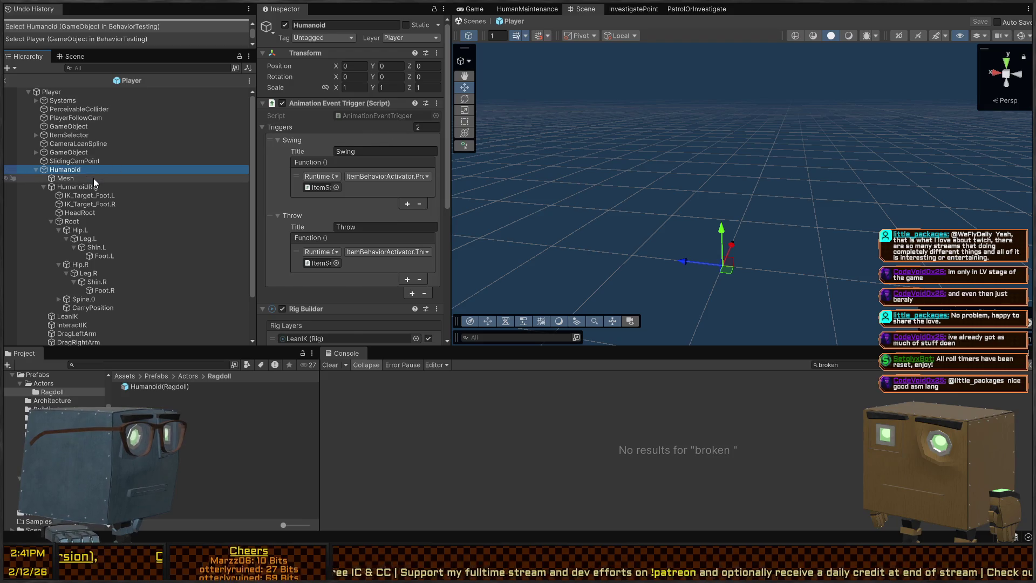
Step: Browse the Project window to the Assets/Imports folder
scroll(357, 214, down, 2)
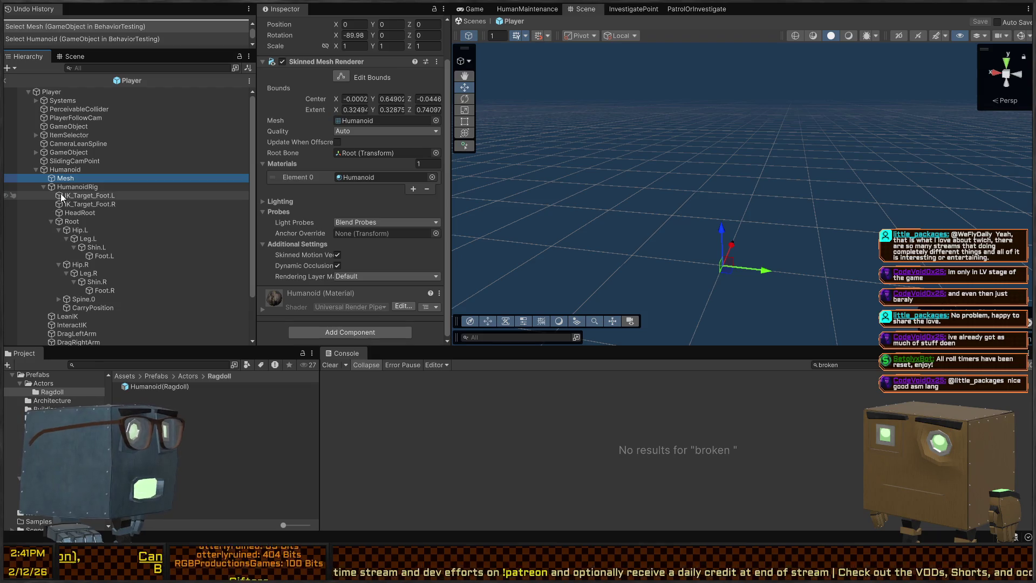
mouse_move(130, 390)
mouse_down()
mouse_move(121, 302)
mouse_move(47, 154)
mouse_move(160, 382)
mouse_up()
scroll(54, 399, up, 5)
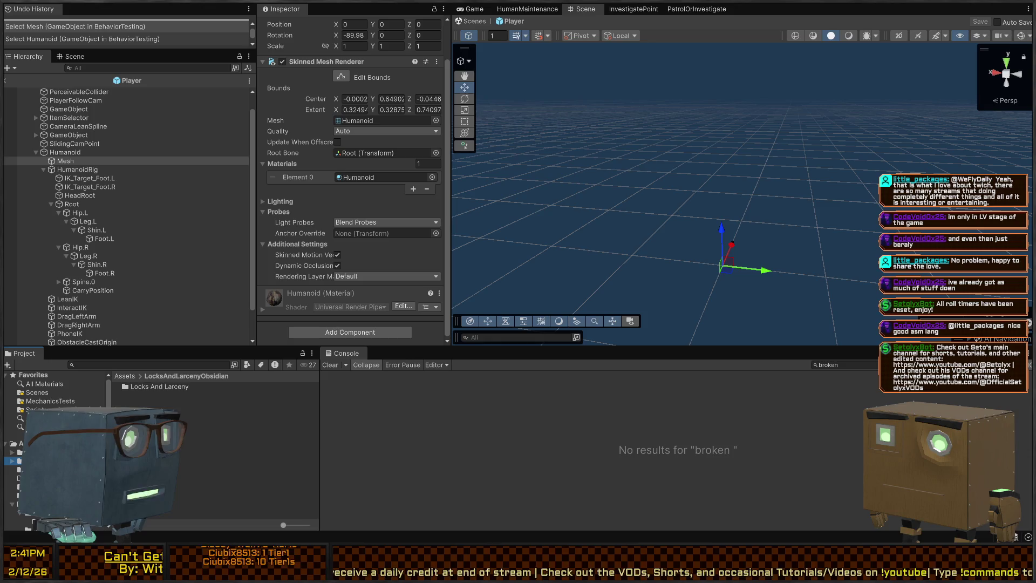
click(136, 395)
Step: Open Assets/Imports/Models, search 'humanoid', select the Humanoid model and clear the search
double_click(136, 396)
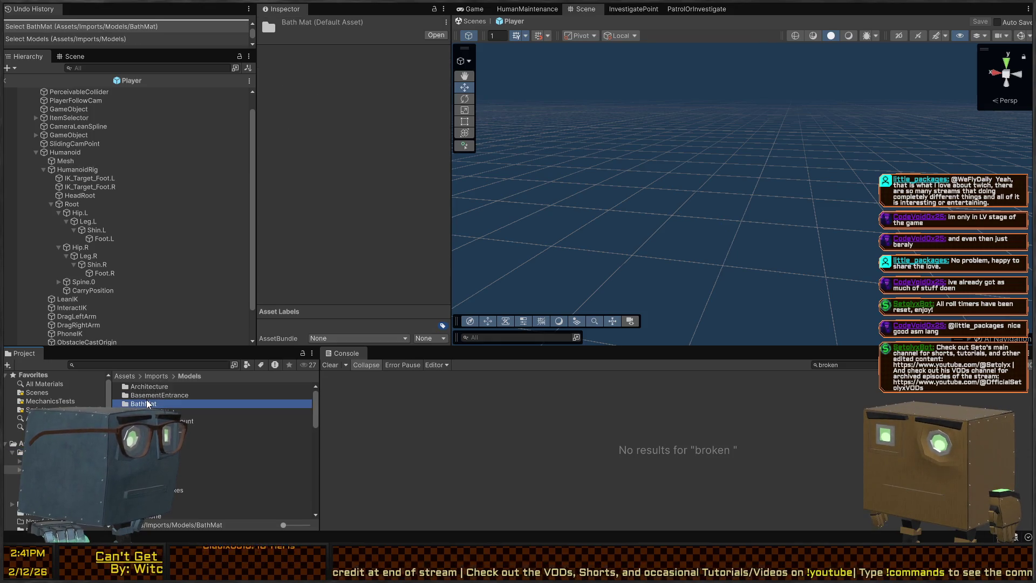
click(136, 430)
scroll(216, 439, down, 10)
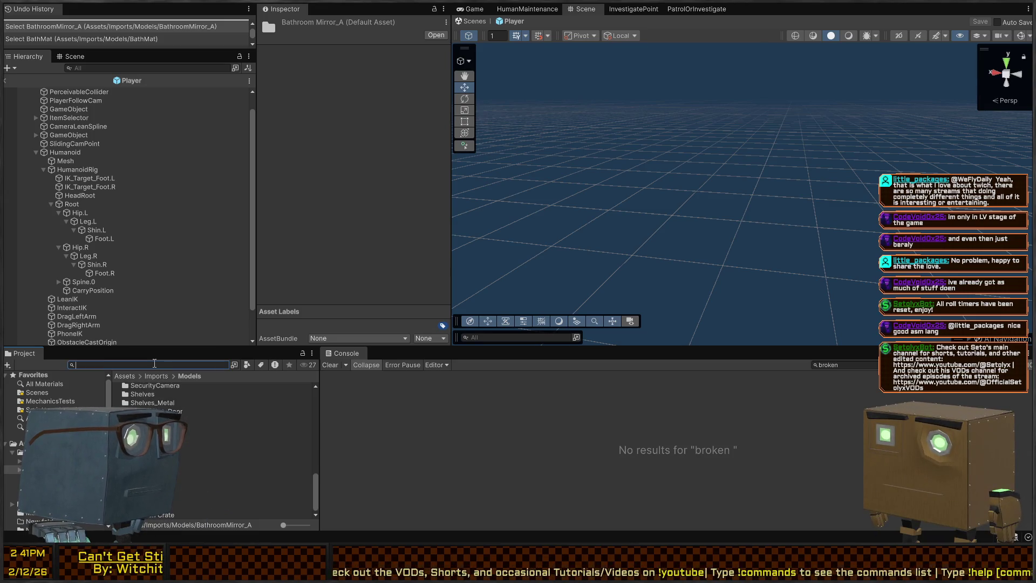
text(humanoid)
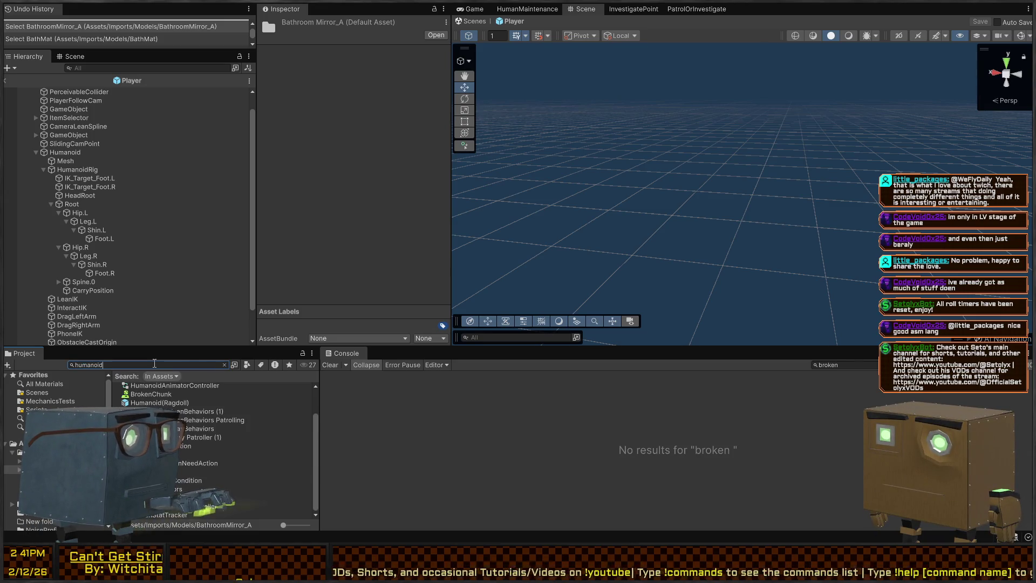
click(134, 397)
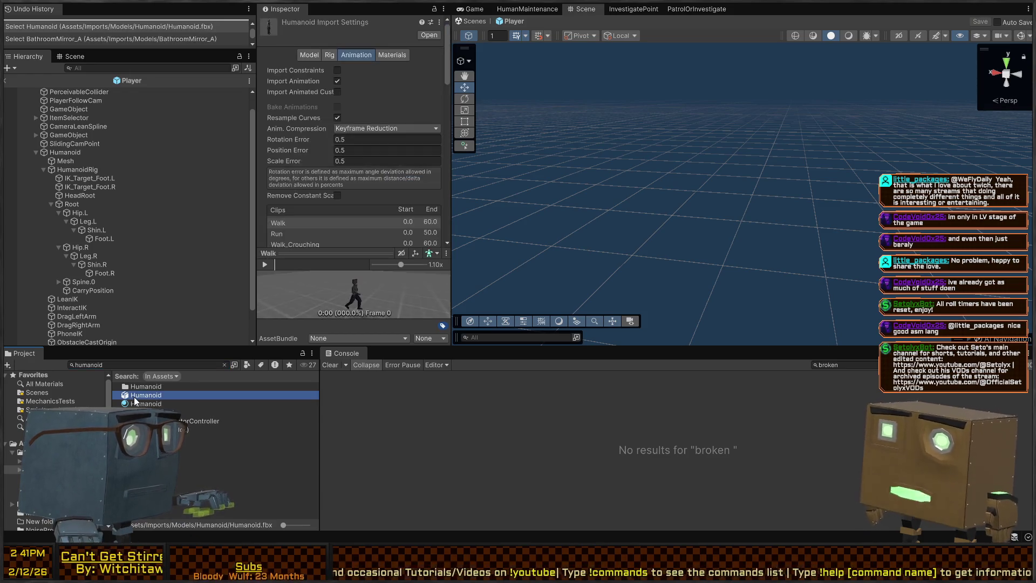
click(225, 365)
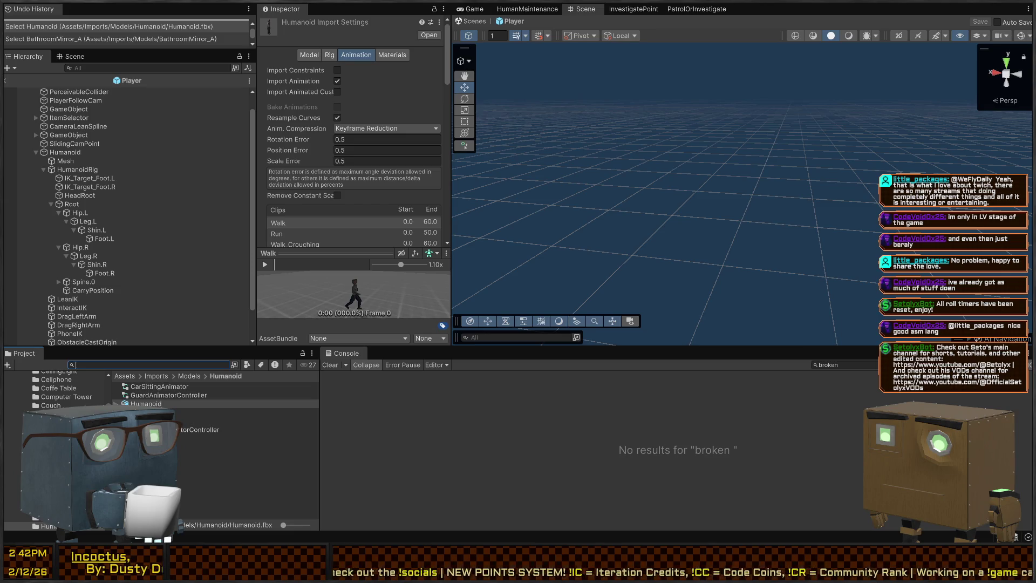
Step: Drag the Humanoid model into the Player prefab and set its position to 0,0,0 and scale to 1
mouse_move(701, 151)
mouse_down()
mouse_move(638, 194)
mouse_move(634, 216)
mouse_up()
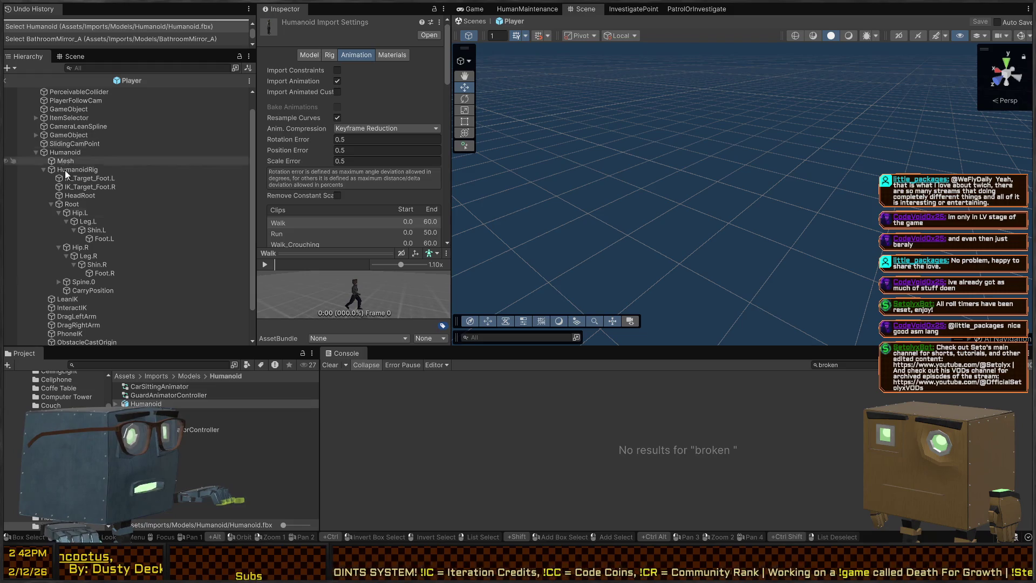
mouse_move(141, 404)
mouse_down()
mouse_move(741, 264)
mouse_move(715, 278)
mouse_up()
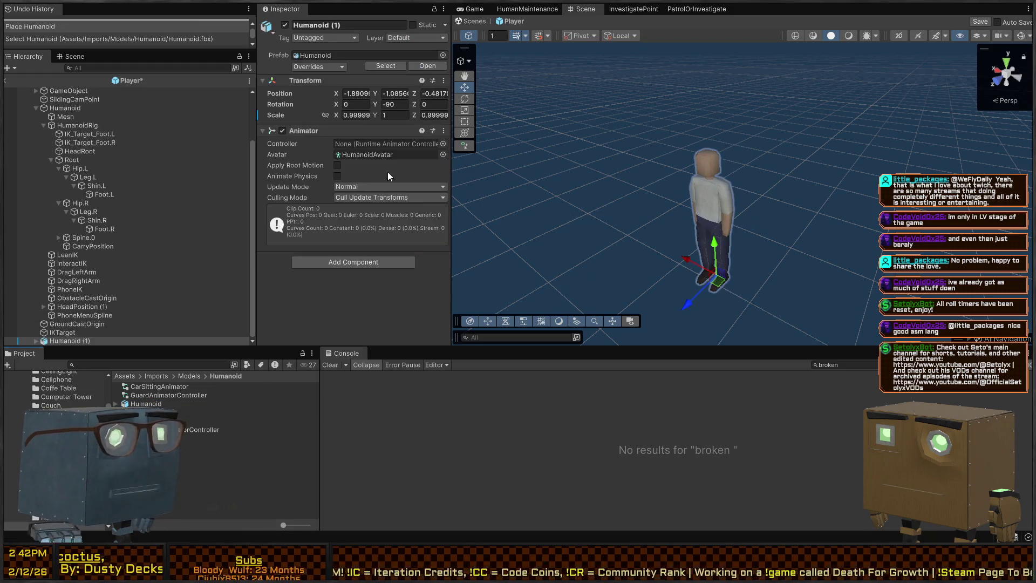
click(351, 93)
text(0)
key(Tab)
text(0)
key(Tab)
text(0)
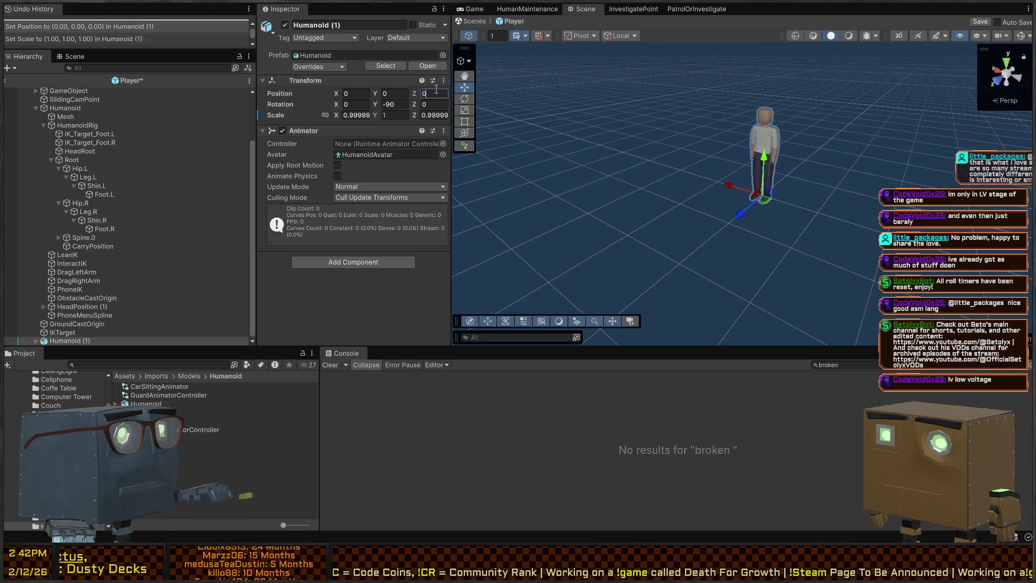
click(350, 114)
text(1)
key(Tab)
key(Tab)
text(1)
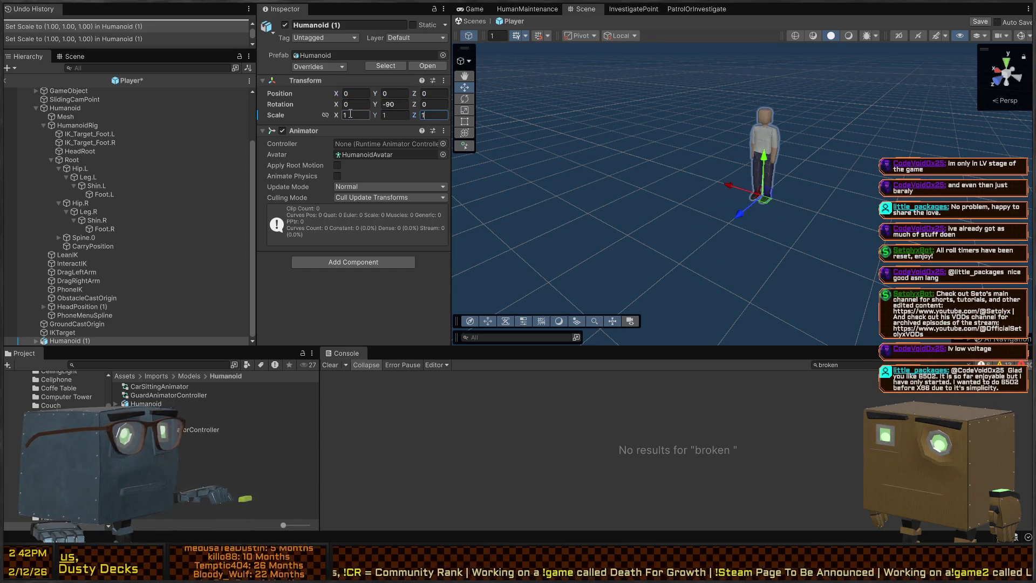
click(35, 340)
Step: Shift-select from HumanoidRig down through the hip, spine and shoulder bones of Humanoid (1)
scroll(68, 117, down, 1)
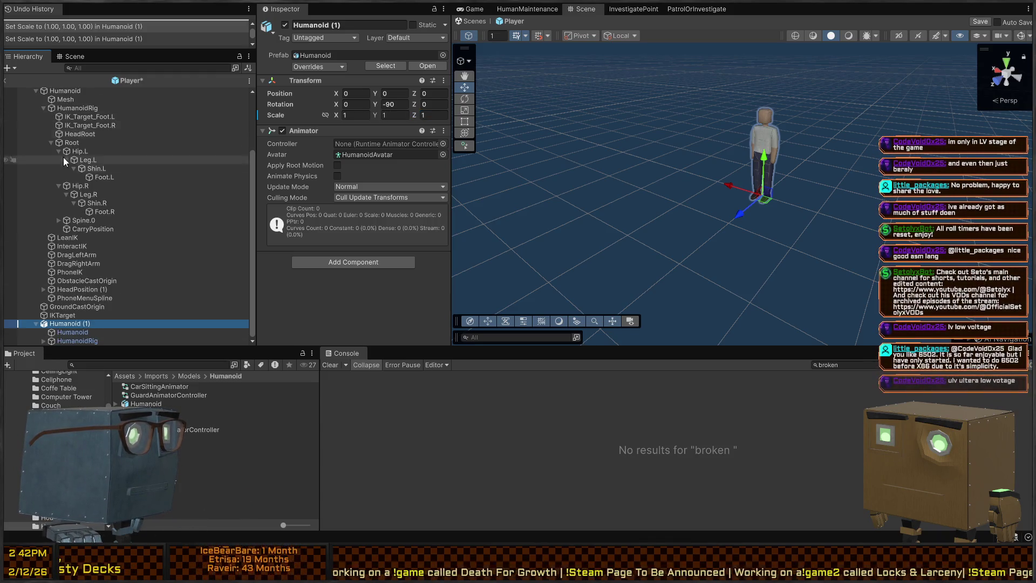
click(57, 341)
key(shift+Down)
key(shift+Down)
key(shift+Down)
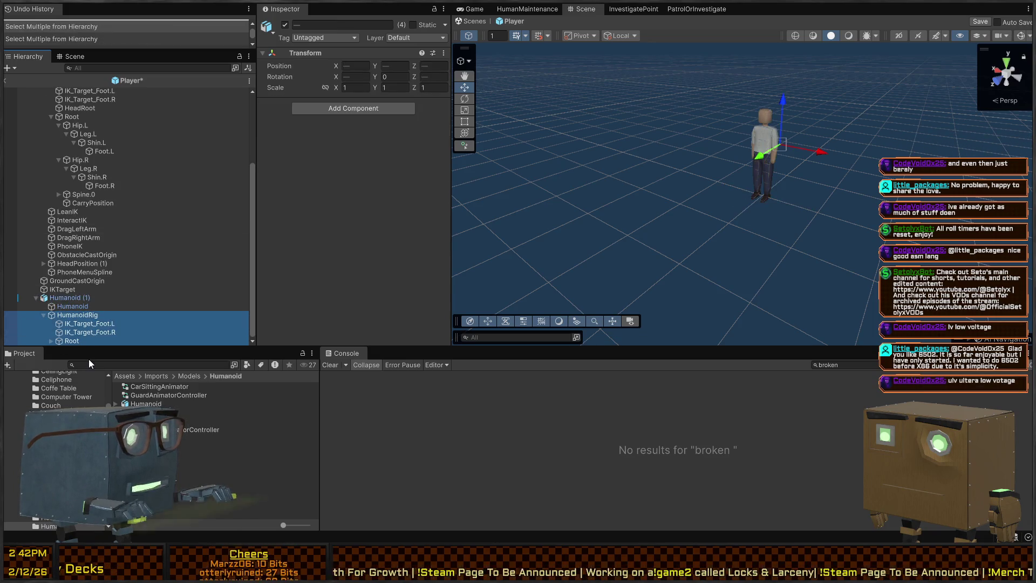
key(shift+Down)
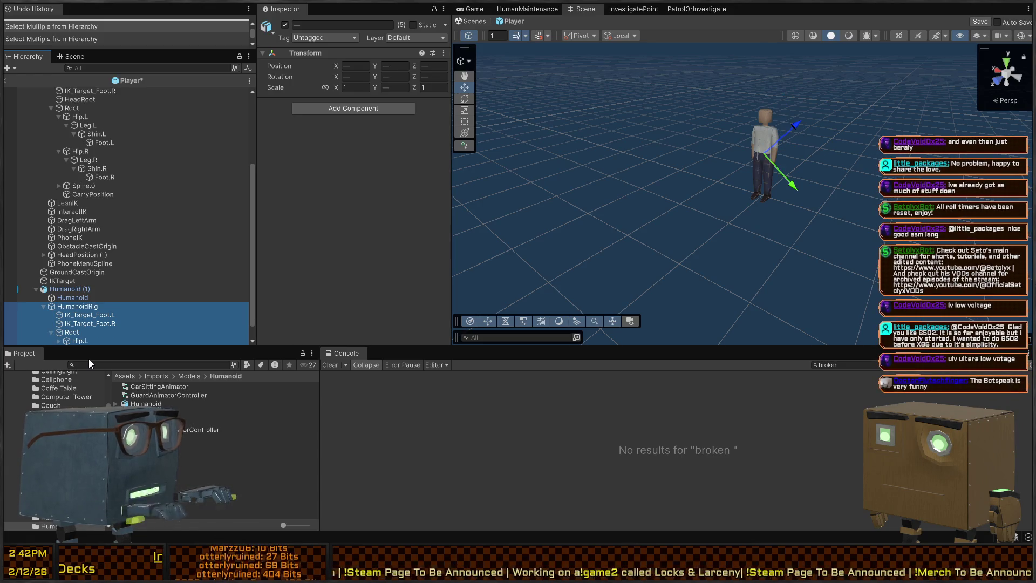
scroll(180, 302, down, 1)
key(shift+Down)
key(shift+Down)
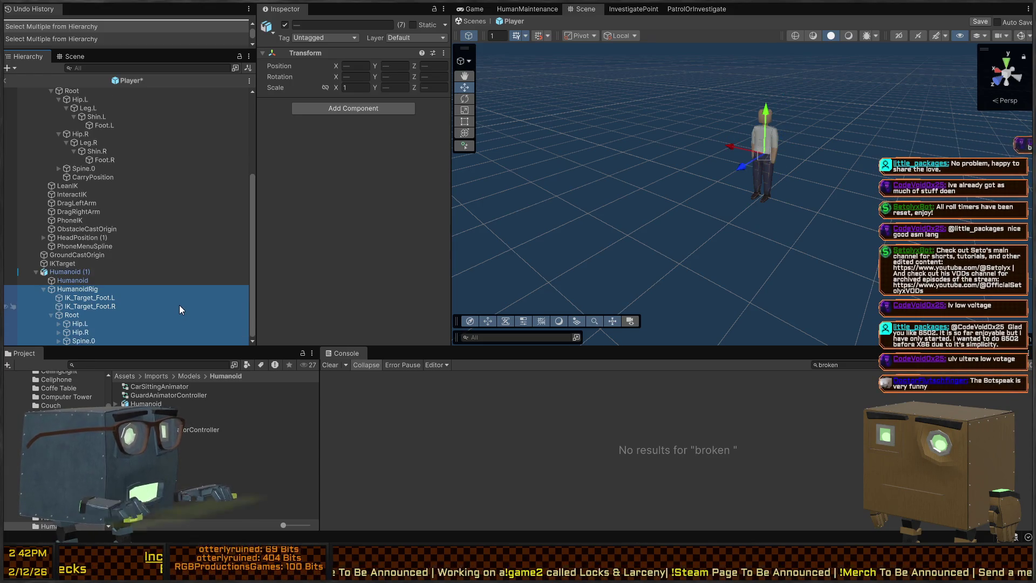
key(shift+Right)
key(shift+Right)
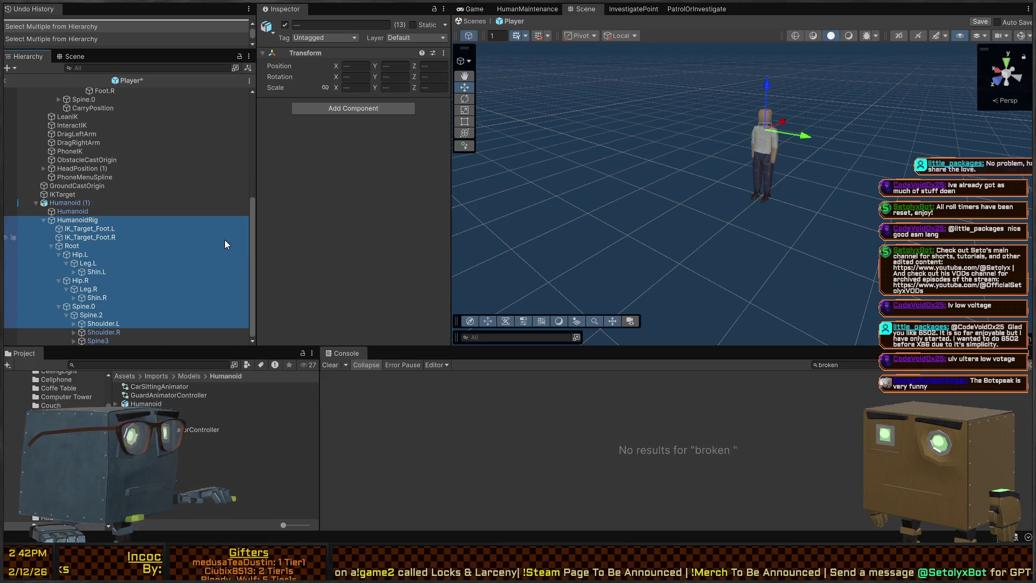
key(shift+Right)
key(shift+Right)
key(shift+Right)
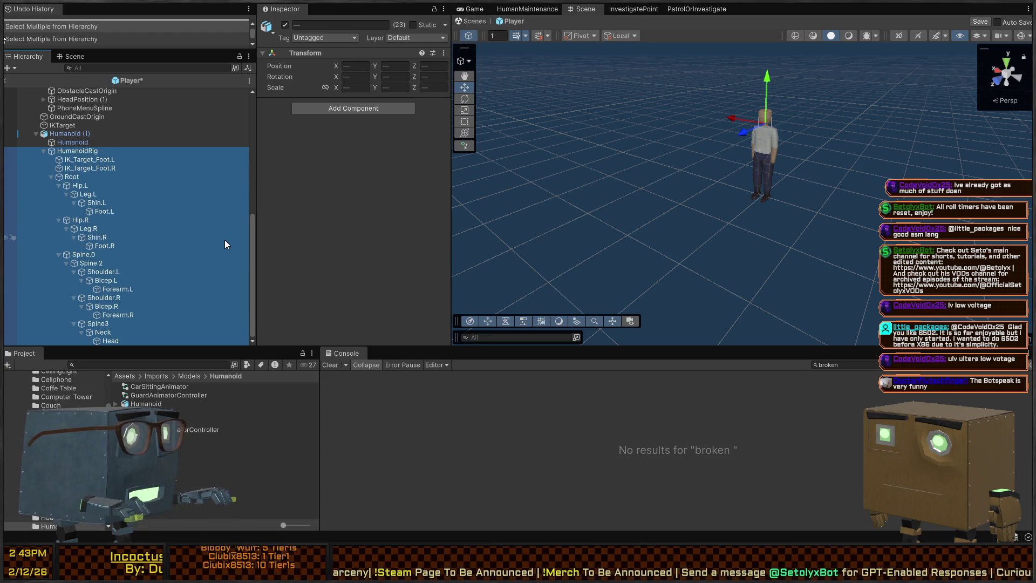
Step: Select Humanoid (1) and unpack its prefab instance
click(169, 125)
scroll(126, 132, up, 2)
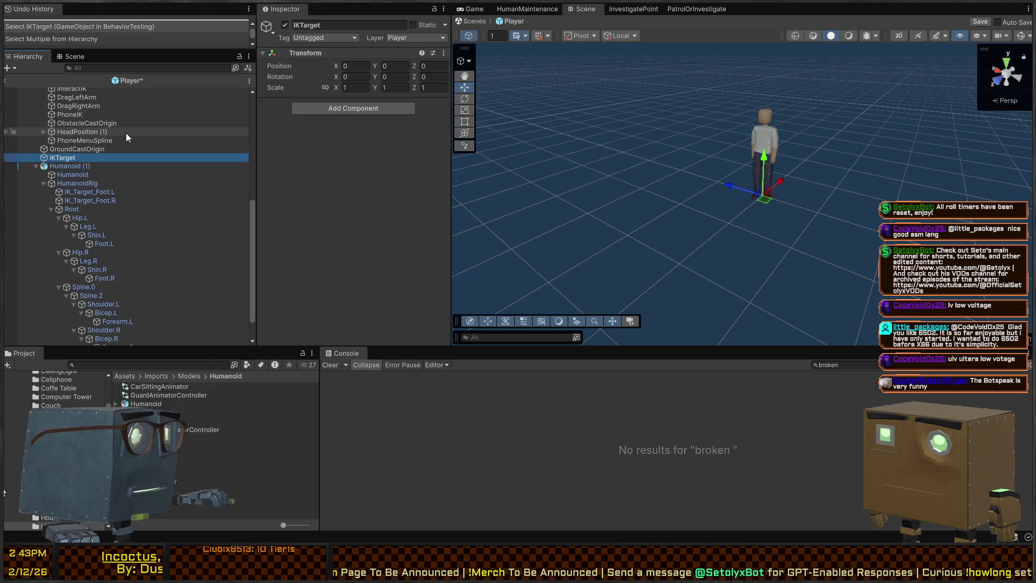
click(90, 165)
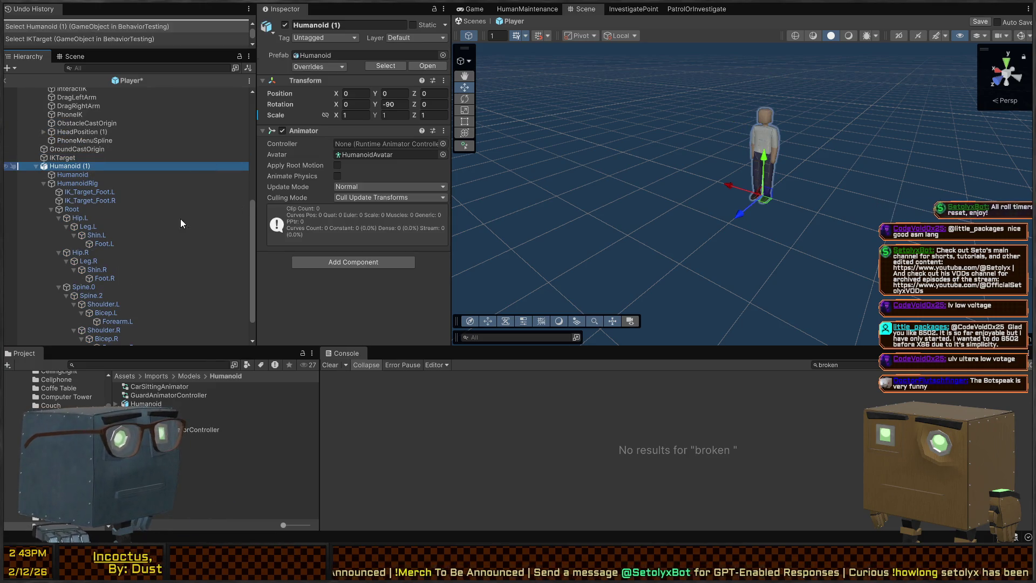
key(ctrl+shift+u)
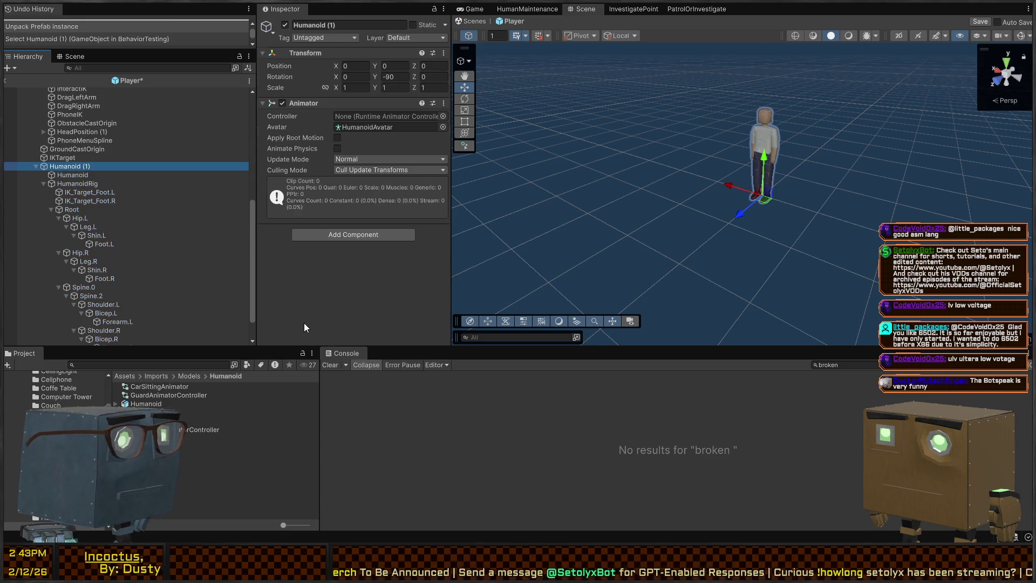
Step: Undo the Unpack Prefab so Humanoid (1) relinks to the Humanoid prefab
scroll(185, 243, up, 4)
scroll(79, 228, up, 8)
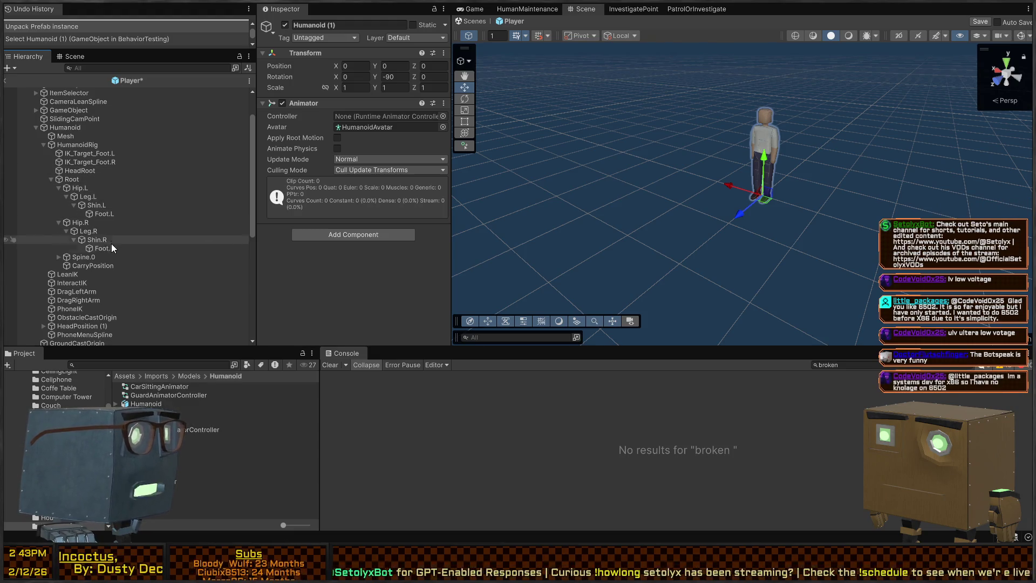
scroll(110, 248, down, 6)
key(ctrl+z)
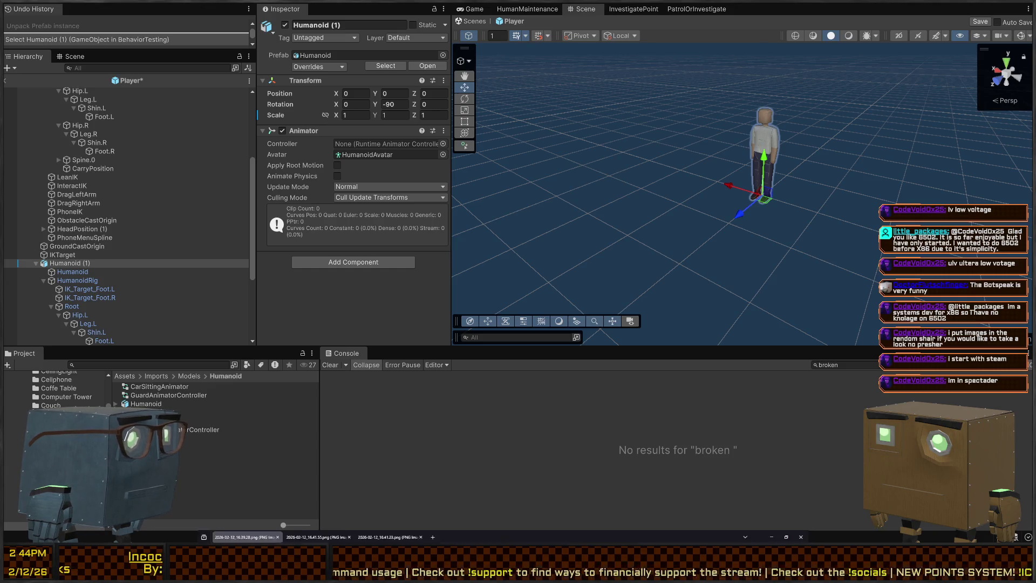
Step: Flip back and forth through the Minecraft screenshot tabs in Firefox, then minimize the browser
click(299, 537)
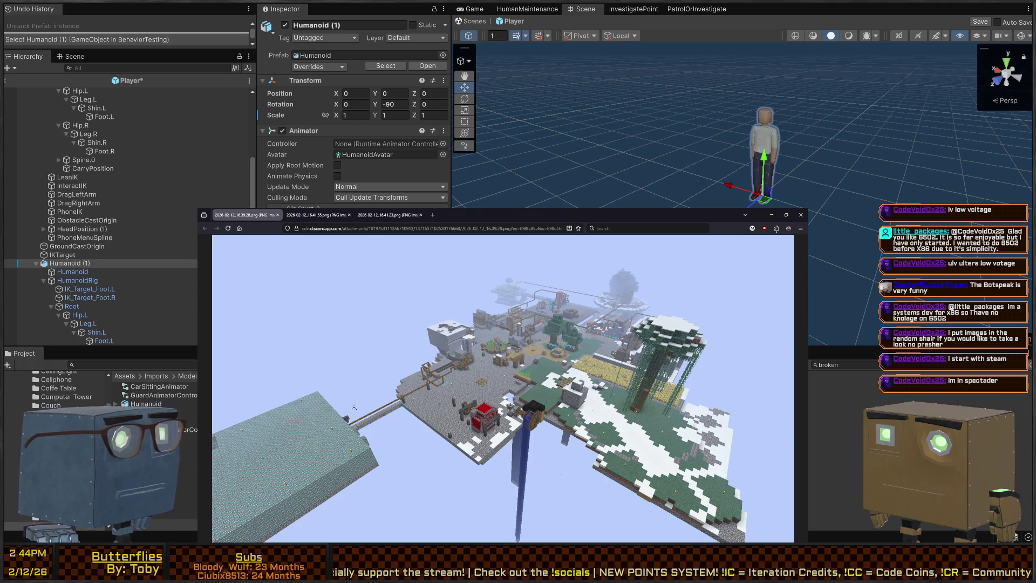
key(ctrl+Tab)
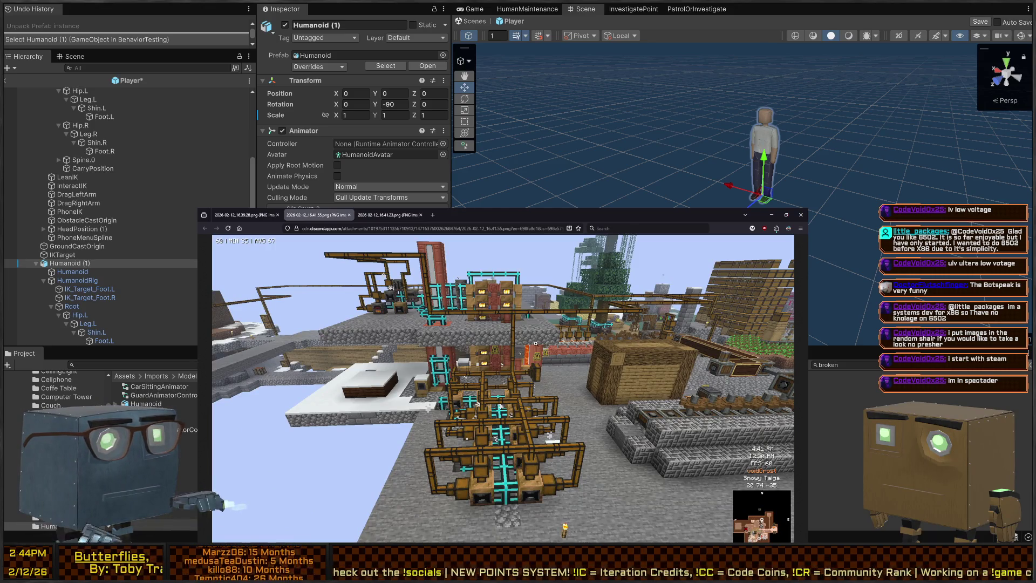
key(ctrl+shift+Tab)
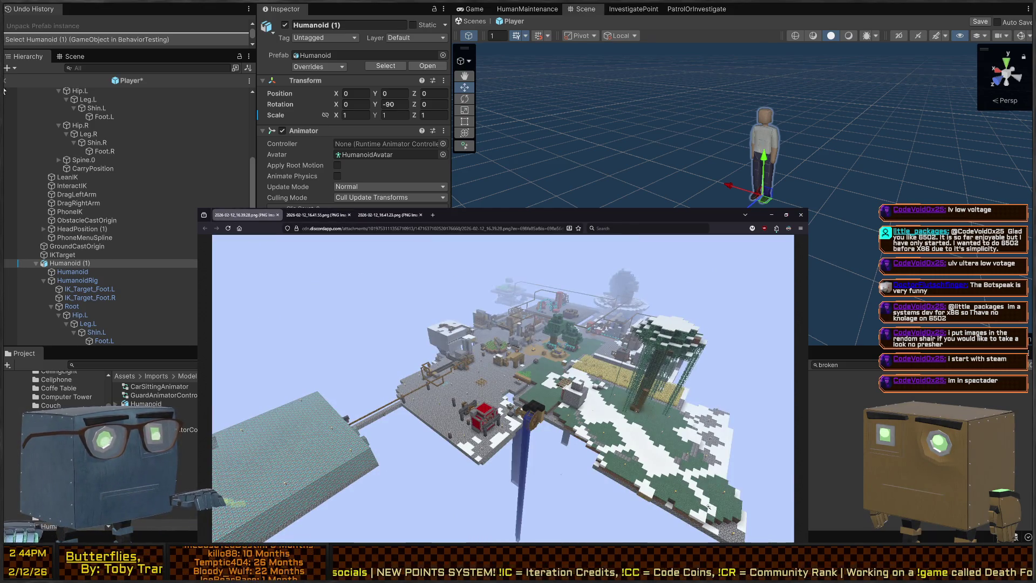
key(ctrl+Tab)
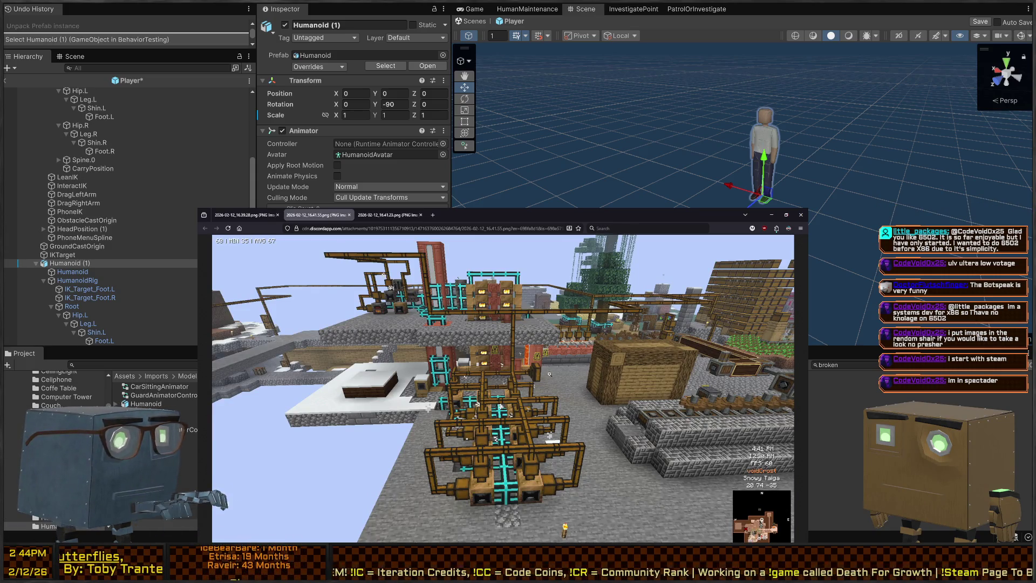
key(ctrl+Tab)
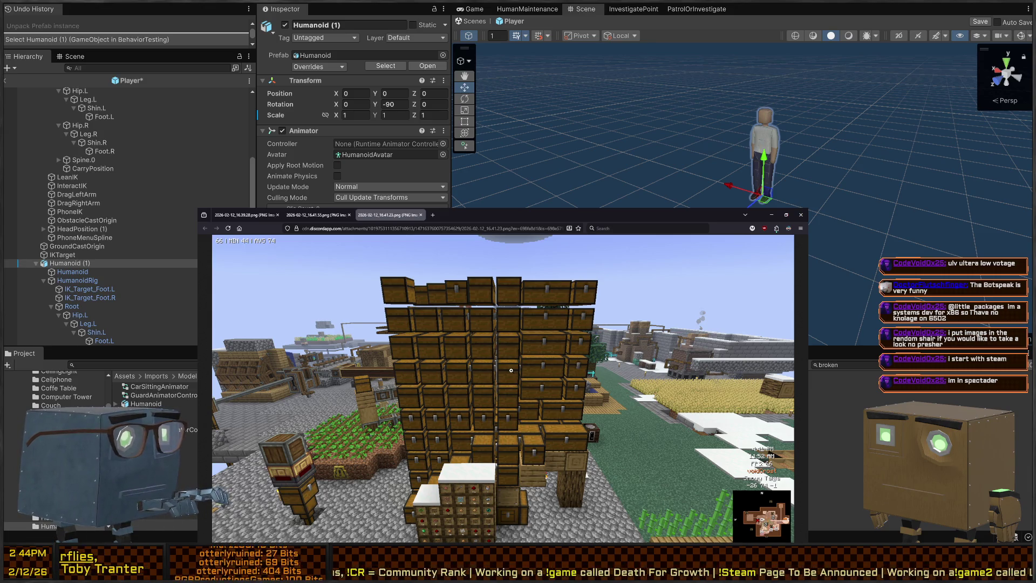
key(ctrl+shift+Tab)
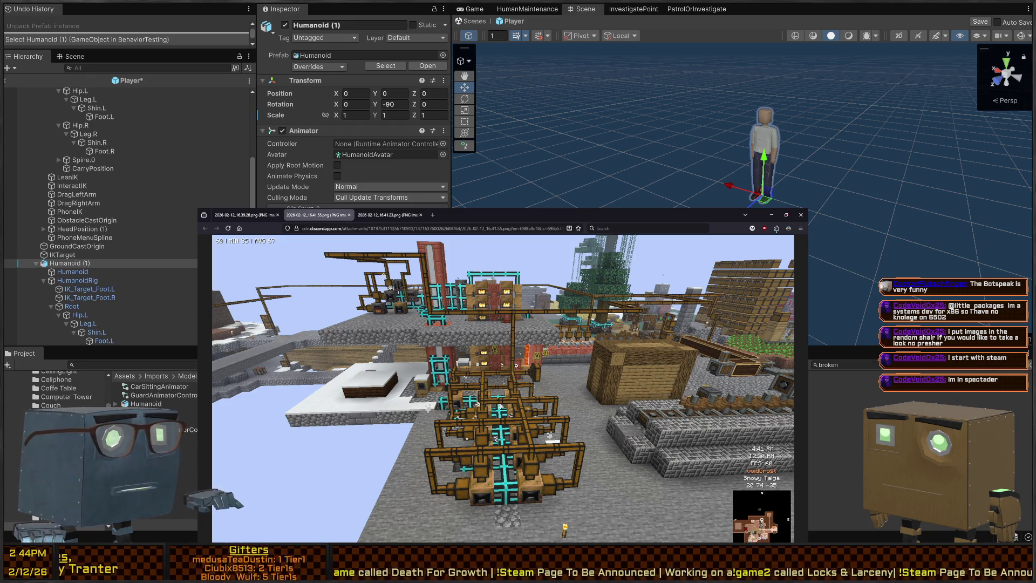
key(ctrl+Tab)
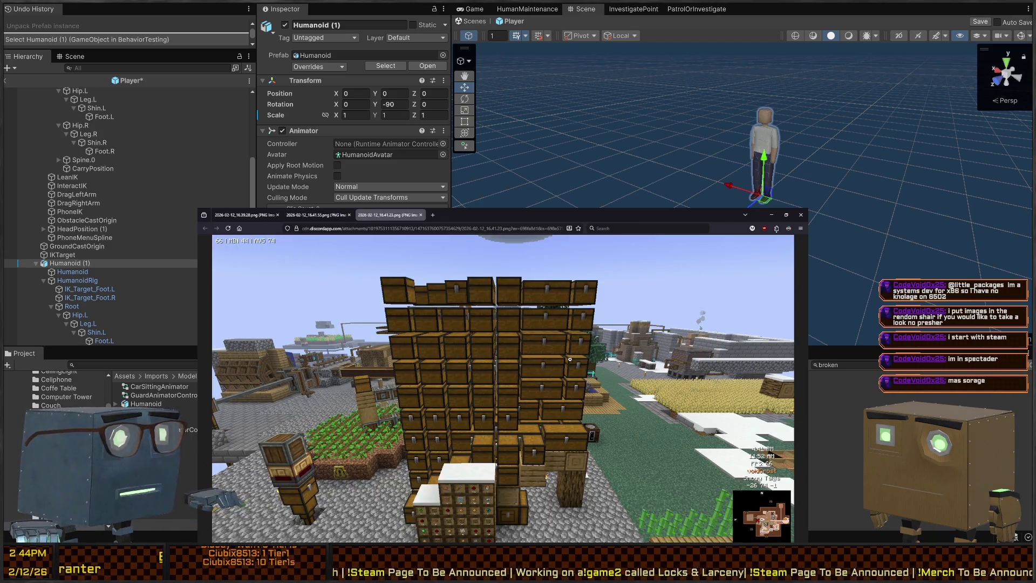
key(ctrl+shift+Tab)
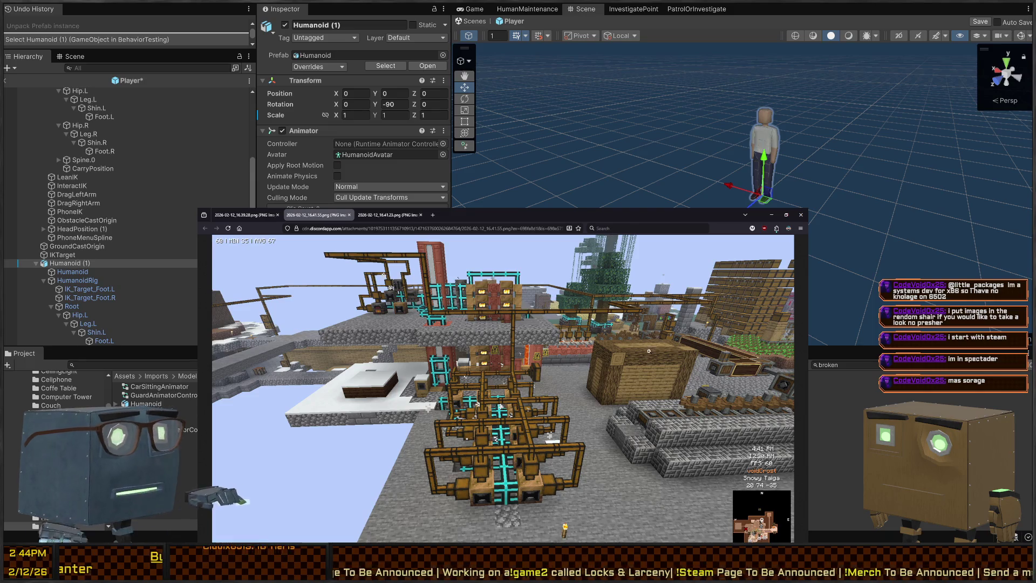
key(ctrl+Tab)
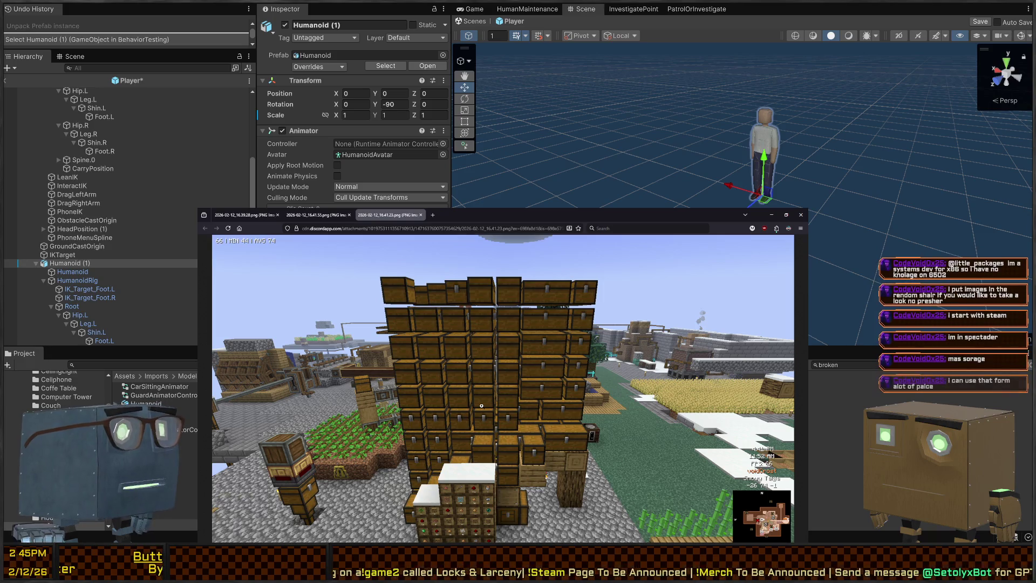
key(ctrl+shift+Tab)
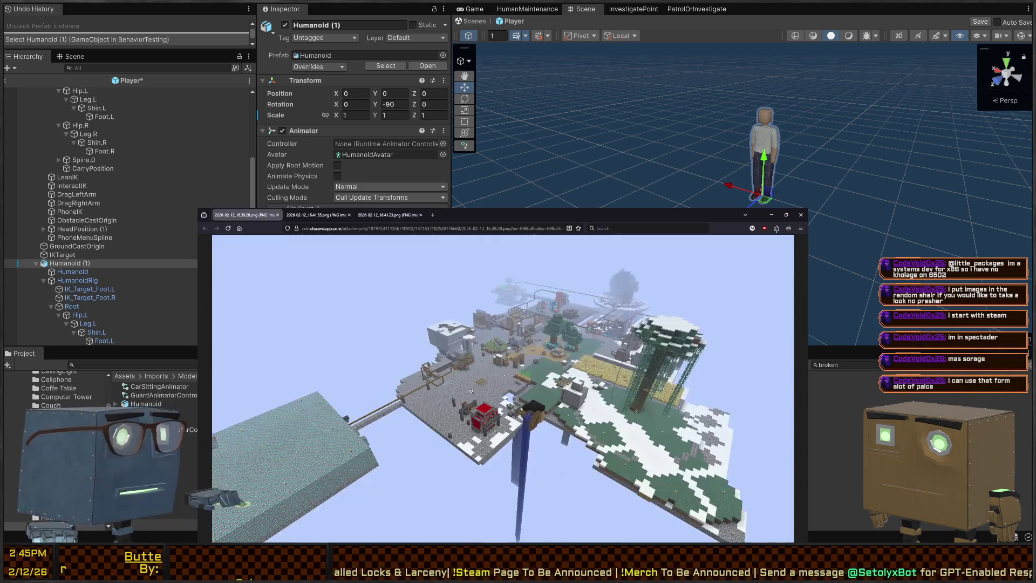
key(ctrl+Tab)
key(ctrl+shift+Tab)
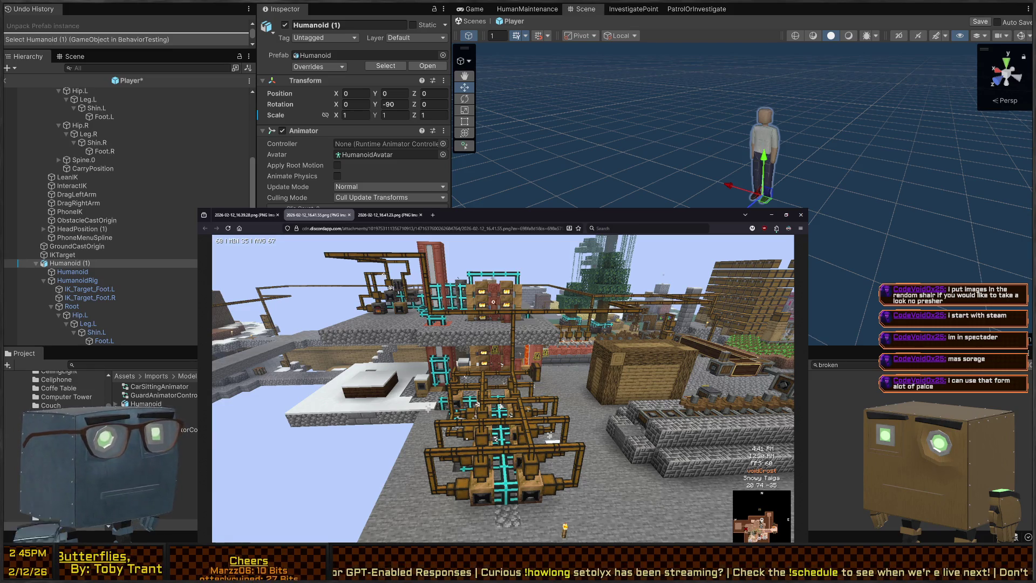
key(super+Down)
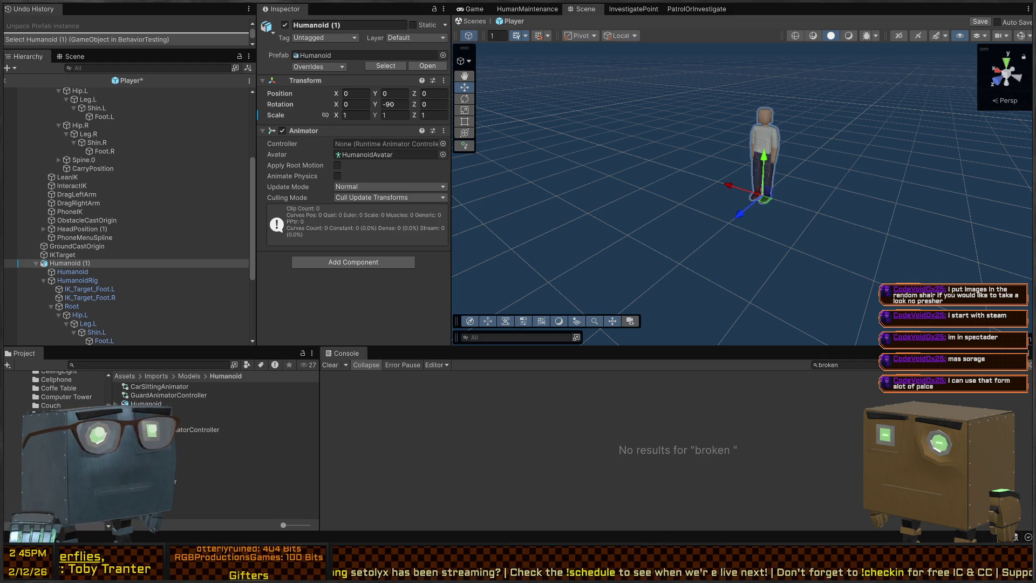
Step: Set Humanoid (1)'s Animator Controller to PlayerAnimator
drag(749, 131, 748, 131)
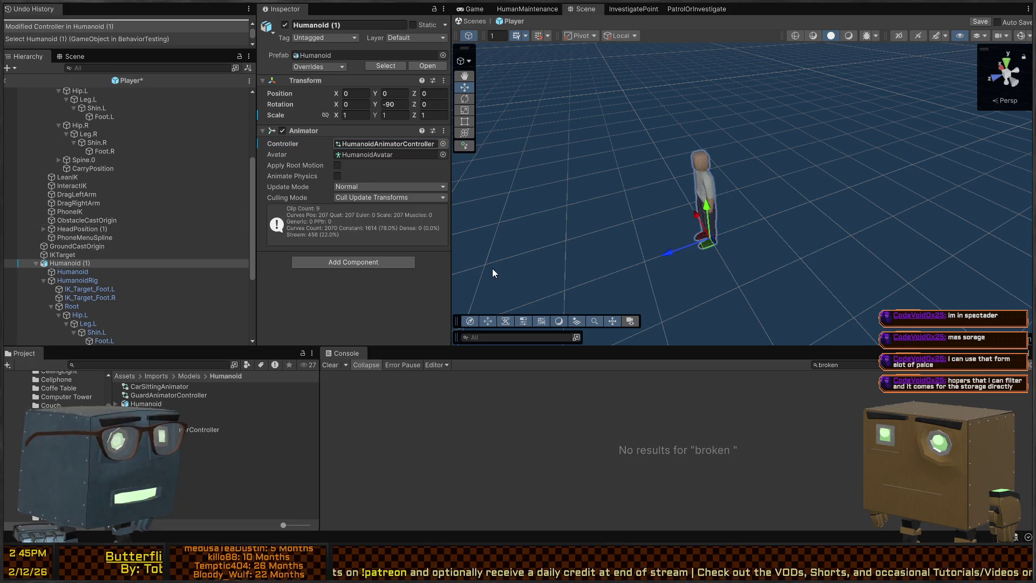
key(ctrl+z)
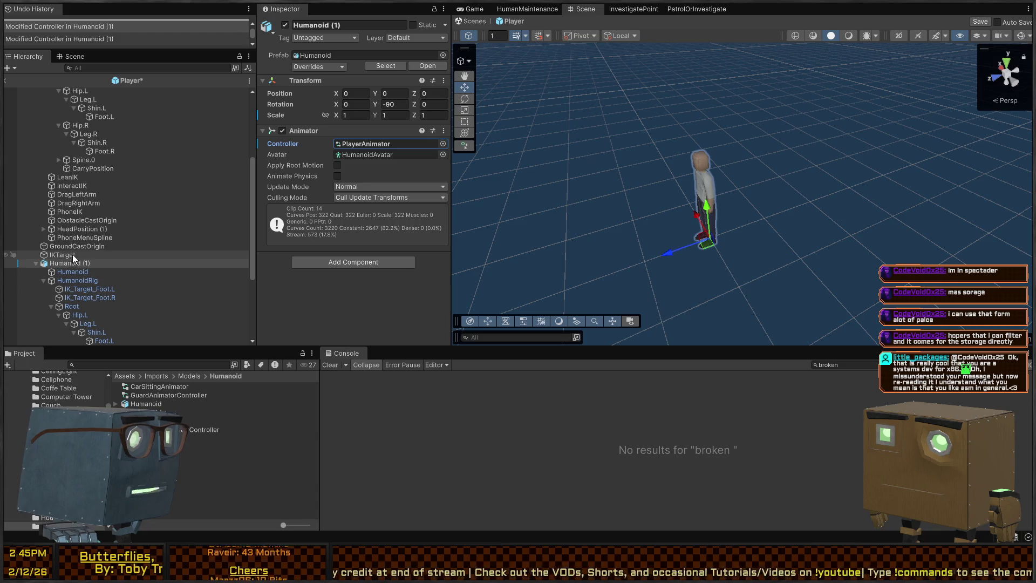
click(60, 265)
click(62, 271)
click(60, 263)
click(62, 272)
click(67, 280)
click(67, 271)
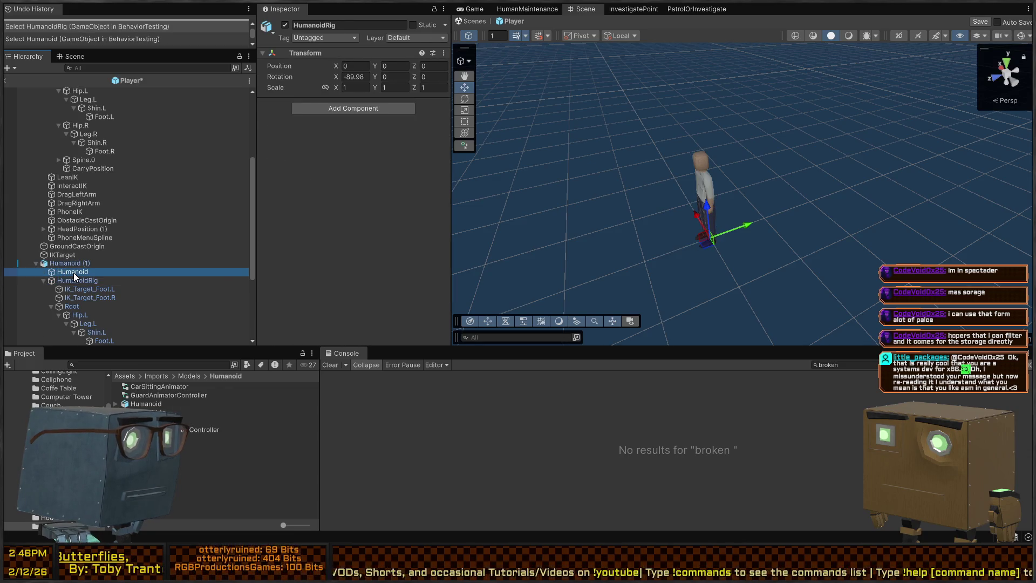
scroll(308, 254, down, 2)
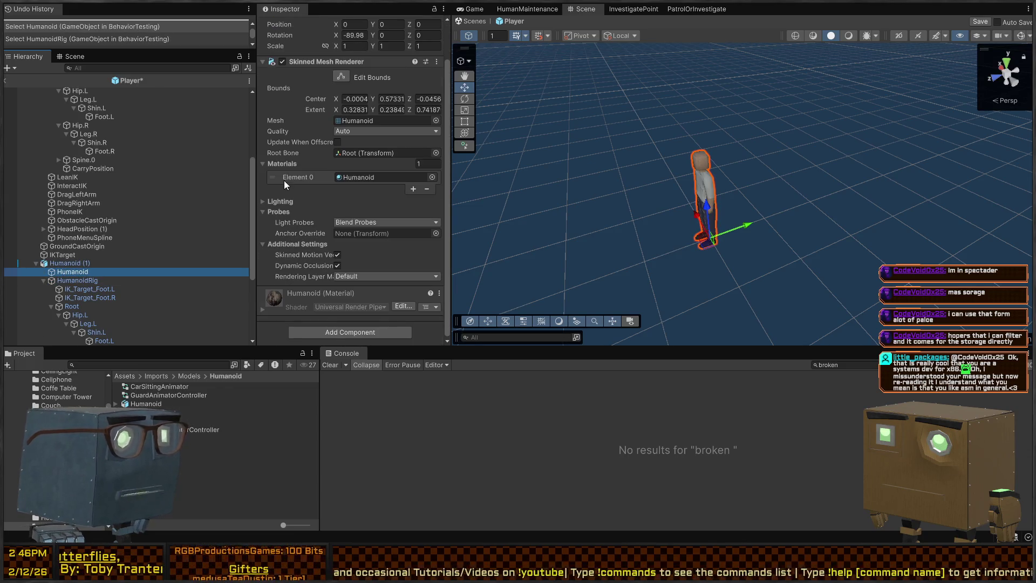
scroll(309, 176, up, 1)
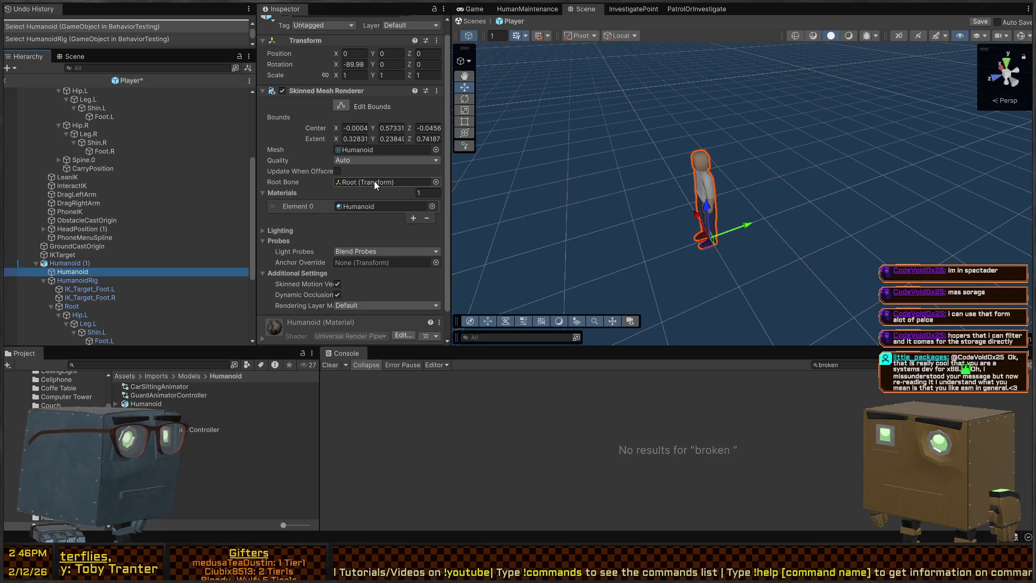
scroll(96, 195, up, 6)
click(69, 166)
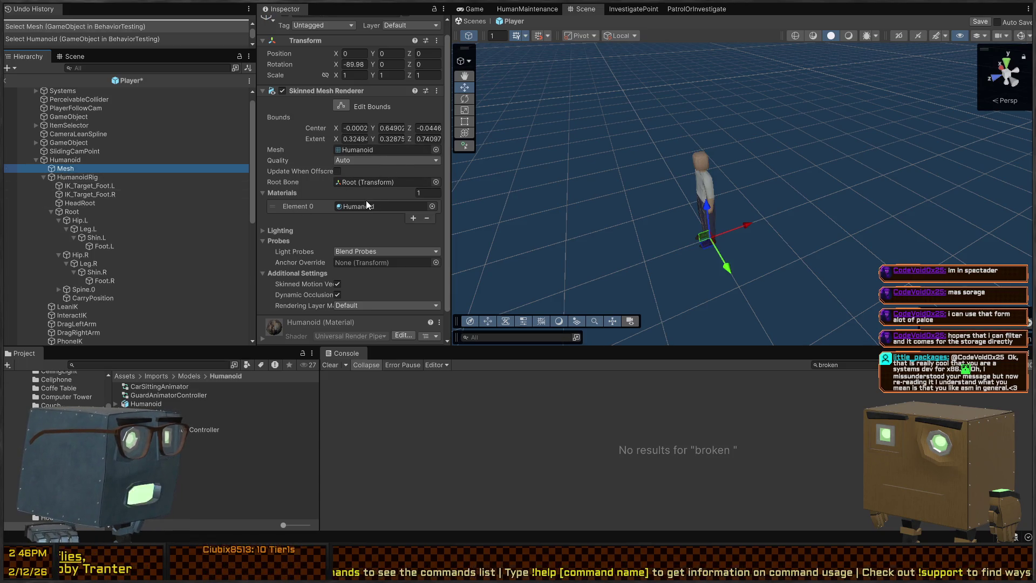
scroll(275, 223, down, 2)
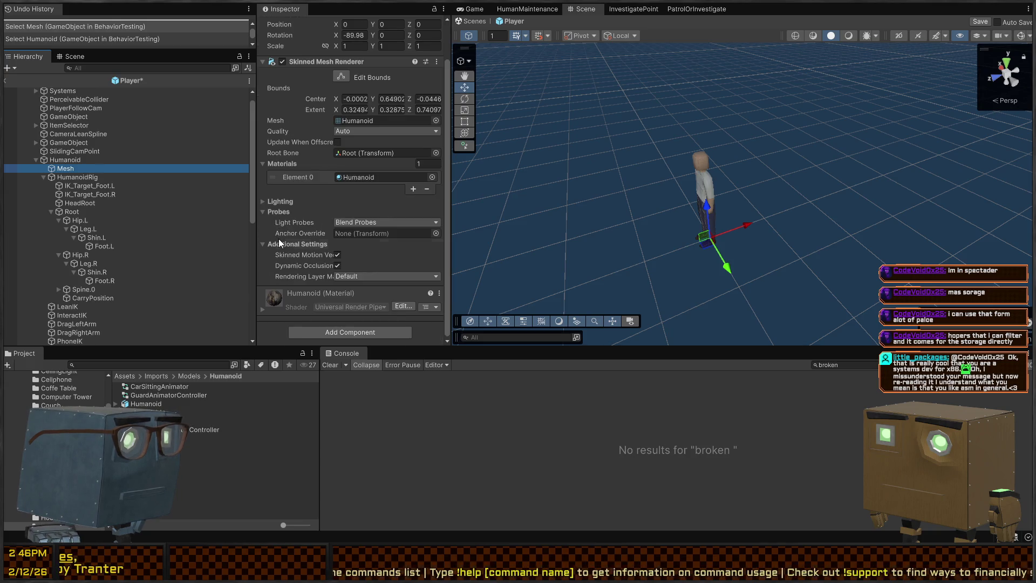
scroll(348, 263, up, 3)
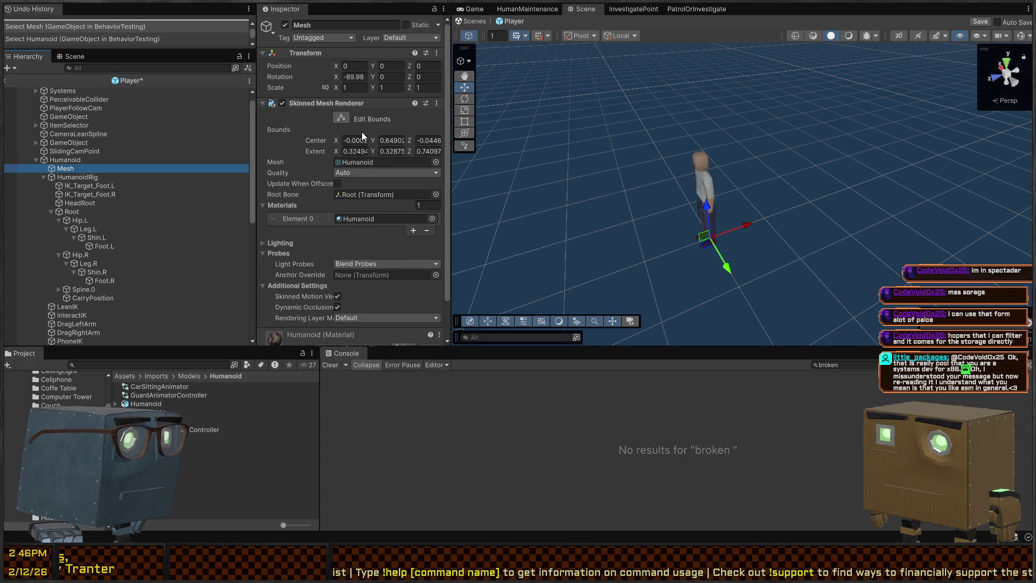
click(346, 117)
click(345, 115)
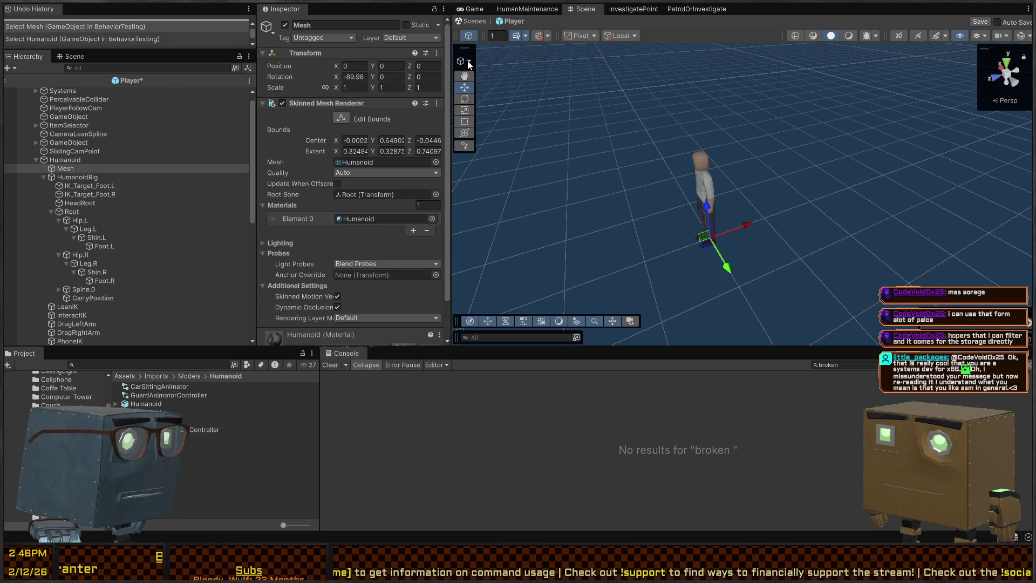
scroll(322, 156, down, 6)
scroll(292, 210, down, 3)
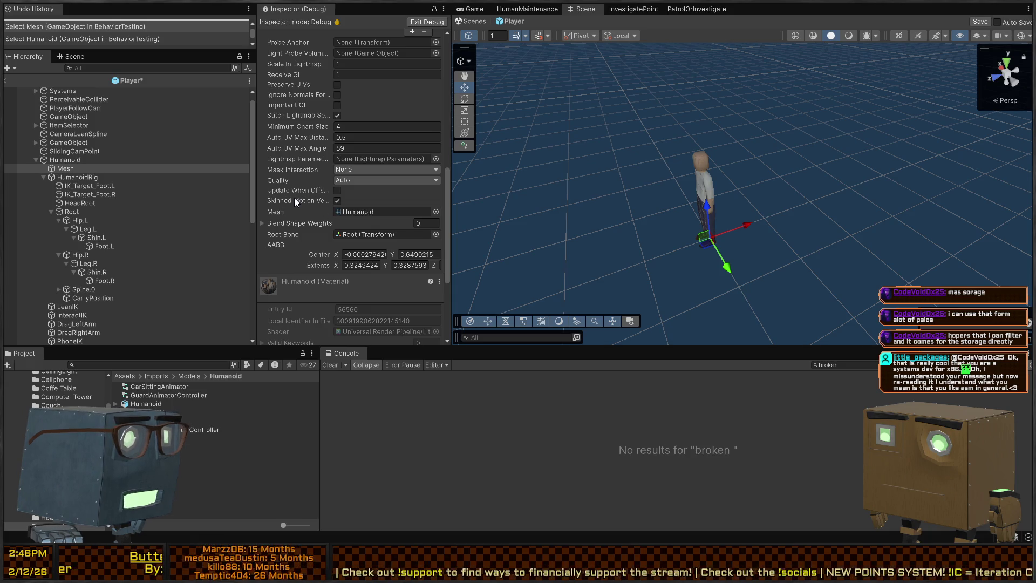
scroll(292, 175, down, 5)
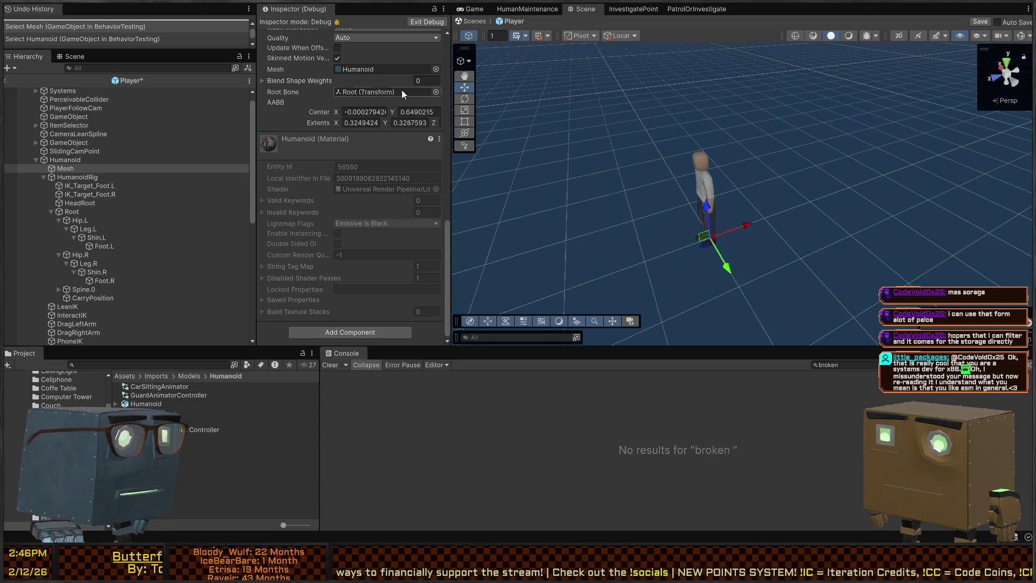
click(432, 23)
scroll(81, 226, down, 6)
click(69, 206)
click(66, 215)
click(72, 206)
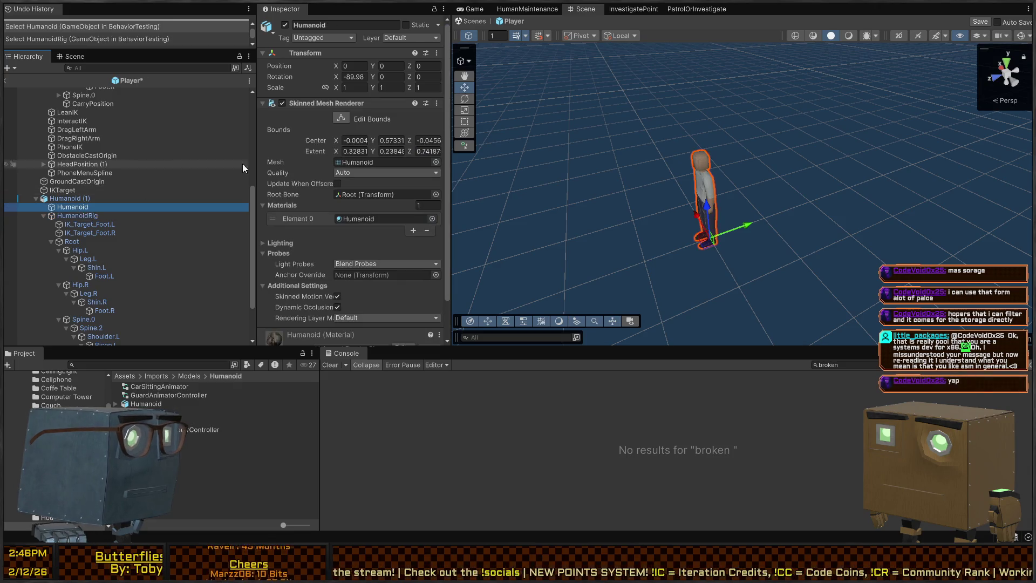
scroll(108, 184, up, 6)
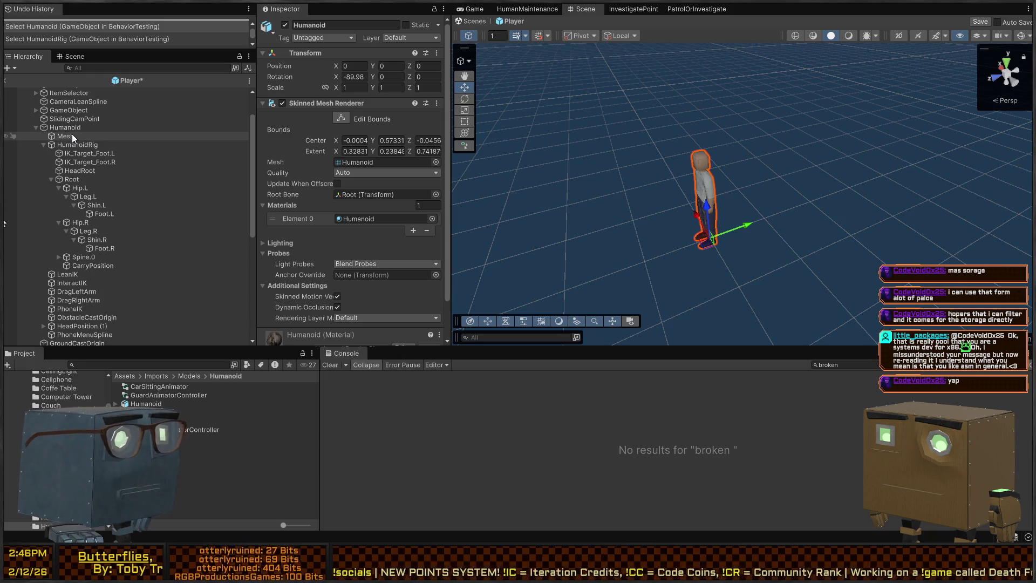
click(71, 137)
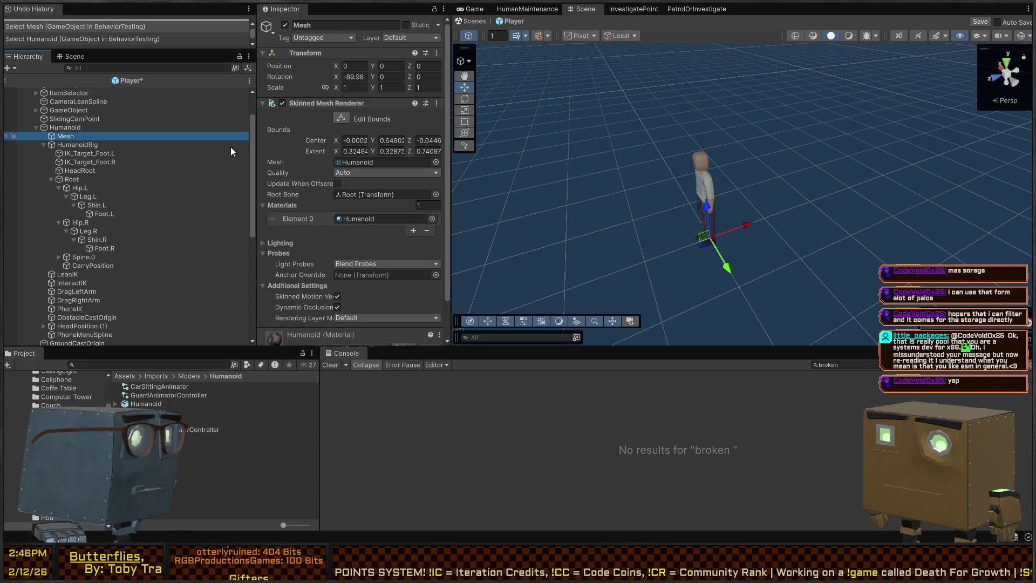
click(340, 164)
key(ctrl+v)
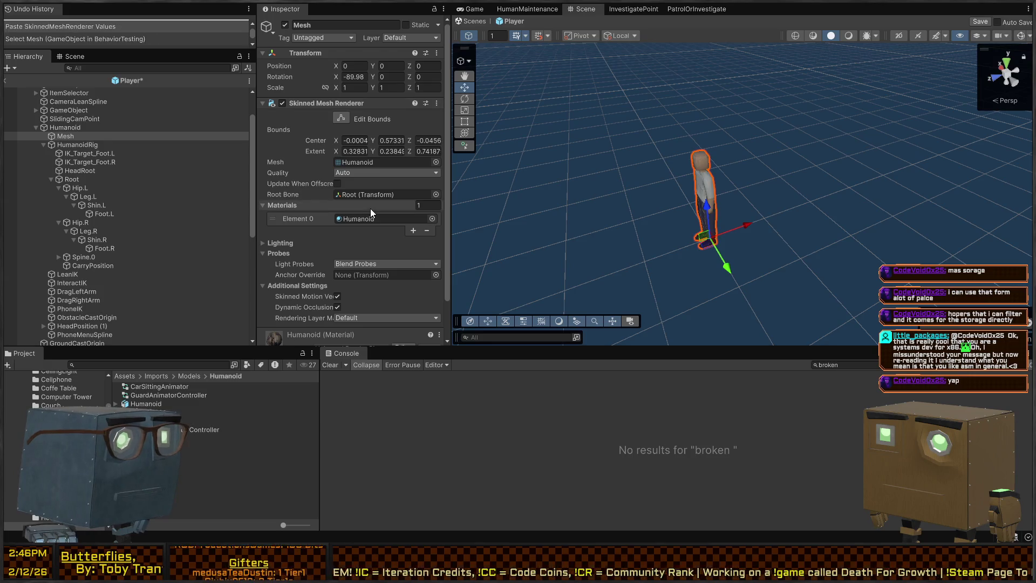
scroll(133, 198, down, 5)
click(81, 138)
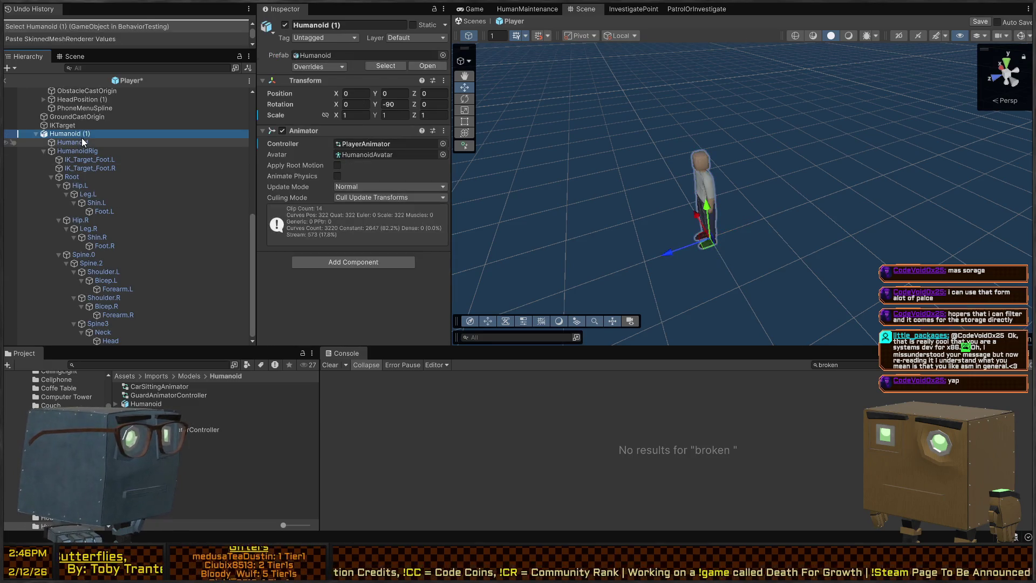
key(Delete)
key(ctrl+z)
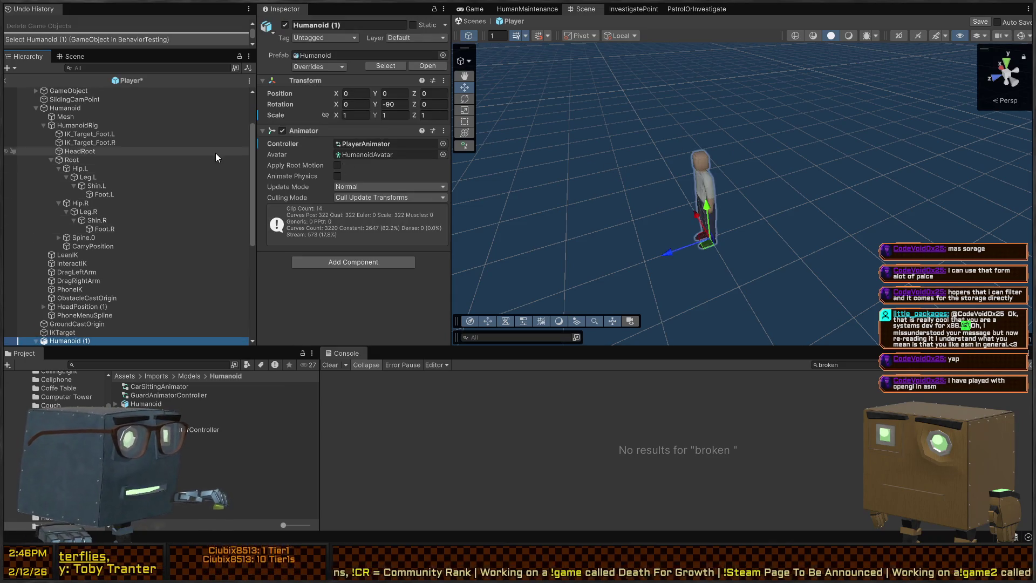
key(ctrl+z)
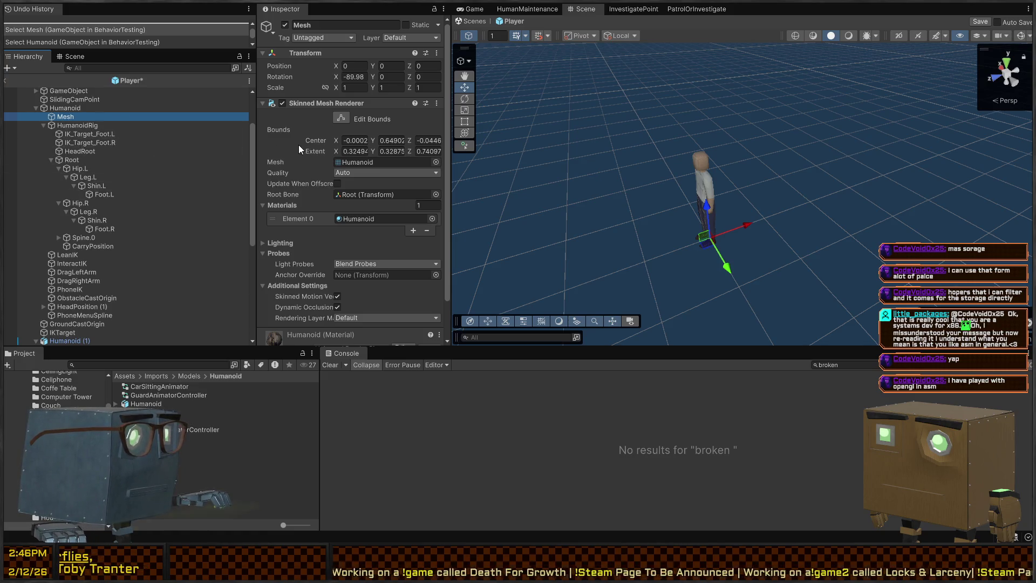
key(ctrl+z)
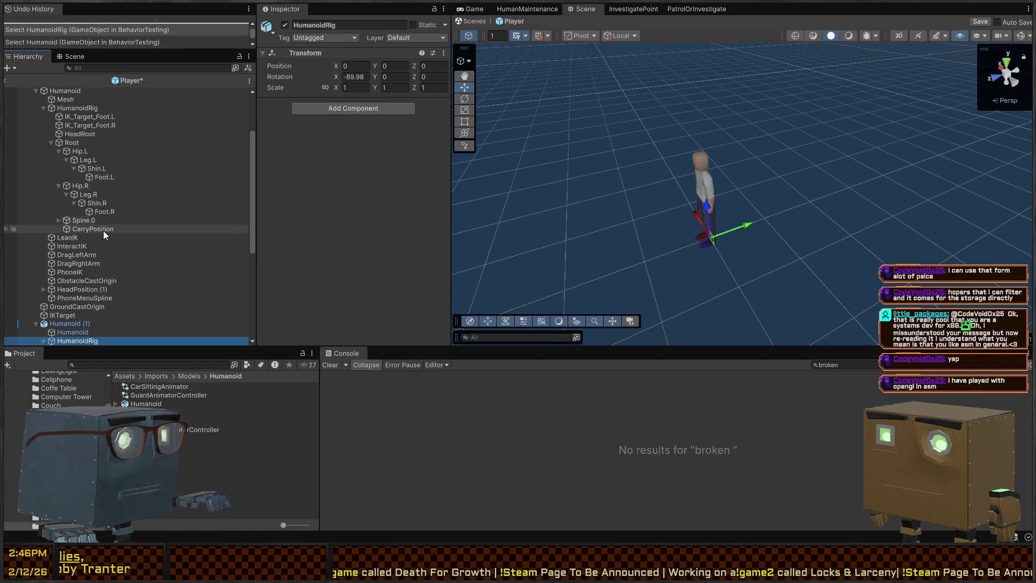
scroll(108, 224, up, 3)
click(78, 168)
scroll(332, 181, down, 5)
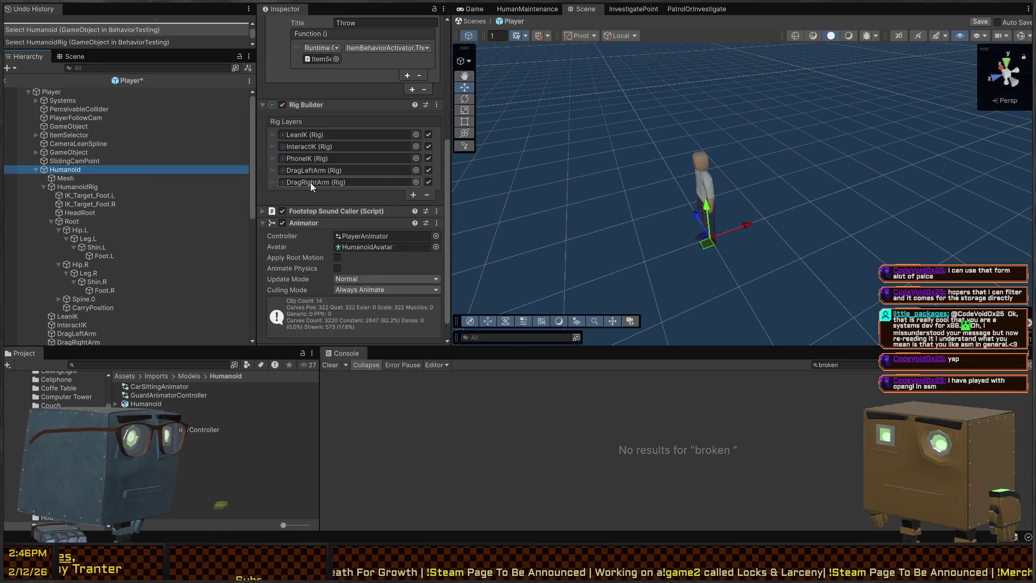
click(93, 186)
click(67, 178)
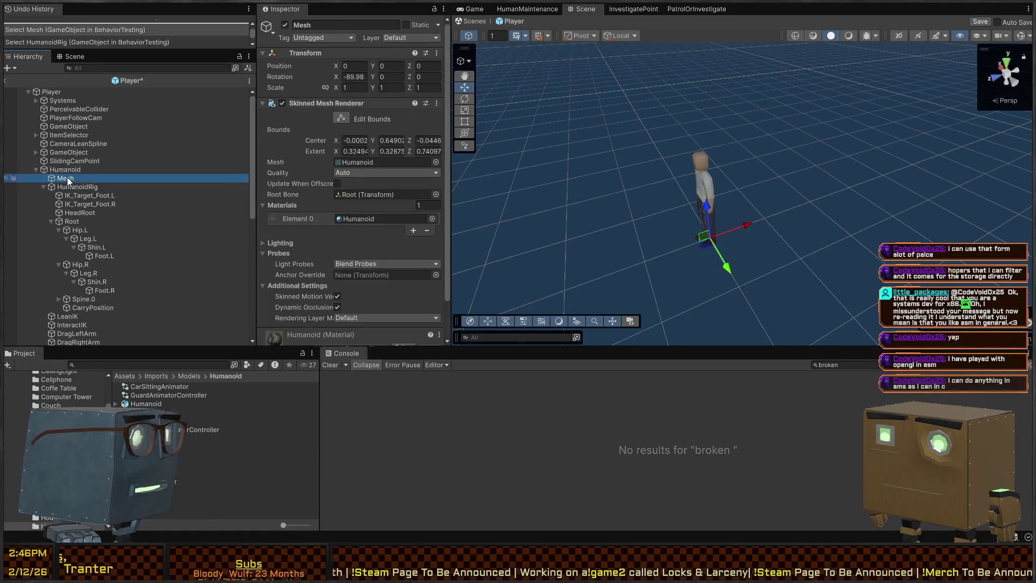
scroll(318, 188, down, 2)
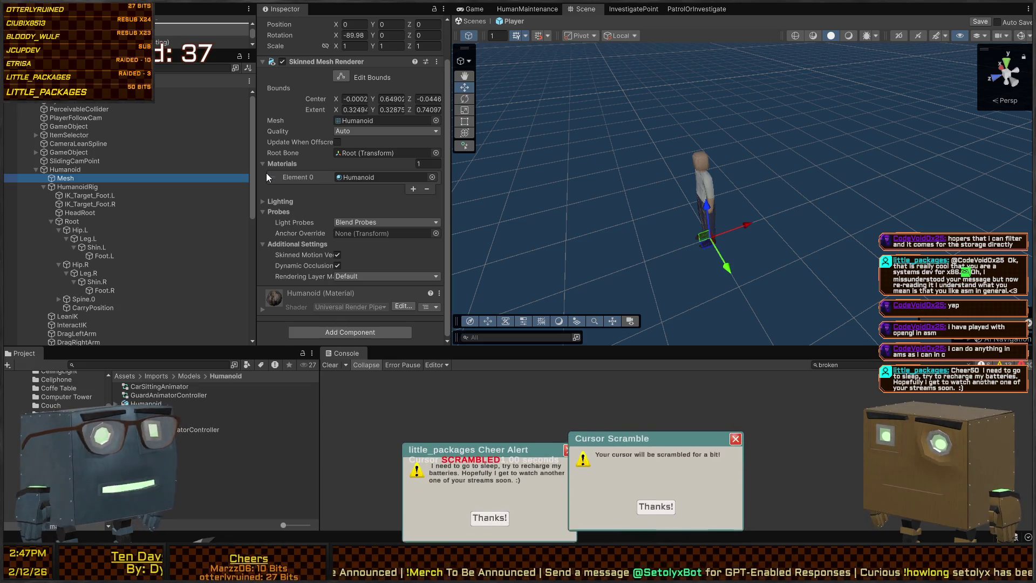
click(266, 177)
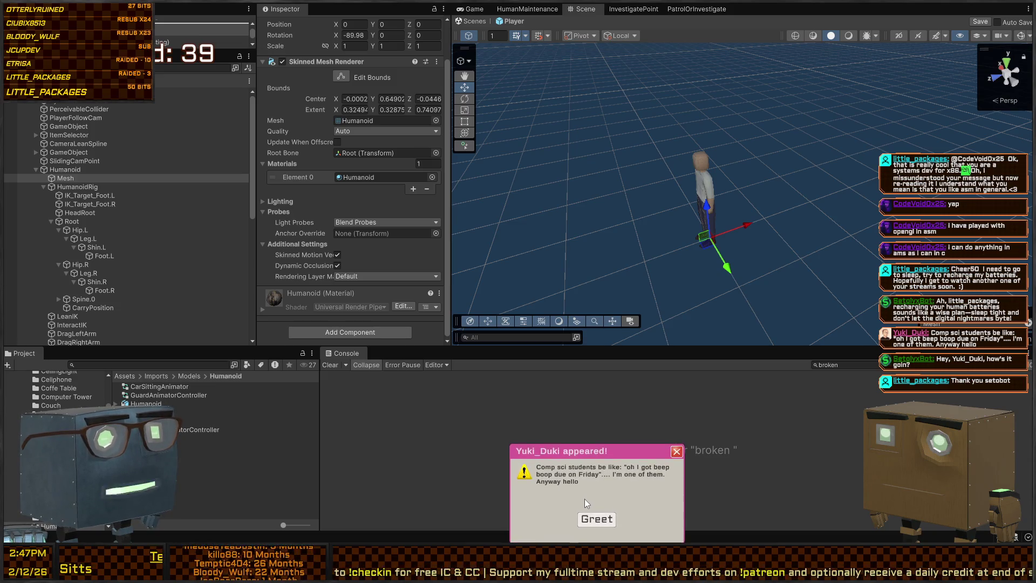
click(601, 521)
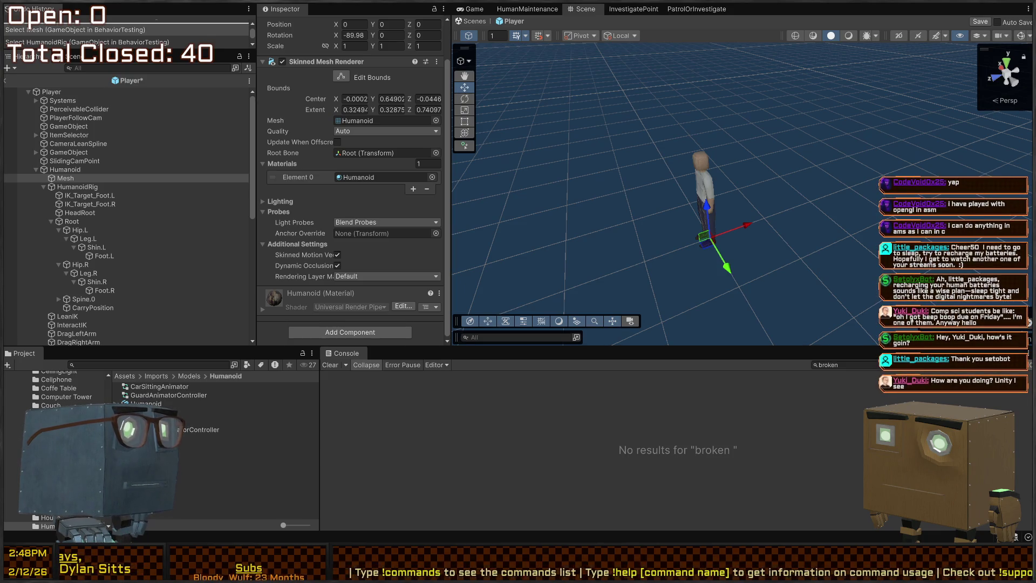
Step: Fly the Scene camera to the player and inspect the Humanoid (1) rig's Foot.L and Leg.L bones
right_click(846, 138)
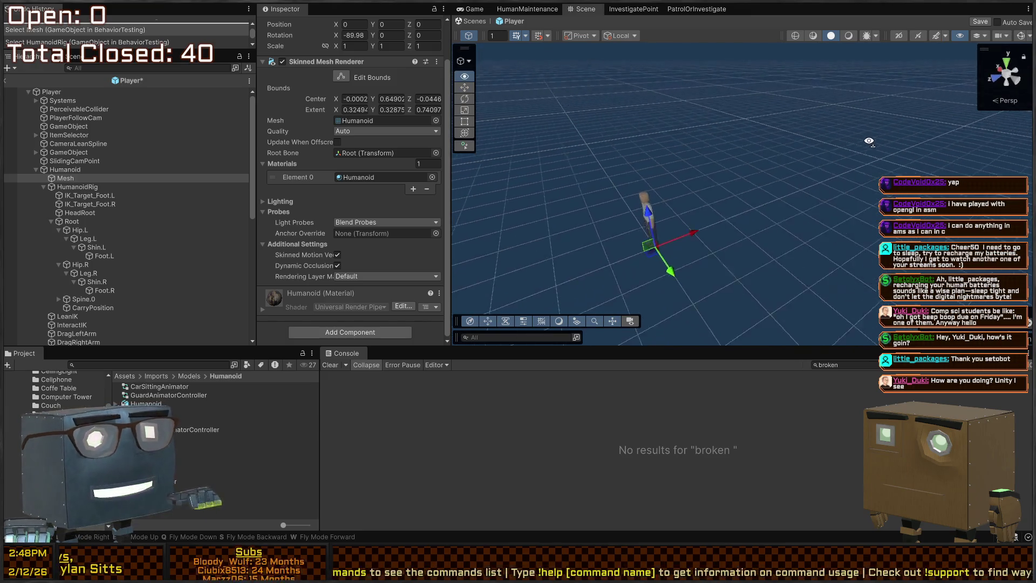
key(w)
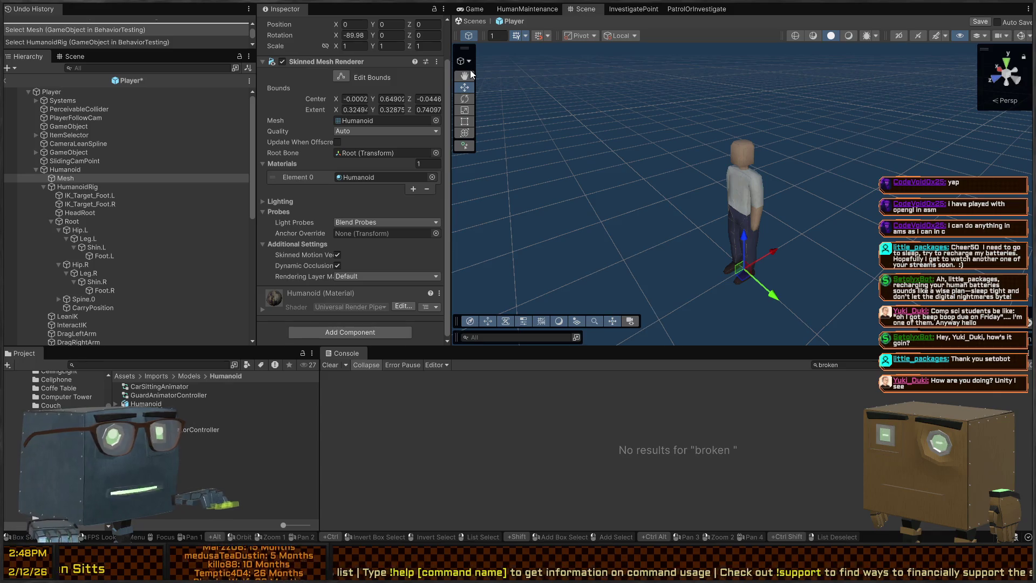
scroll(66, 190, down, 5)
click(71, 200)
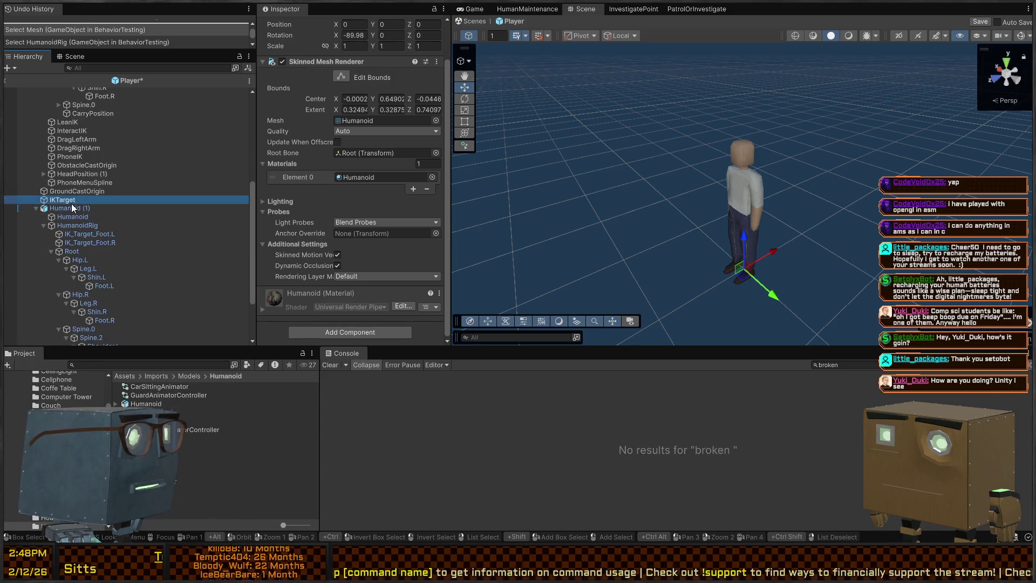
click(72, 207)
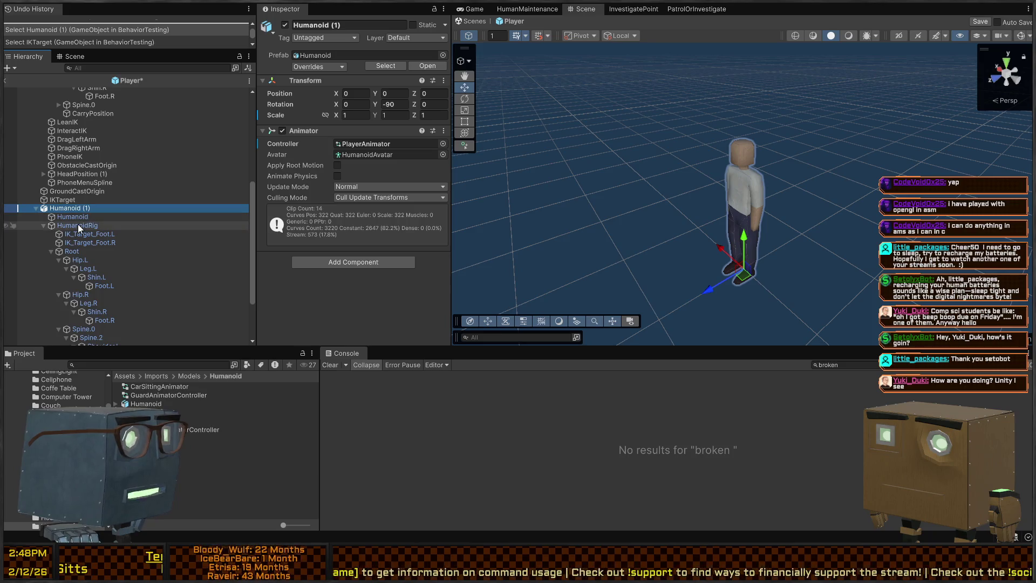
scroll(83, 216, up, 4)
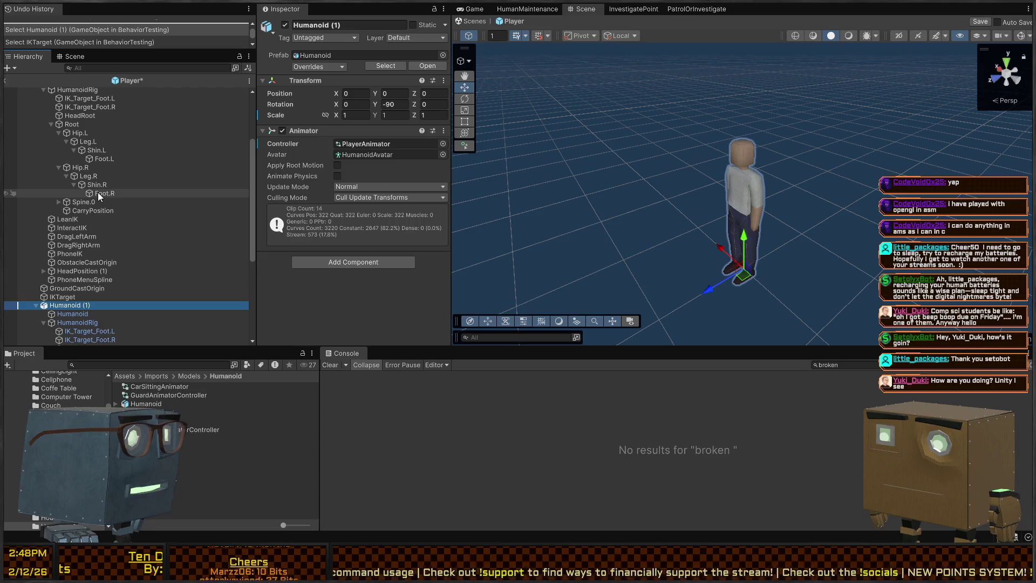
scroll(98, 192, down, 5)
click(108, 254)
scroll(102, 234, up, 5)
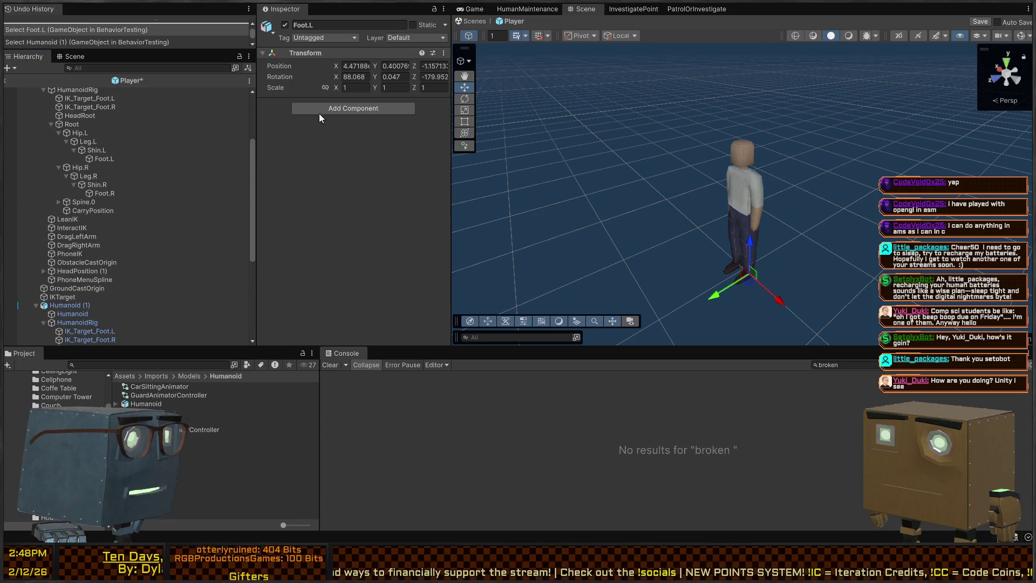
click(88, 141)
scroll(92, 140, up, 1)
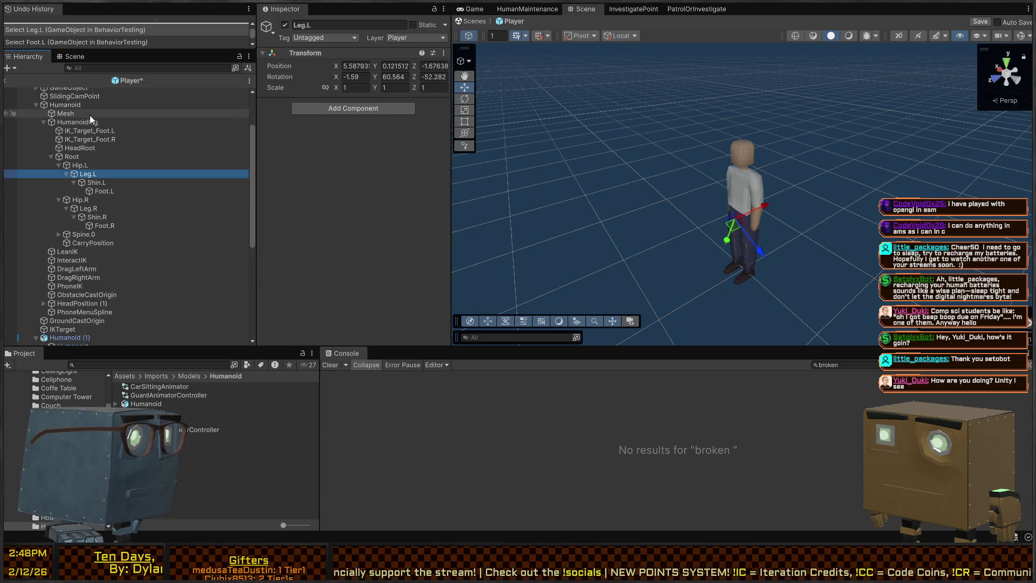
Step: Check the old Mesh object's renderer root bone and mesh, then delete its Skinned Mesh Renderer
click(89, 114)
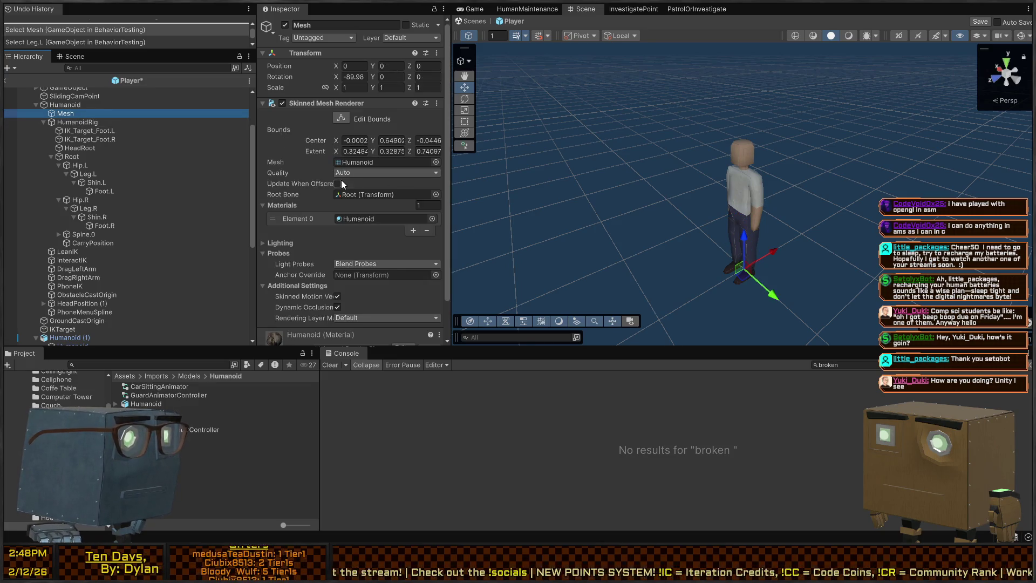
scroll(291, 181, down, 2)
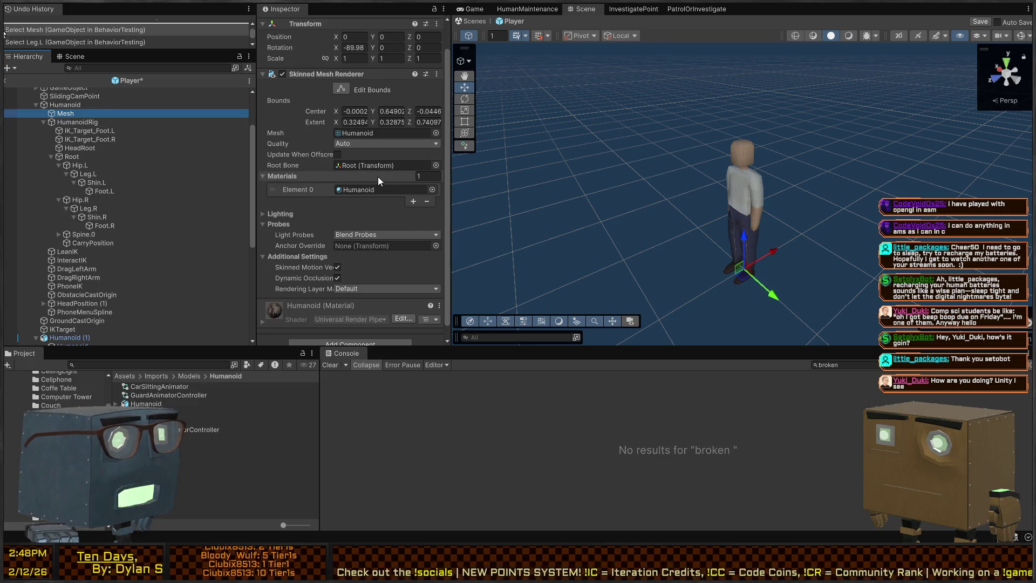
click(397, 166)
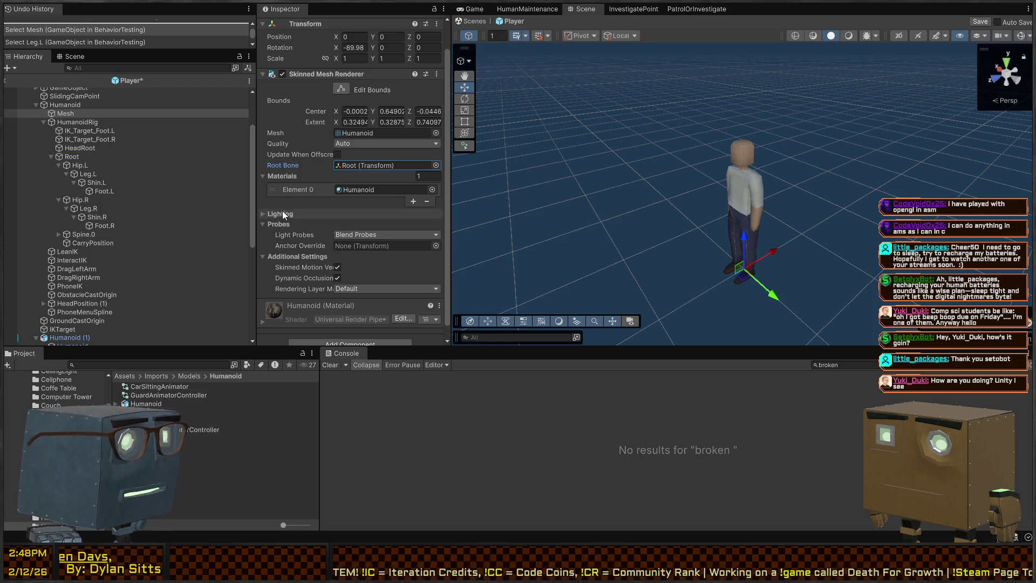
scroll(318, 249, down, 1)
scroll(399, 60, up, 3)
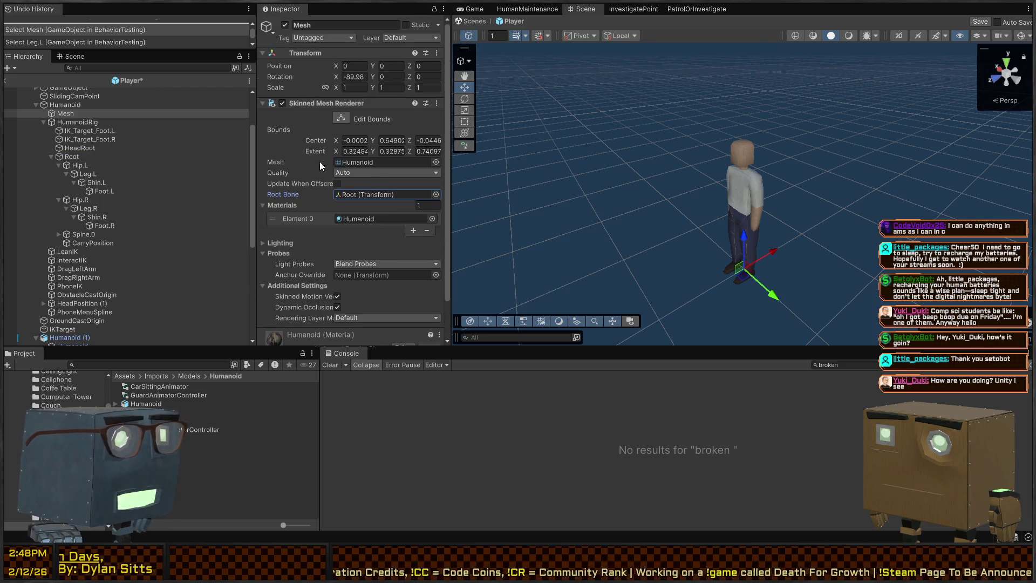
click(372, 162)
click(439, 162)
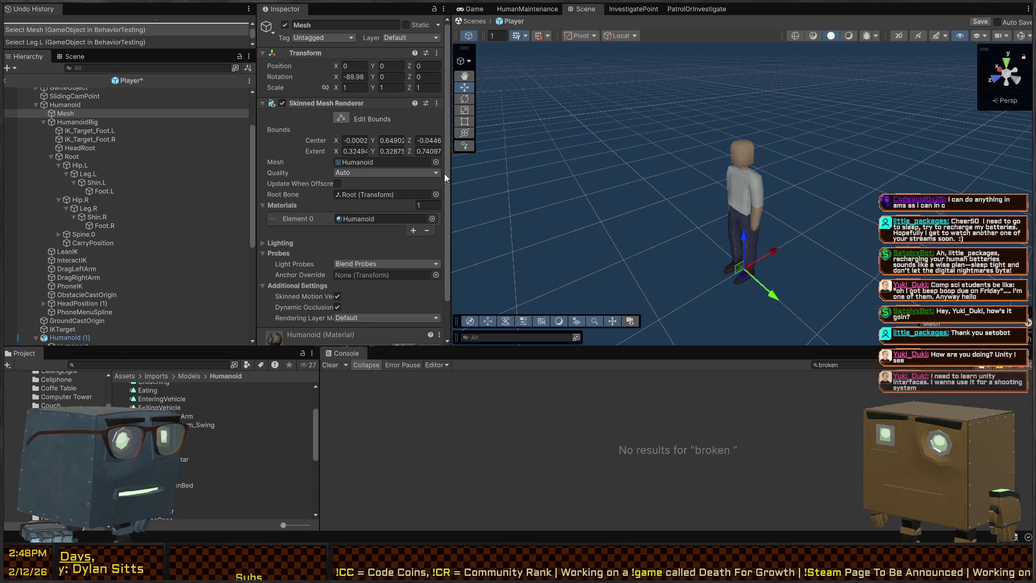
key(Escape)
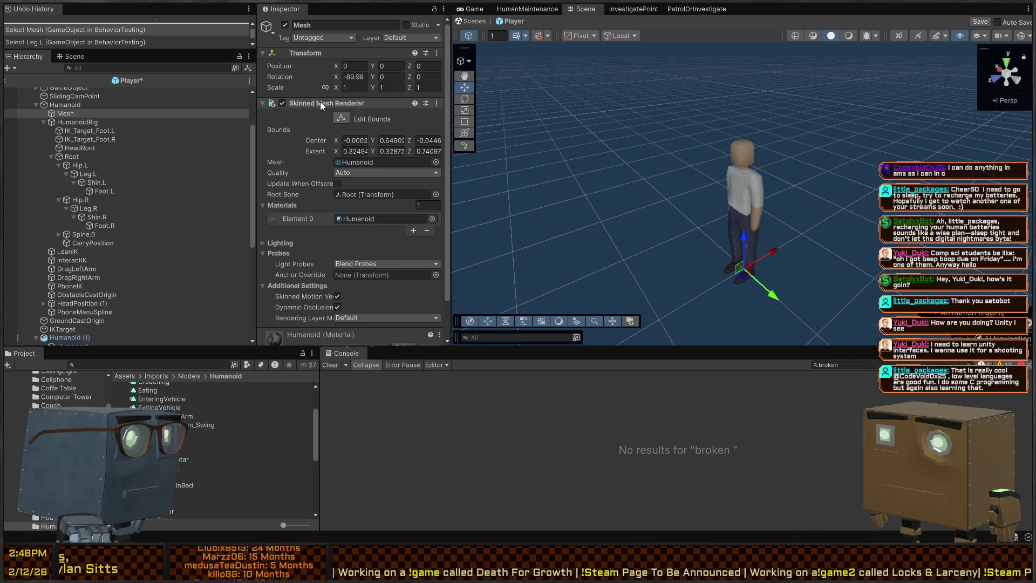
key(Delete)
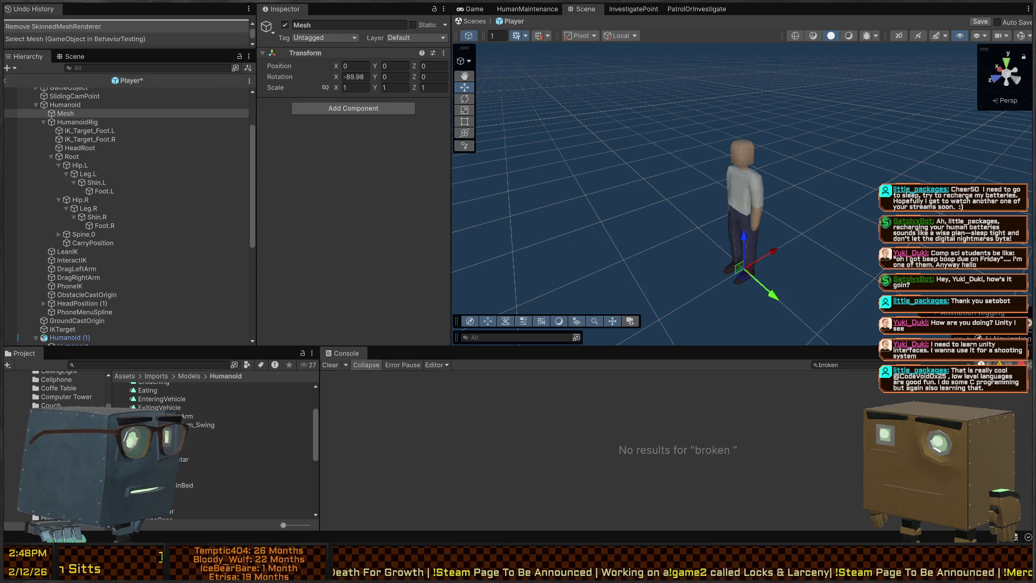
Step: Paste the copied Skinned Mesh Renderer onto the old Humanoid's Mesh object as a new component
click(248, 433)
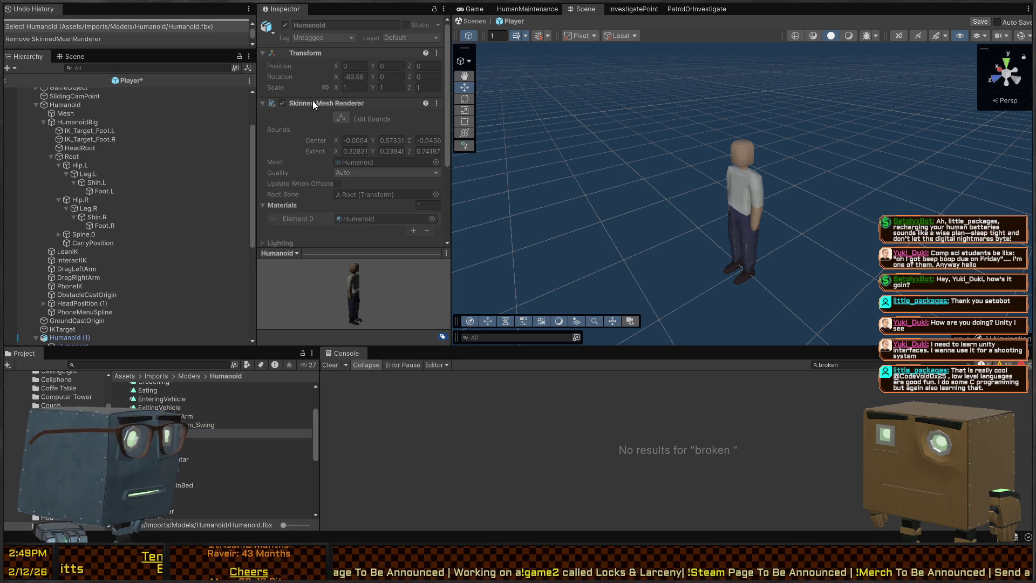
click(62, 112)
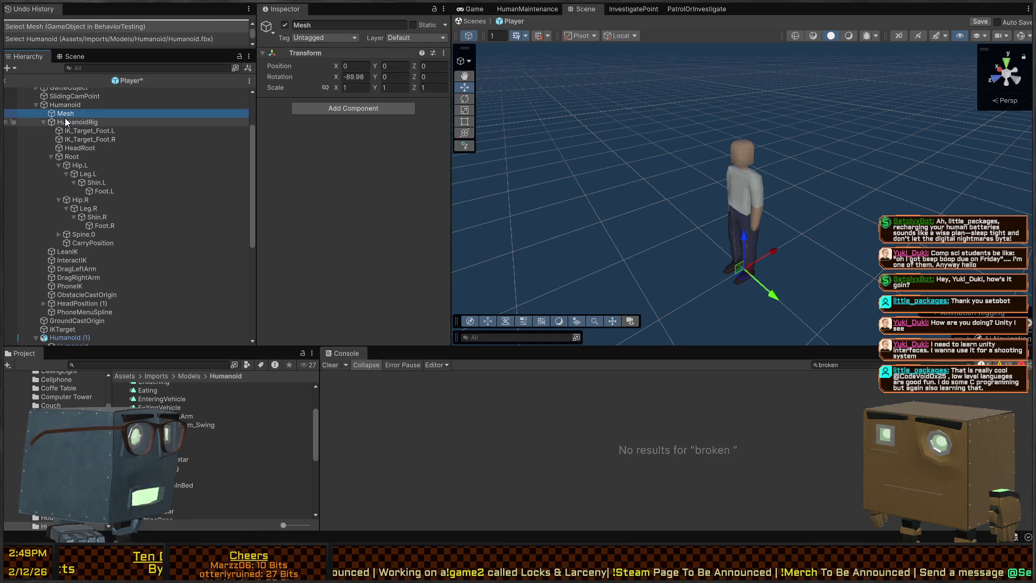
click(62, 123)
click(98, 112)
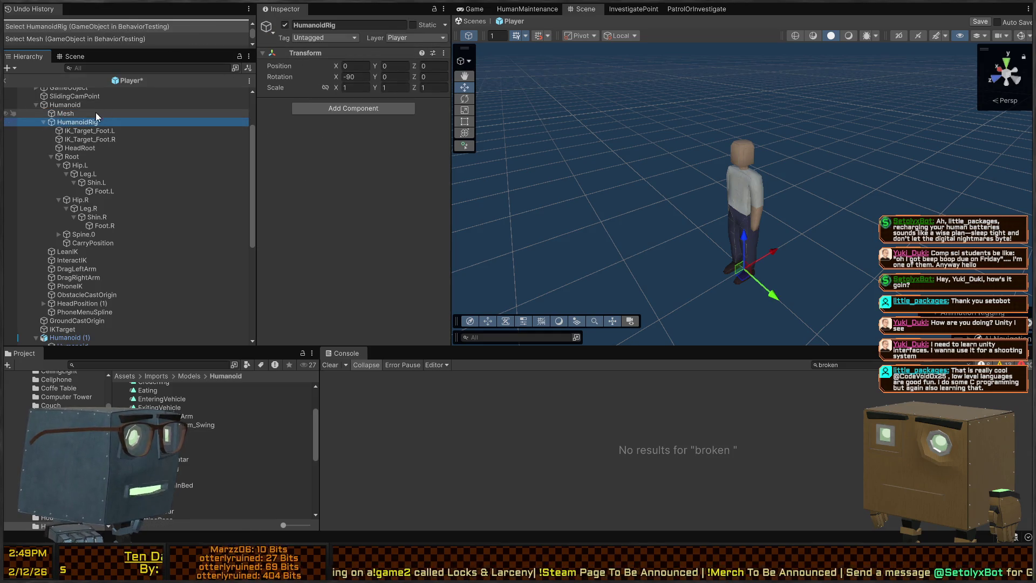
click(322, 54)
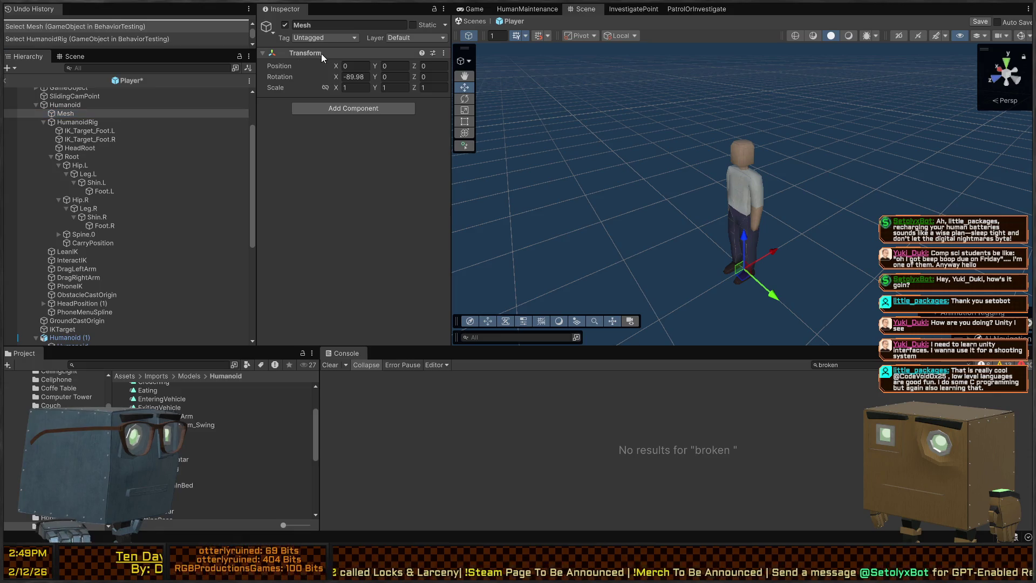
key(ctrl+v)
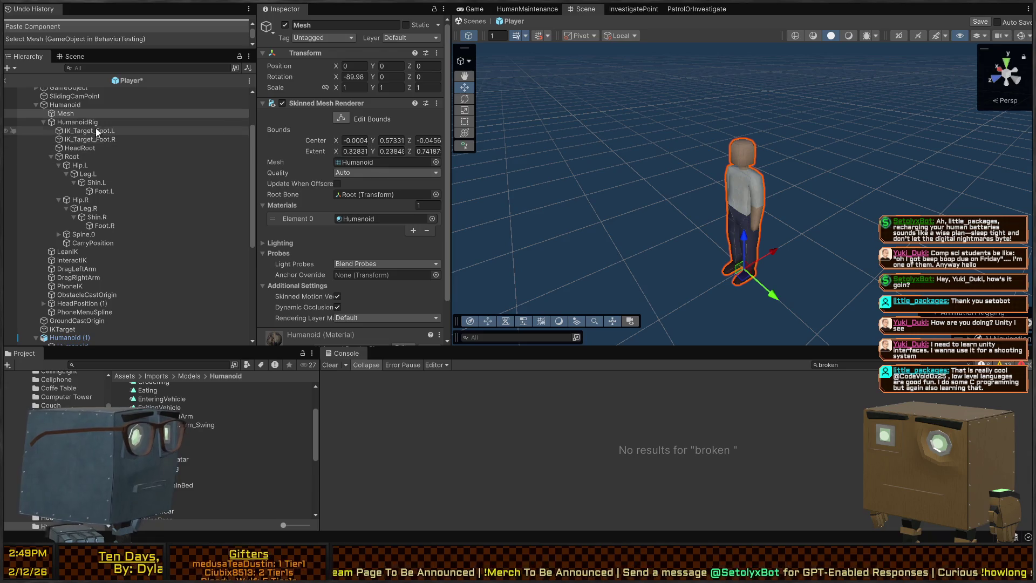
scroll(69, 205, down, 4)
click(64, 207)
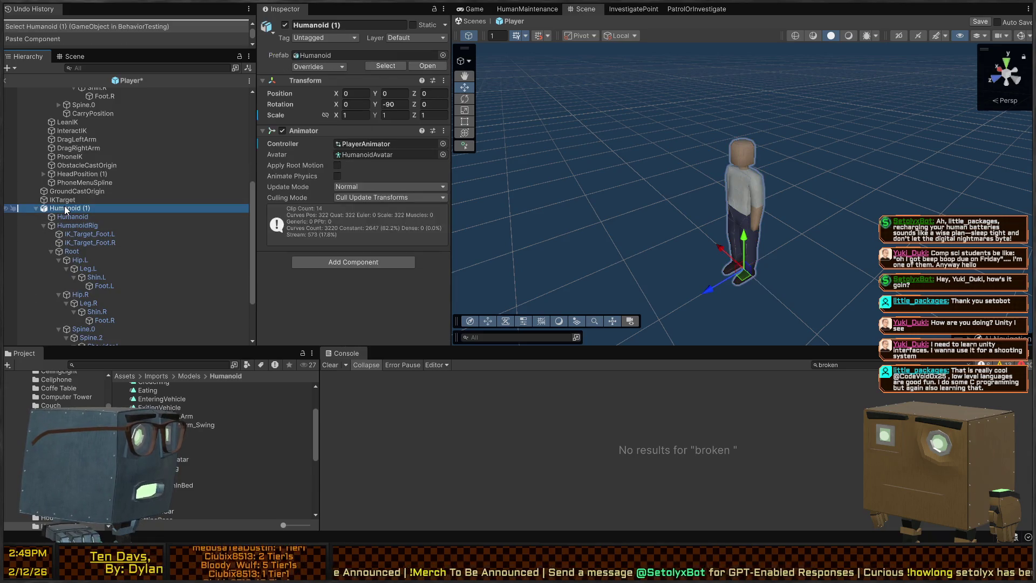
Step: Deactivate and delete the Humanoid (1) object, undoing an accidental nudge of the old Humanoid
key(alt+shift+a)
scroll(76, 195, up, 6)
click(67, 168)
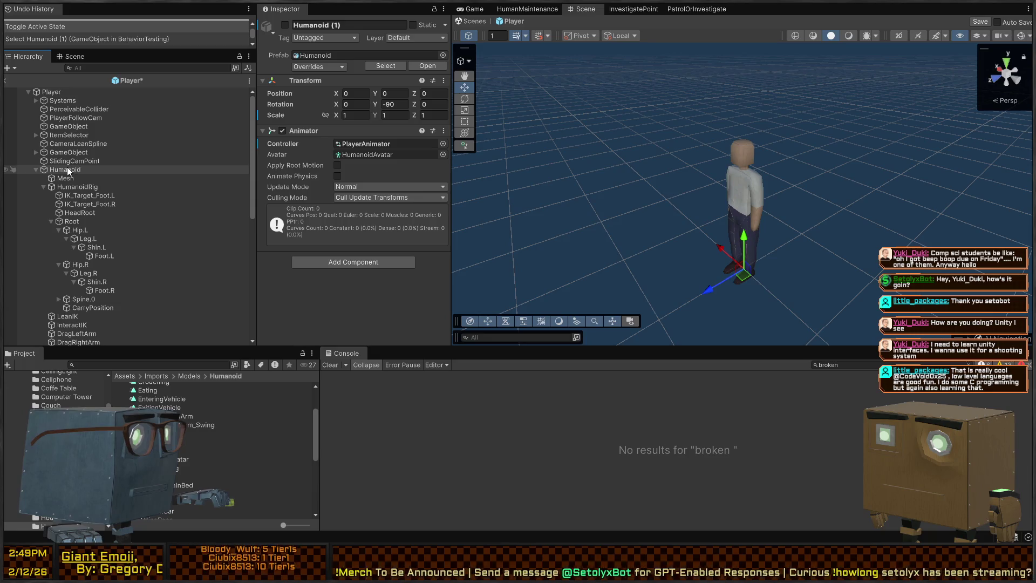
drag(742, 275, 746, 272)
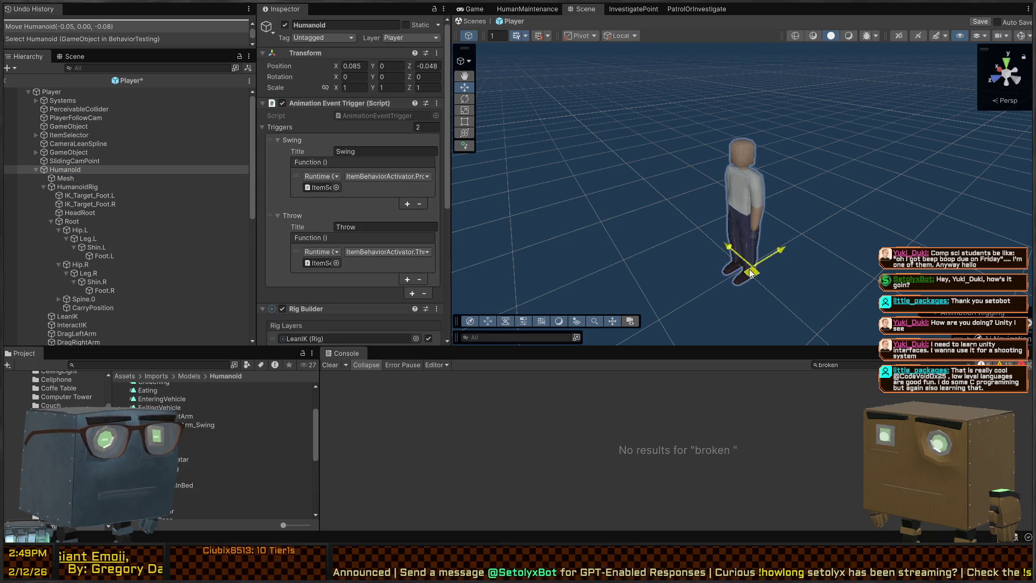
key(ctrl+z)
scroll(132, 187, down, 10)
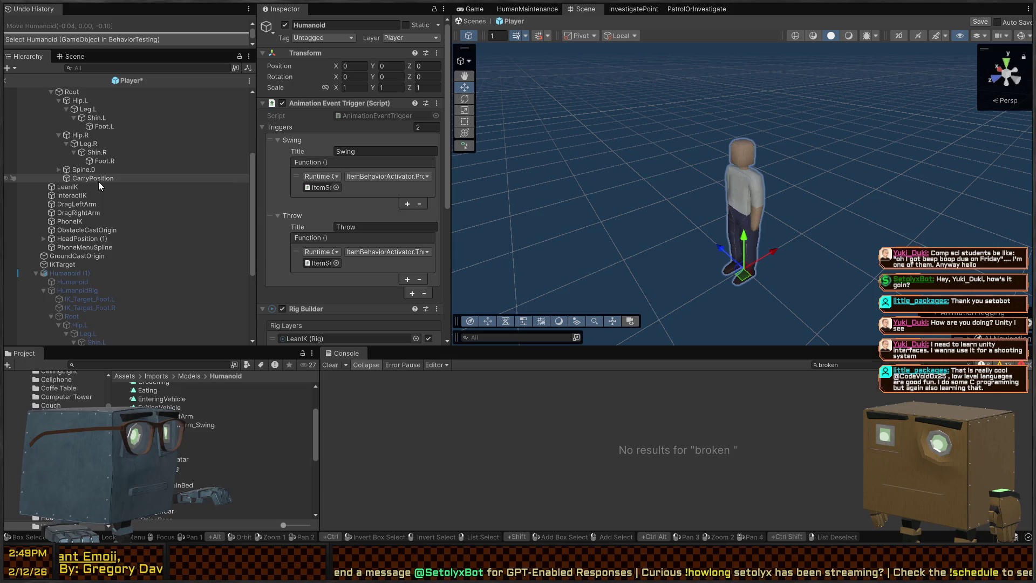
click(53, 176)
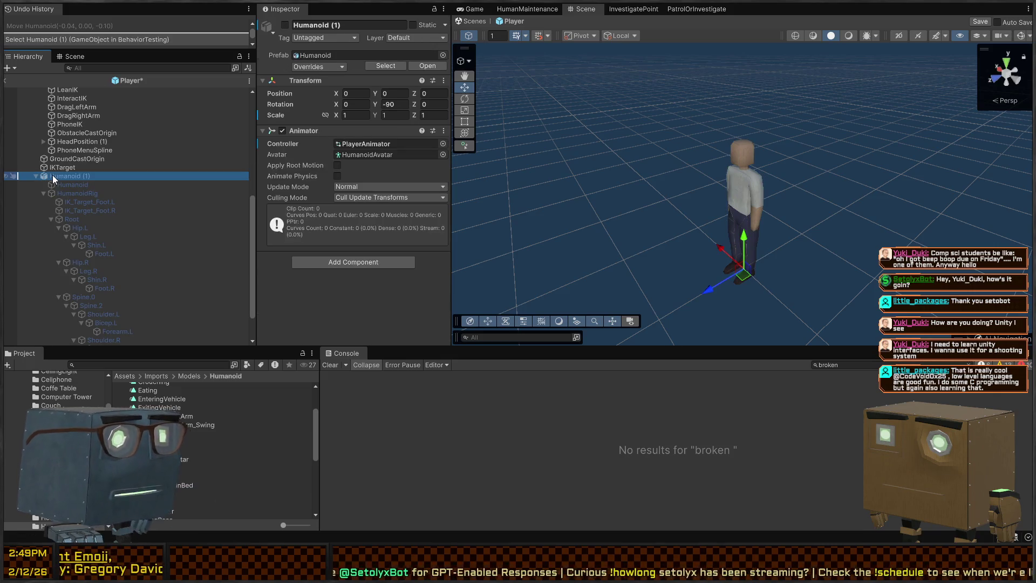
key(Delete)
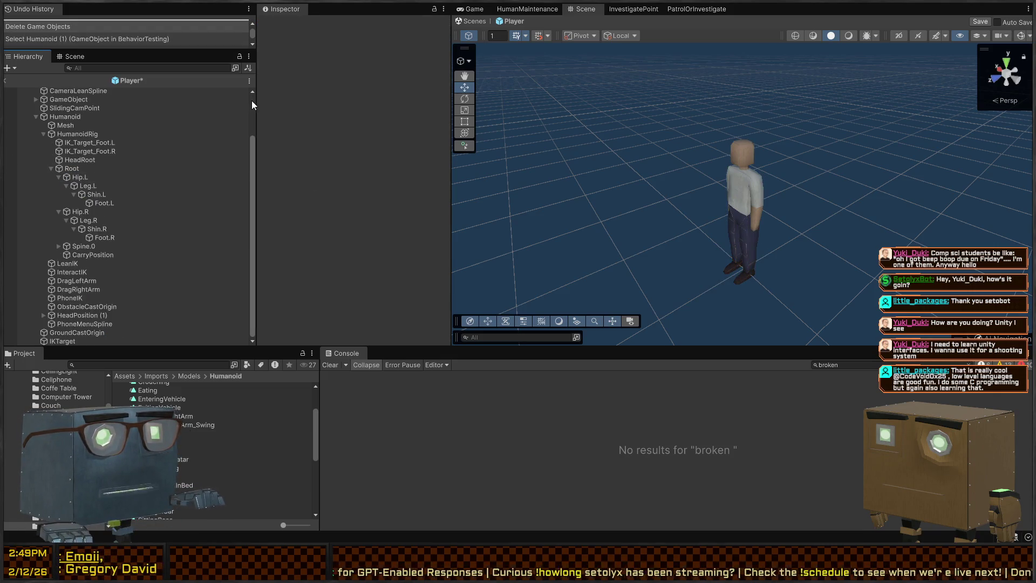
Step: Check the Humanoid's IK_Target_Foot.L/R, HeadRoot, Root and HumanoidRig objects, then save
click(98, 118)
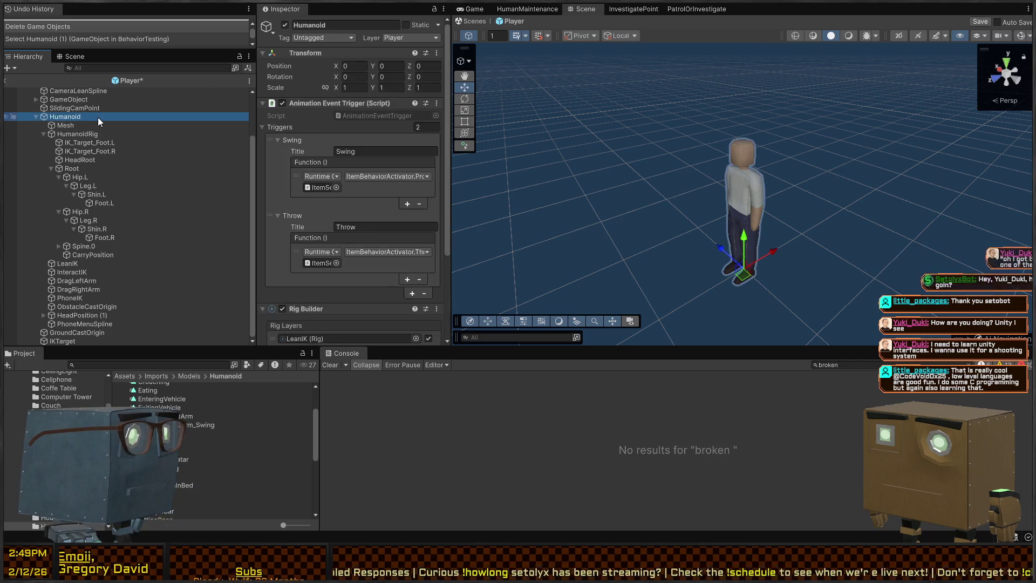
scroll(340, 135, down, 8)
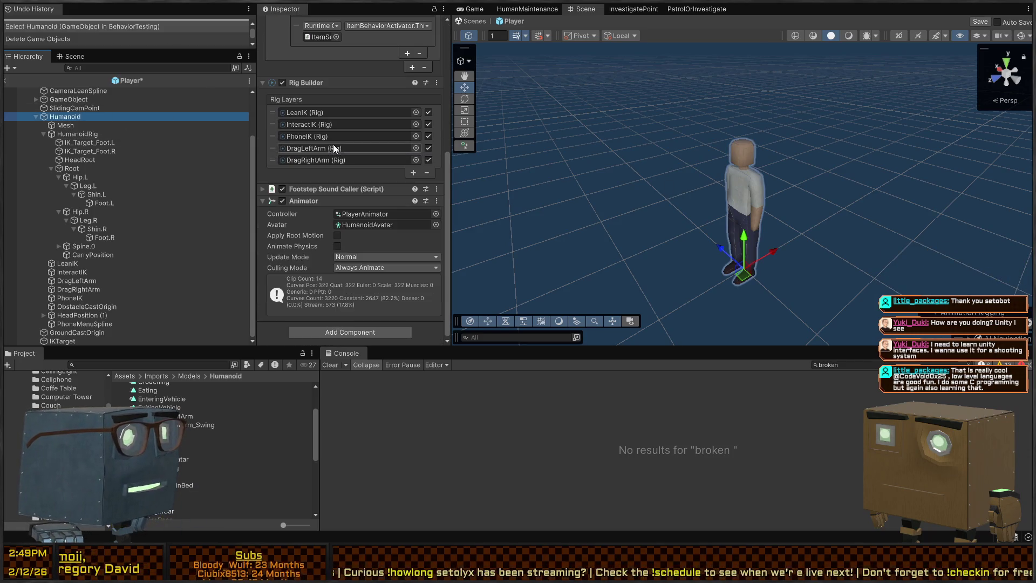
click(79, 151)
click(82, 168)
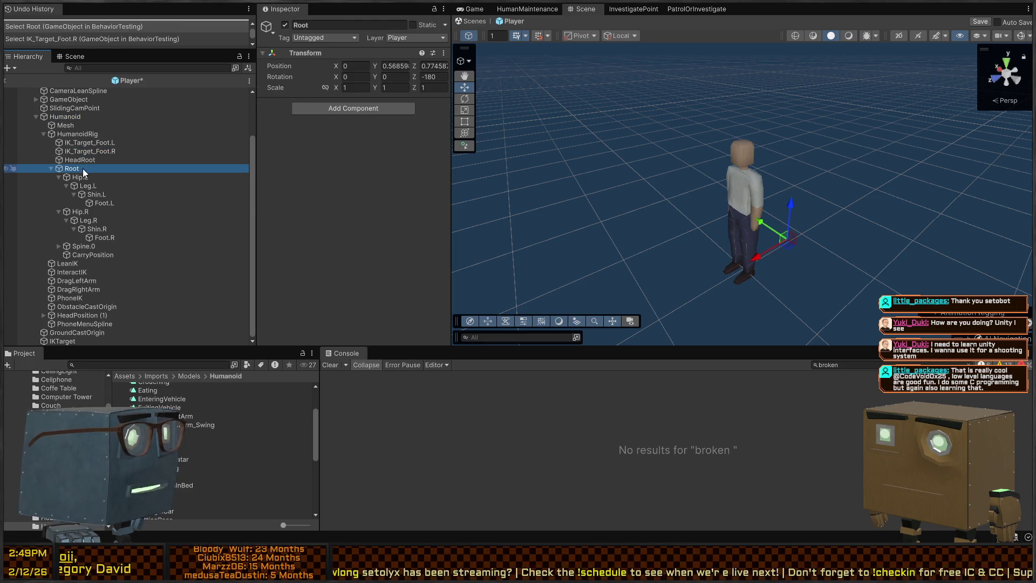
click(85, 159)
click(89, 151)
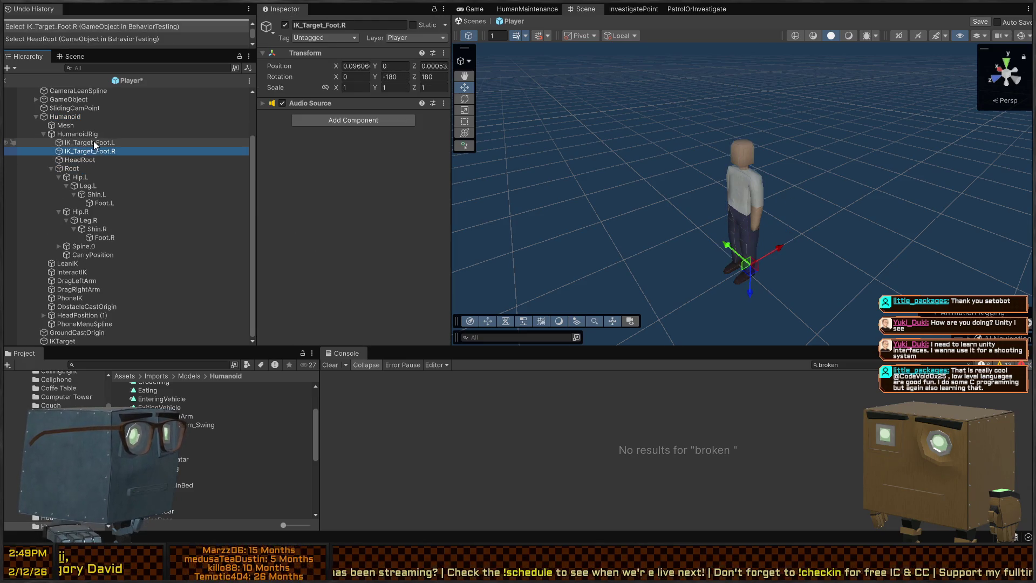
click(93, 141)
click(96, 135)
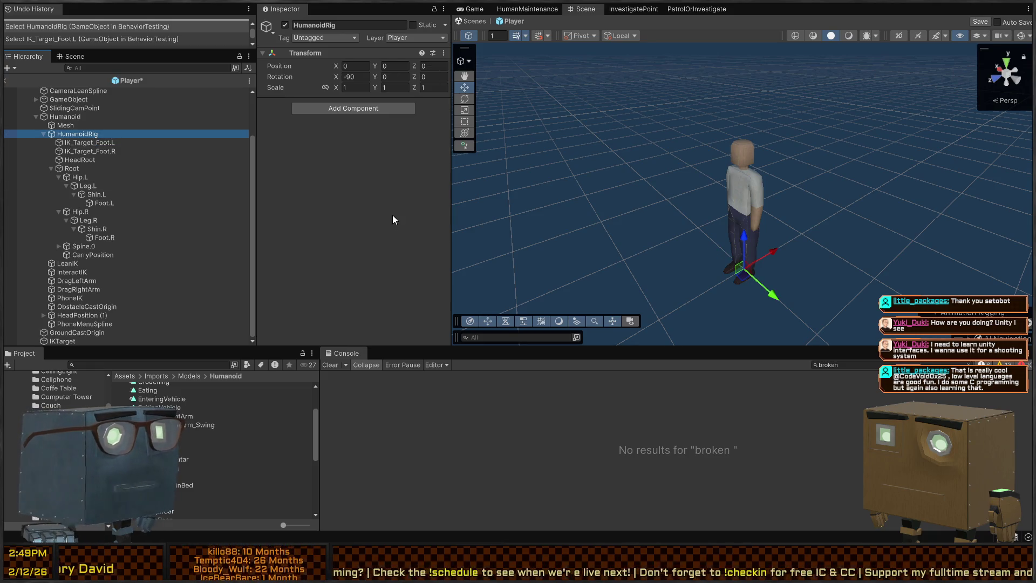
key(ctrl+s)
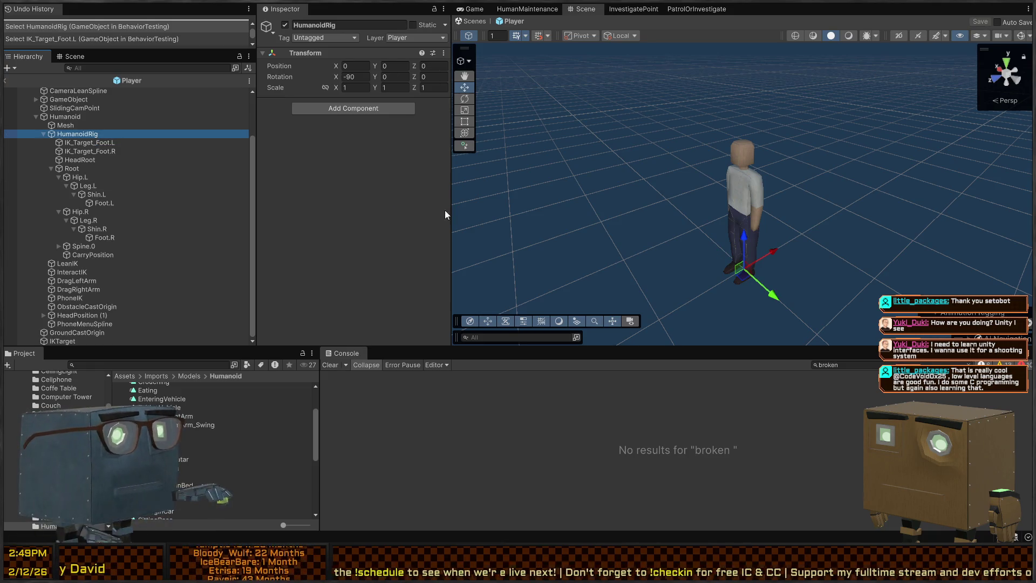
Step: Exit the Player prefab and fly the Scene camera toward the Player
click(470, 21)
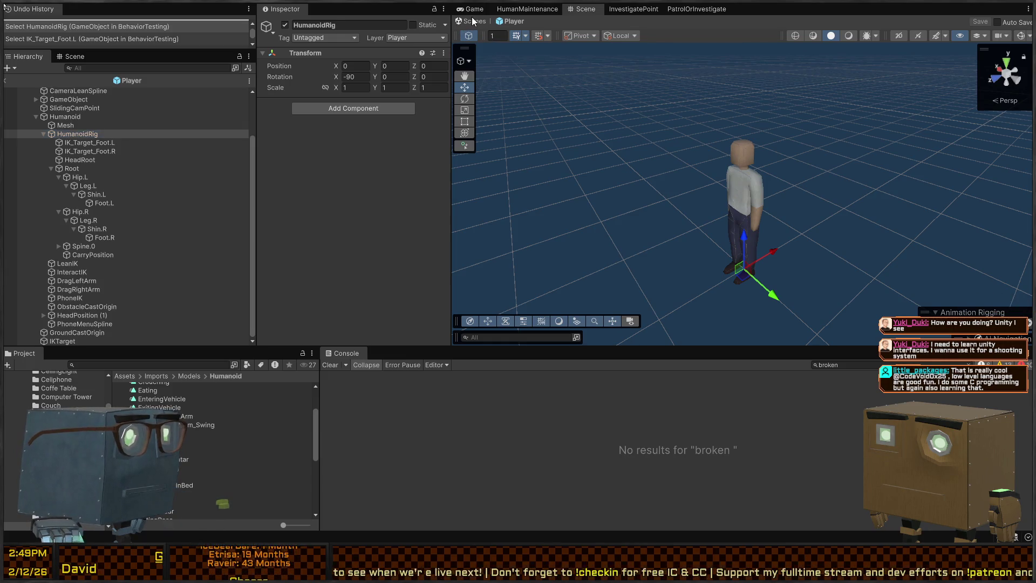
right_click(717, 209)
key(w)
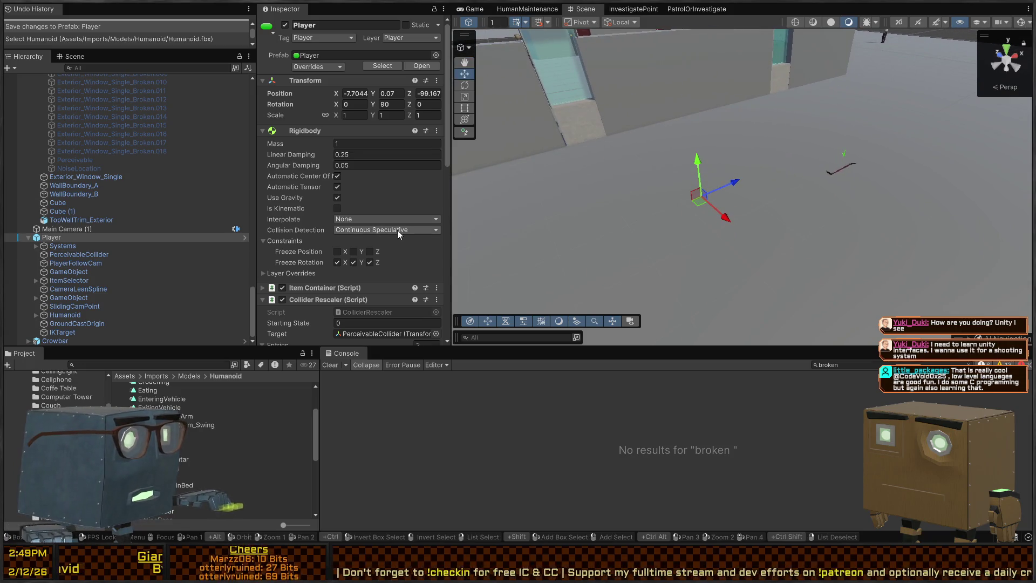
scroll(390, 212, down, 3)
scroll(390, 212, down, 3)
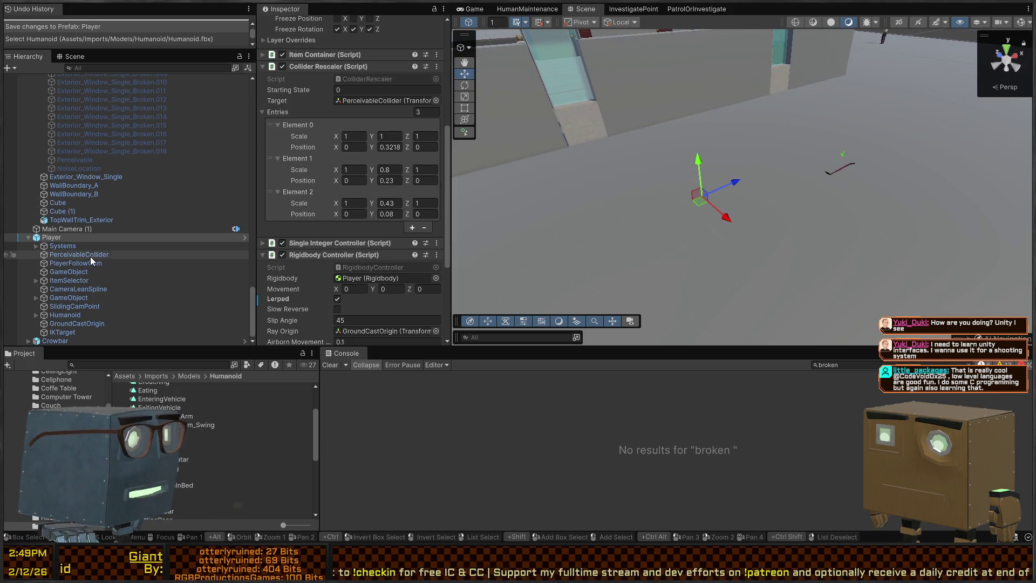
Step: Inspect the scene Player's Humanoid and its Mesh child, then open the Player prefab in Prefab Mode
click(55, 317)
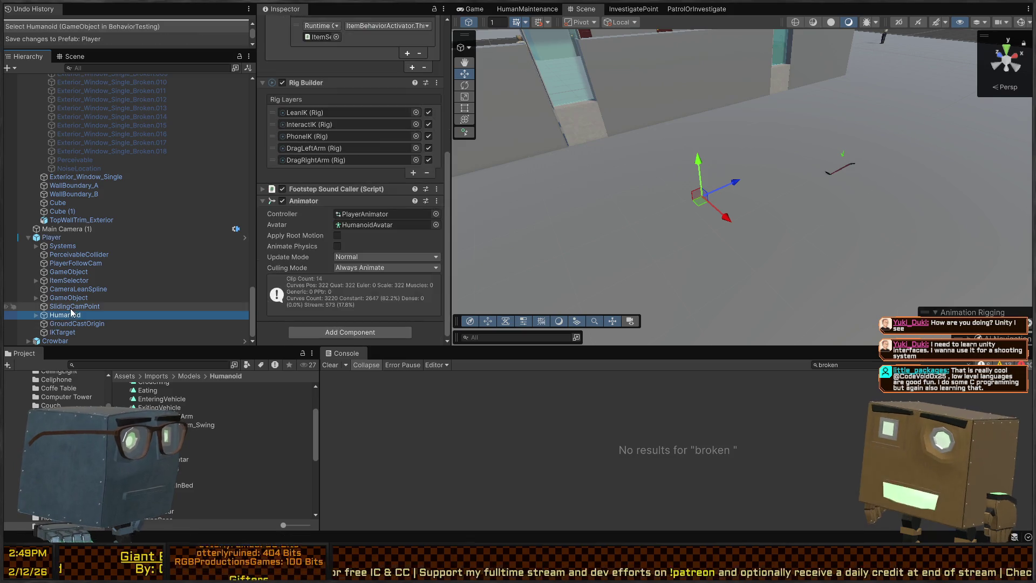
click(37, 315)
click(71, 324)
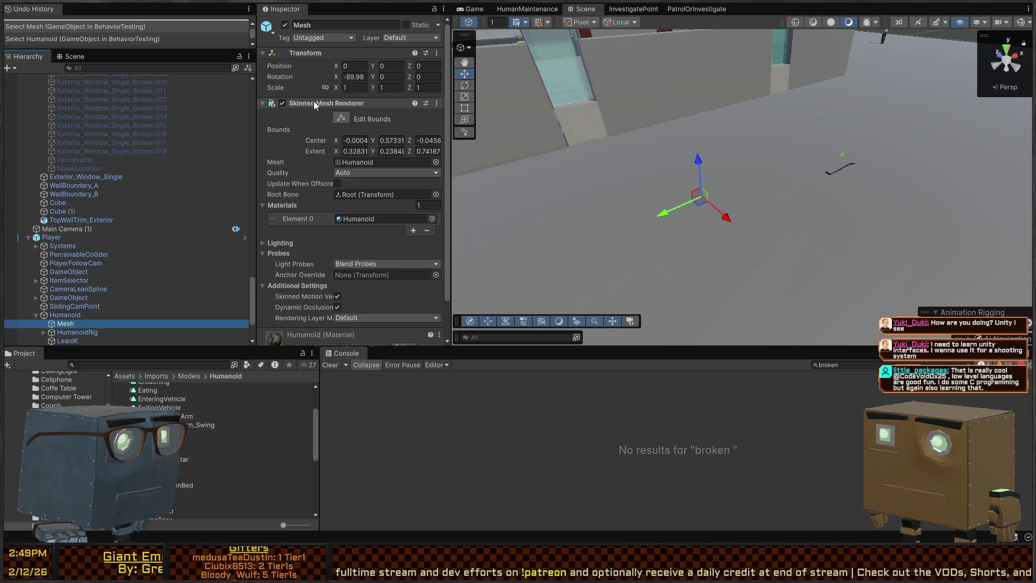
scroll(301, 192, down, 1)
scroll(301, 204, up, 1)
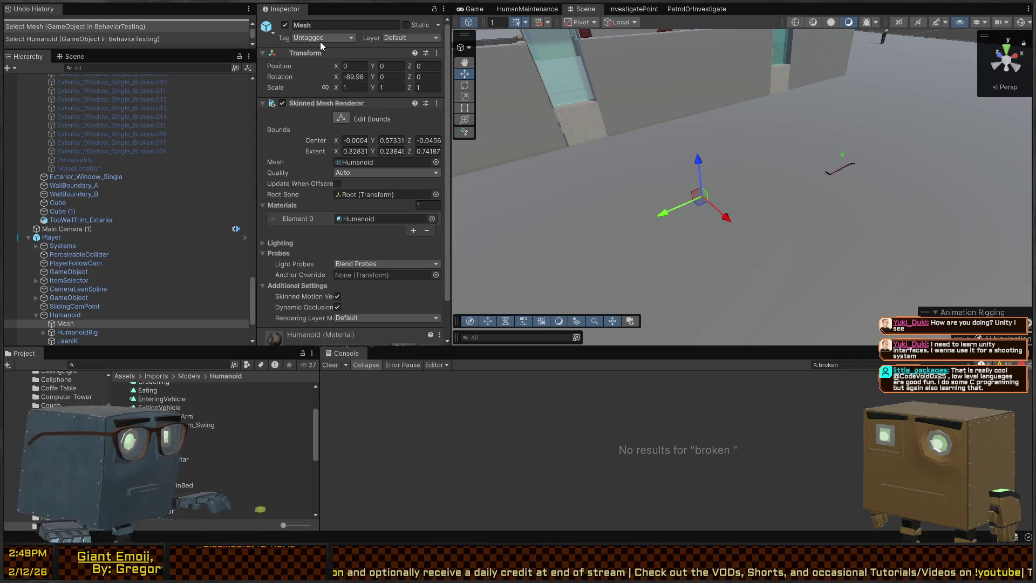
click(78, 237)
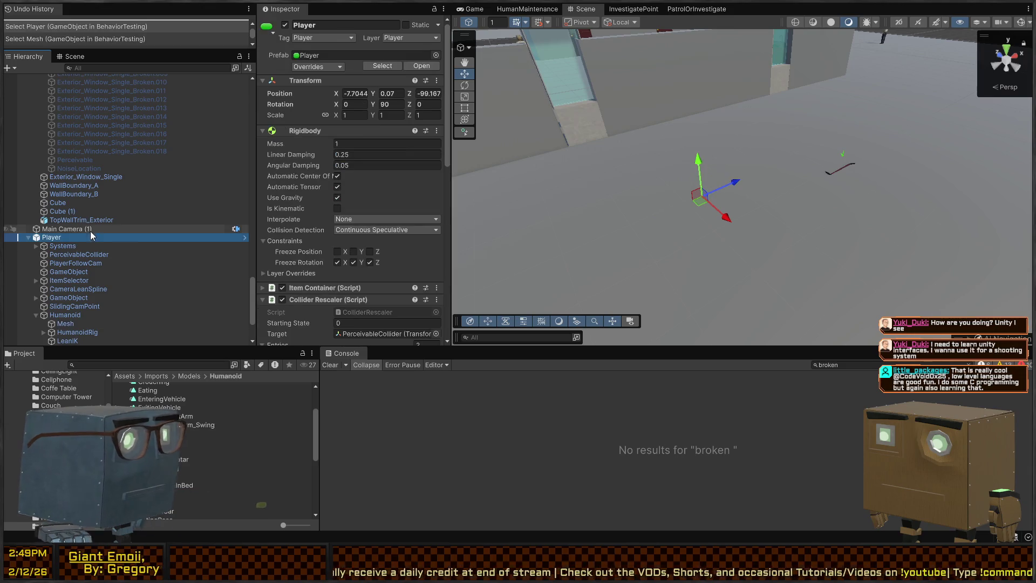
click(245, 237)
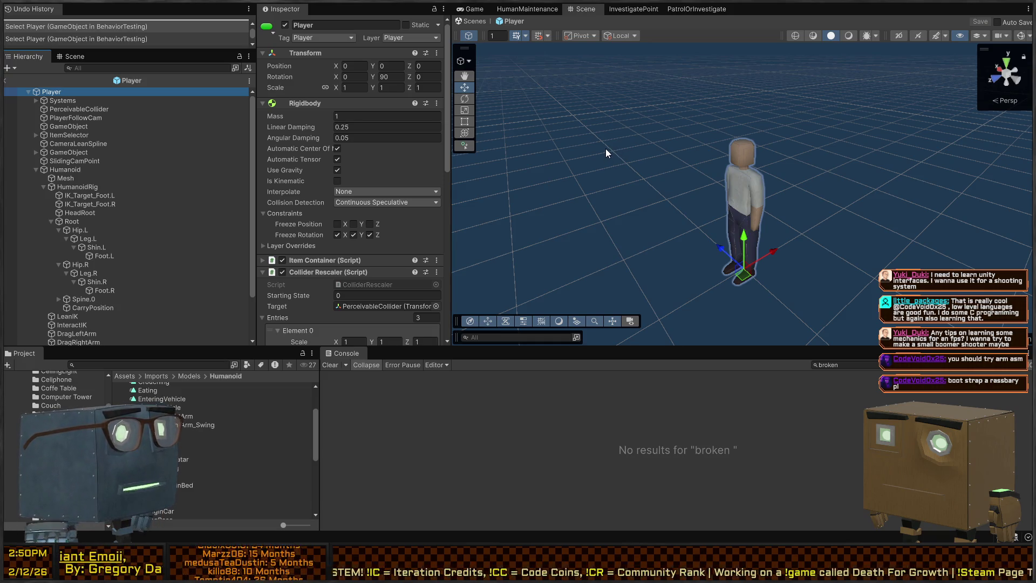
right_click(659, 205)
key(s)
key(w)
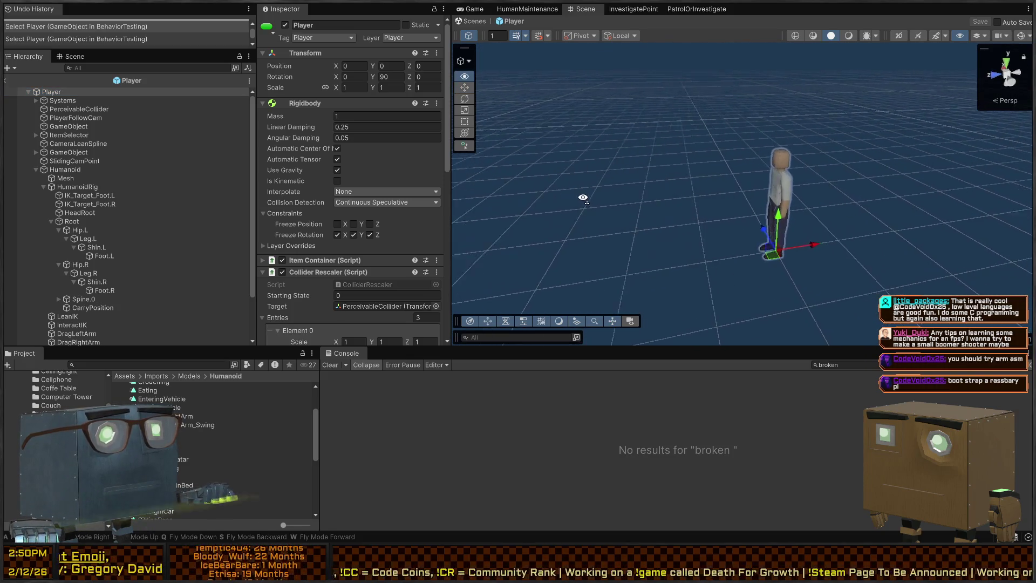
key(a)
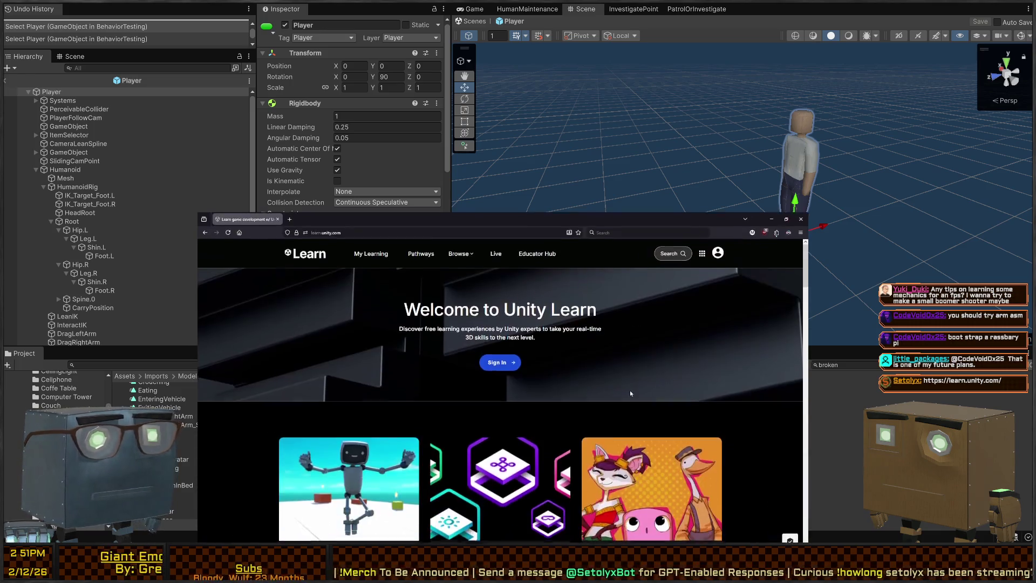
Step: Filter learn.unity.com's courses to Build a Game and scroll through the listed courses
scroll(459, 340, down, 3)
scroll(459, 341, down, 4)
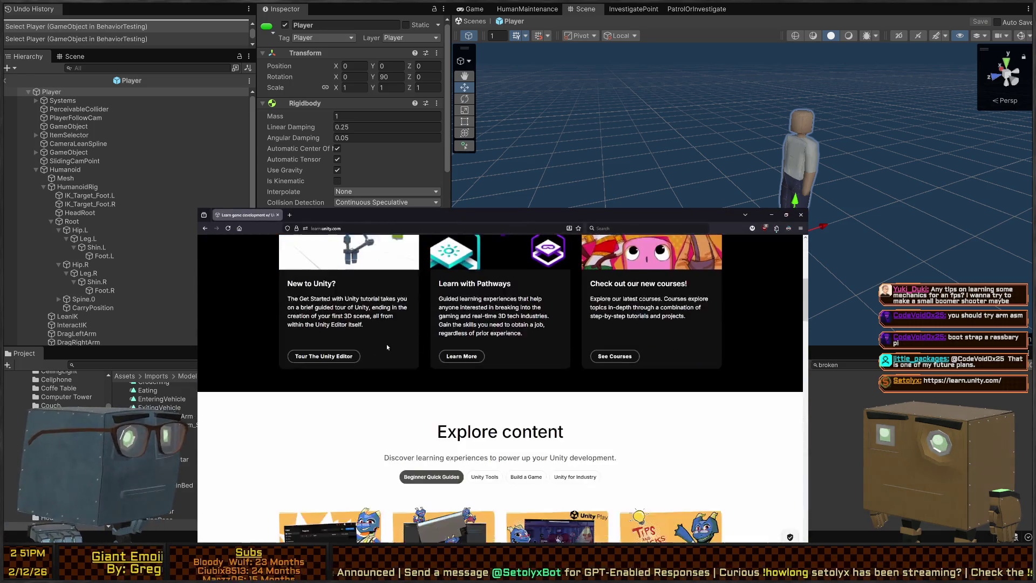
scroll(486, 343, down, 2)
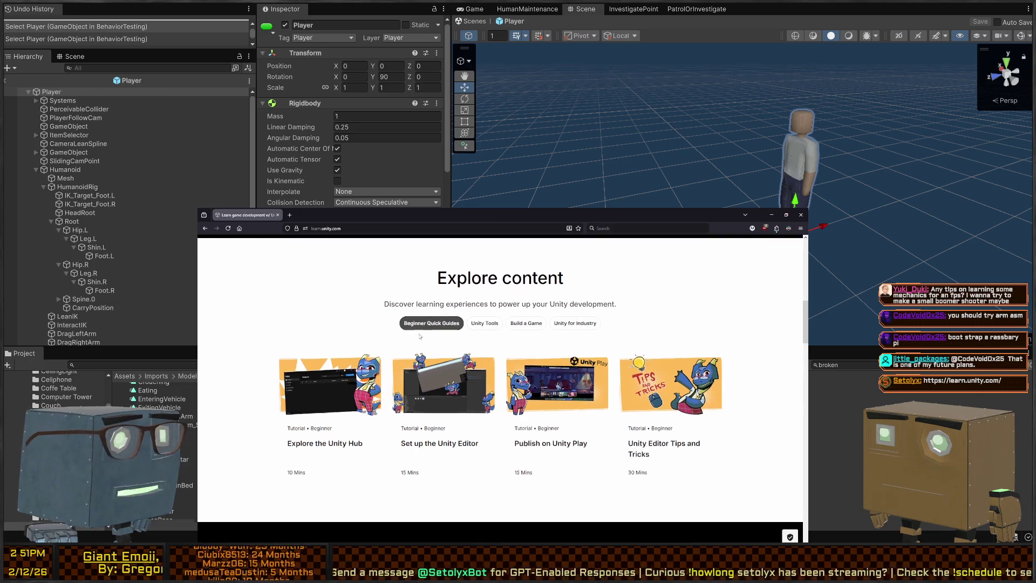
scroll(435, 336, up, 2)
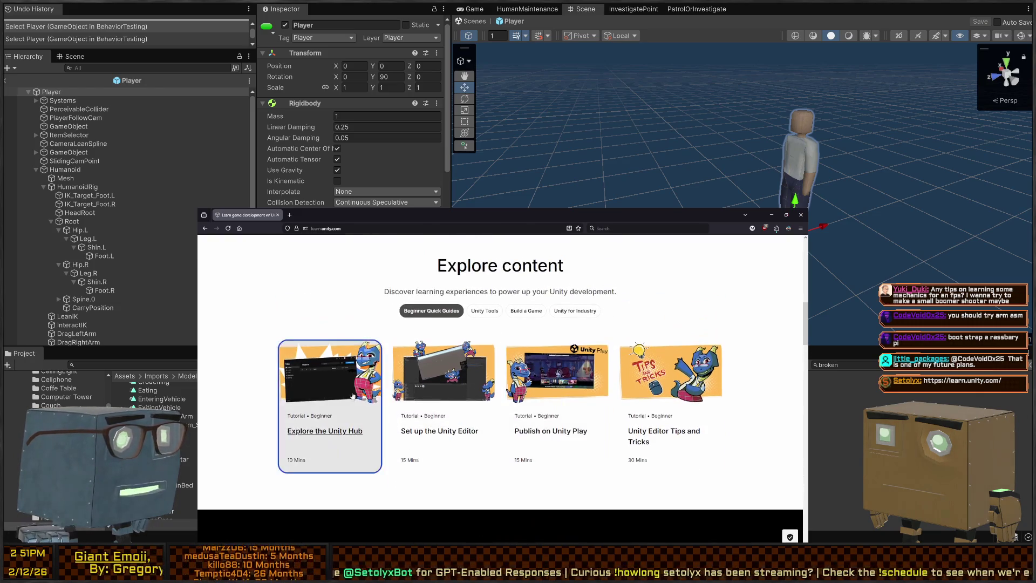
click(526, 336)
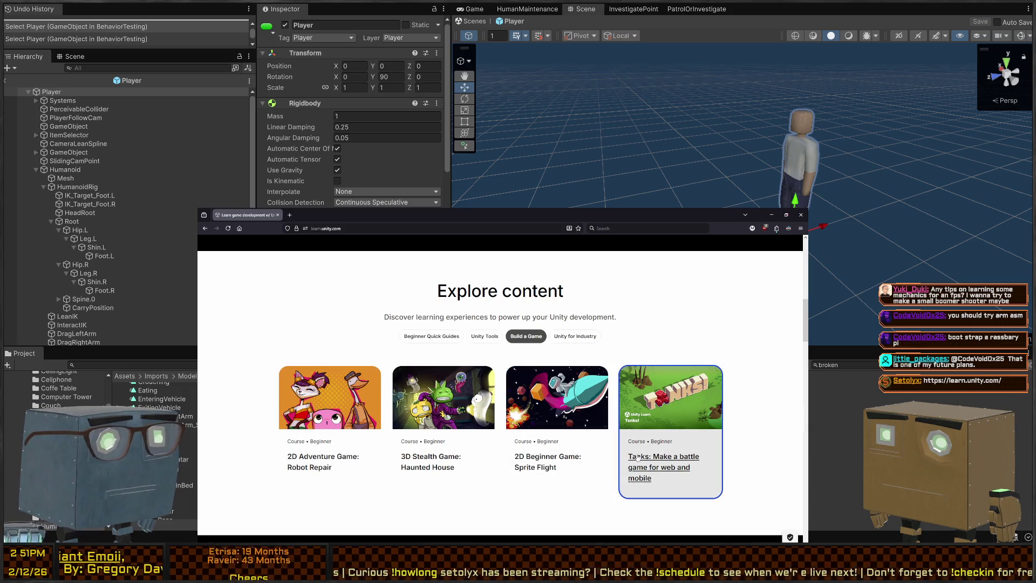
scroll(505, 414, down, 3)
scroll(505, 414, down, 4)
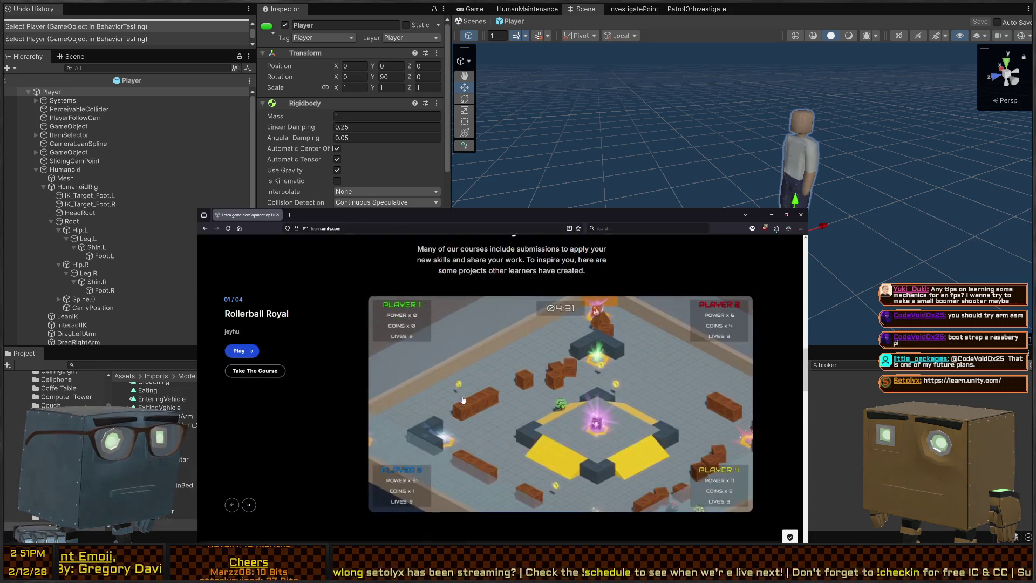
scroll(387, 390, up, 15)
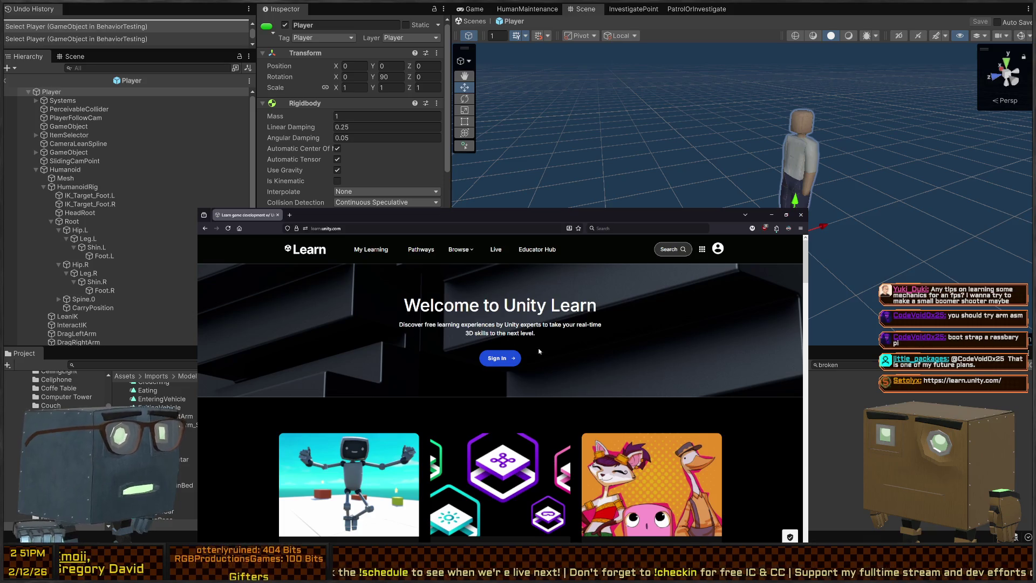
scroll(527, 350, down, 3)
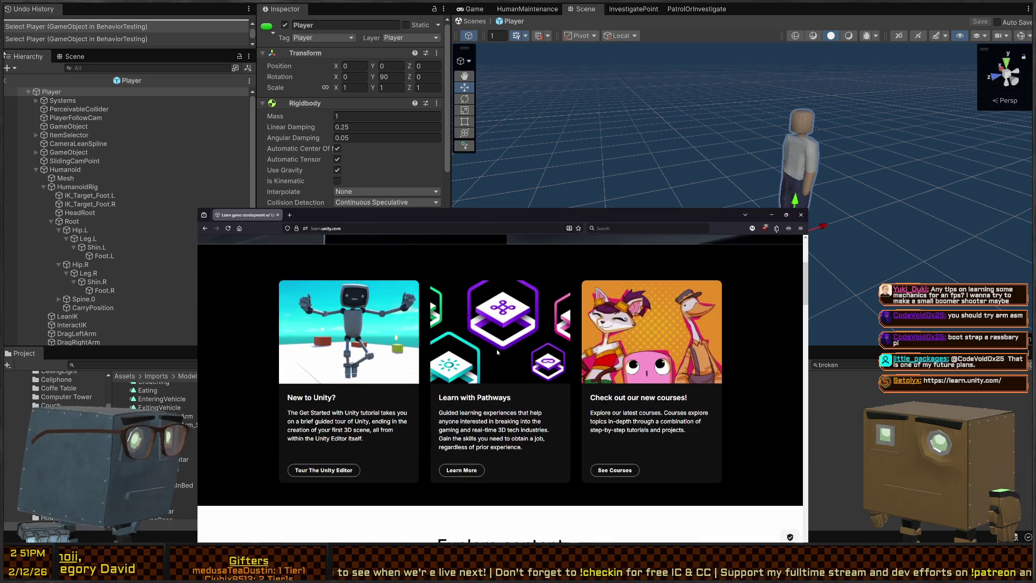
scroll(497, 352, down, 1)
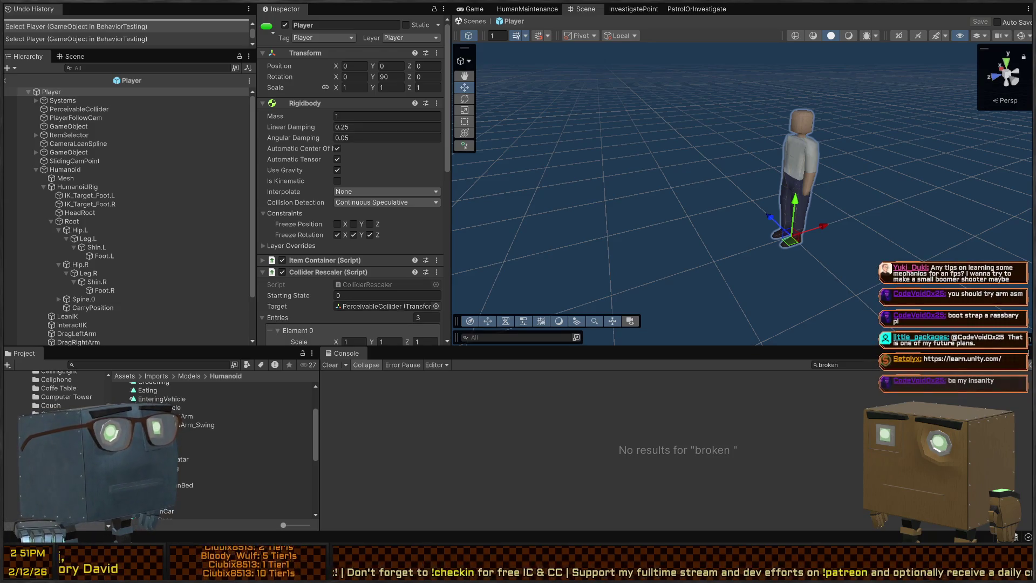
Step: Orbit around the Player, frame it with F, then save and exit the Player prefab
mouse_move(755, 178)
mouse_down()
mouse_move(723, 161)
mouse_move(736, 159)
mouse_up()
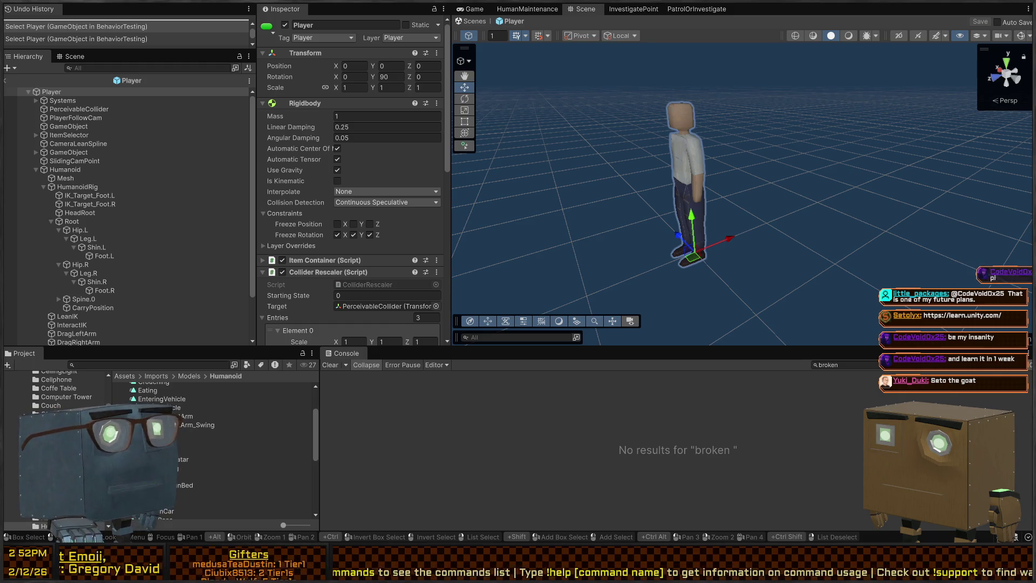
mouse_move(620, 178)
mouse_down()
mouse_move(782, 137)
mouse_move(648, 184)
mouse_up()
scroll(318, 246, down, 15)
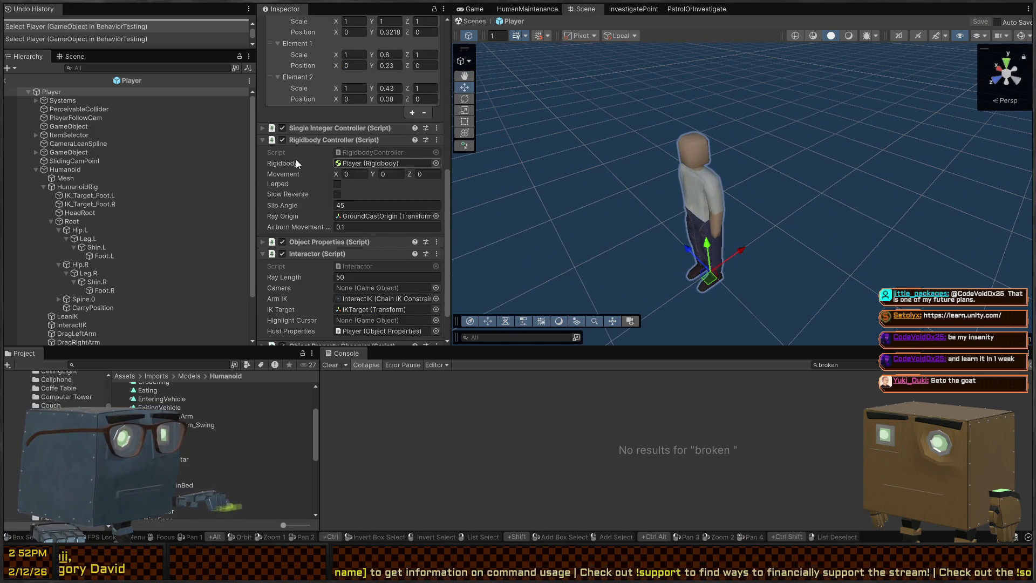
key(f)
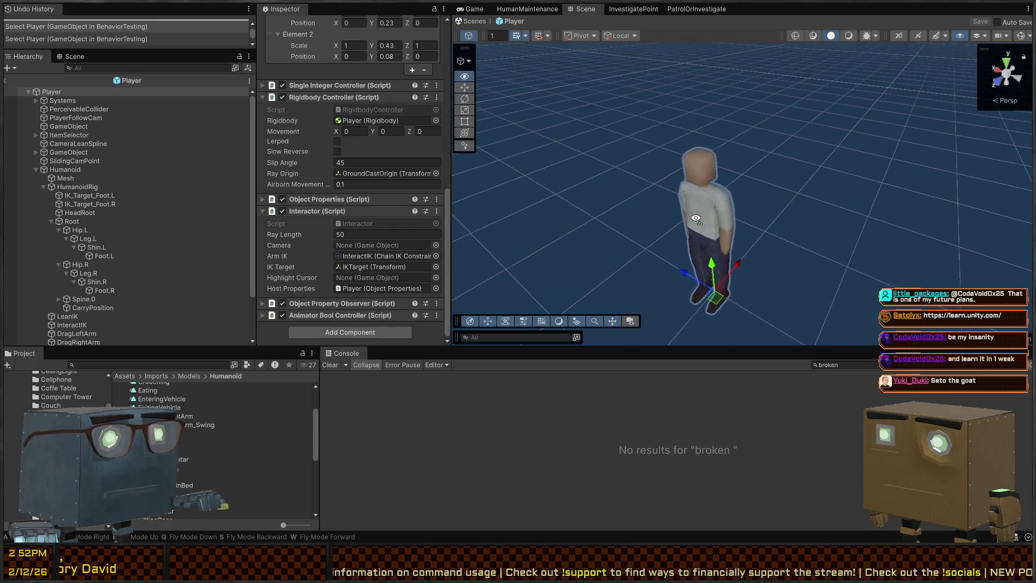
click(6, 81)
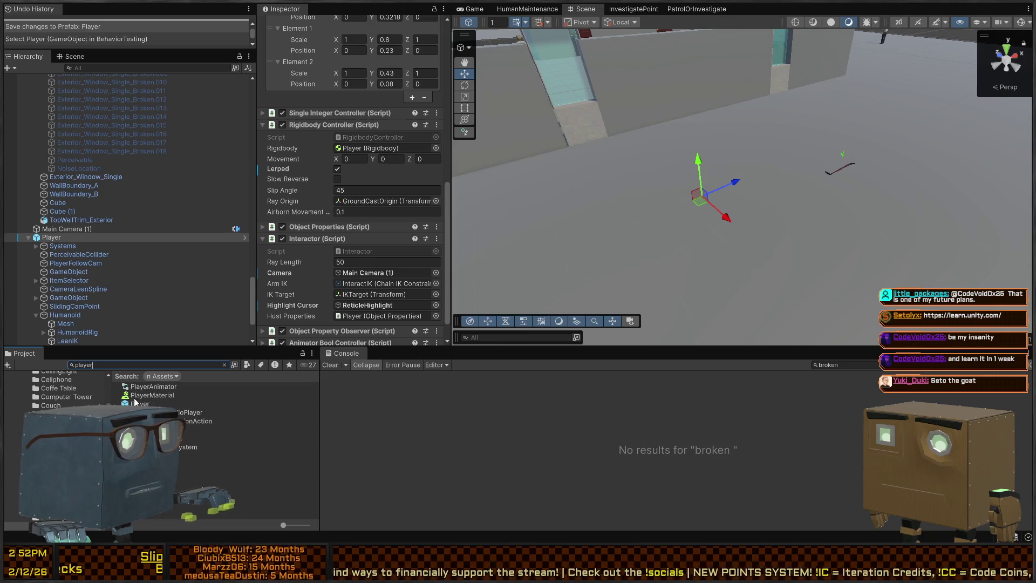
drag(797, 236, 796, 233)
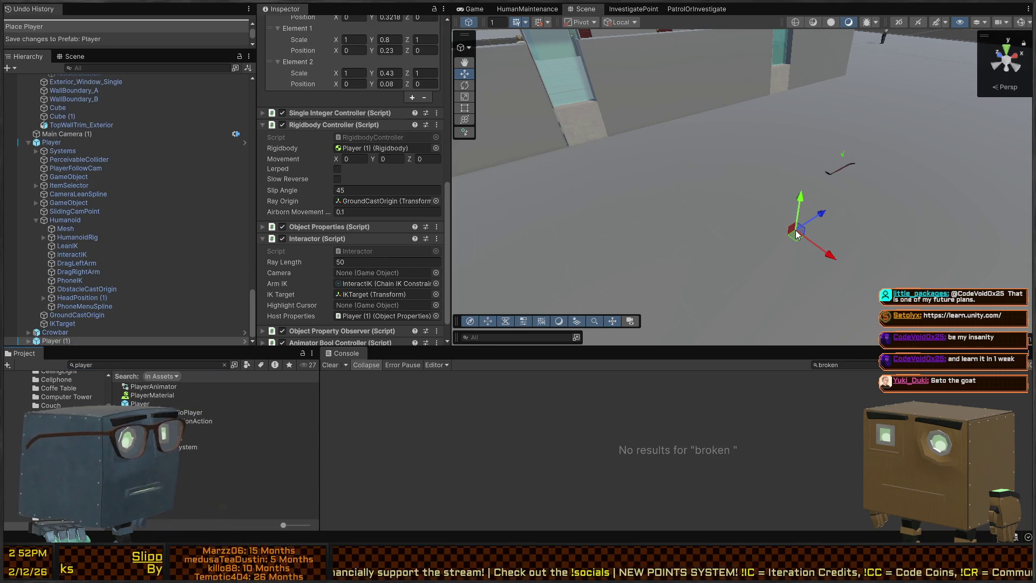
key(ctrl+z)
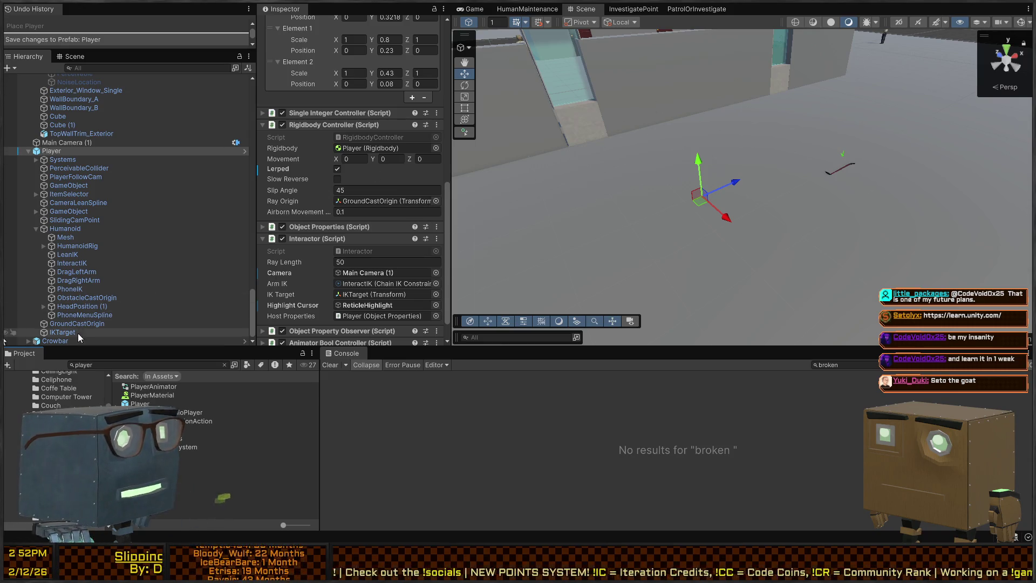
click(245, 151)
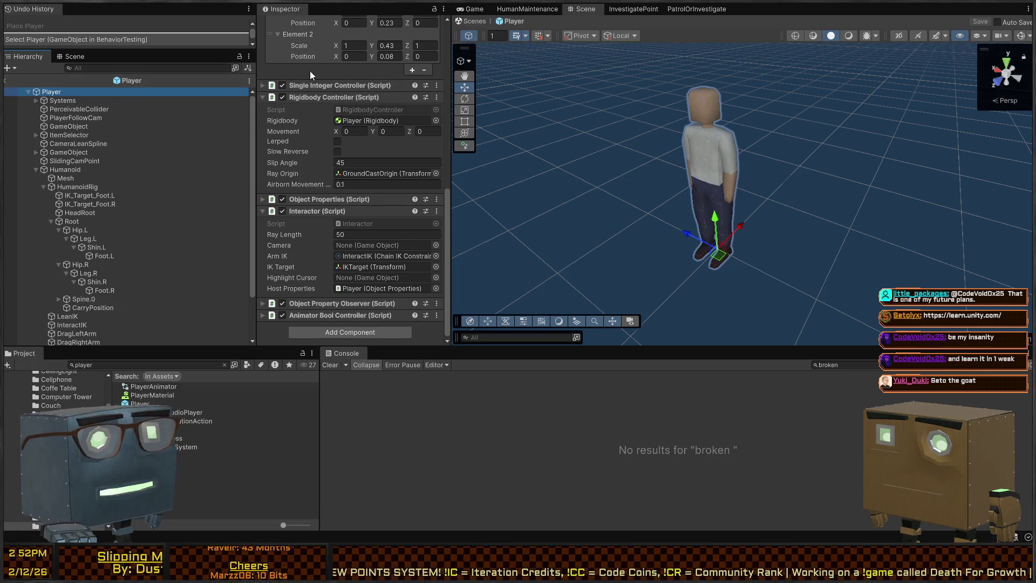
click(64, 169)
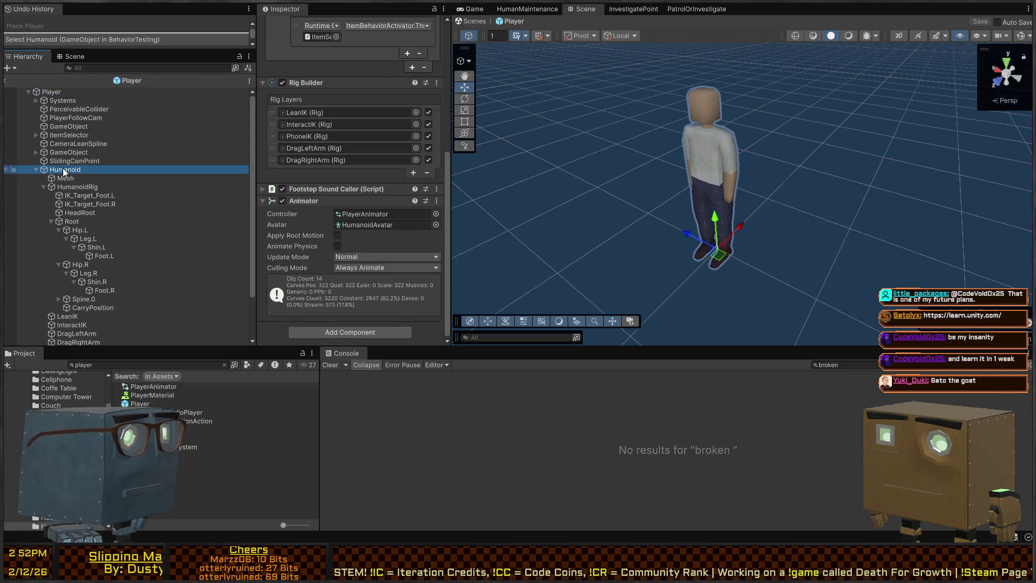
click(65, 178)
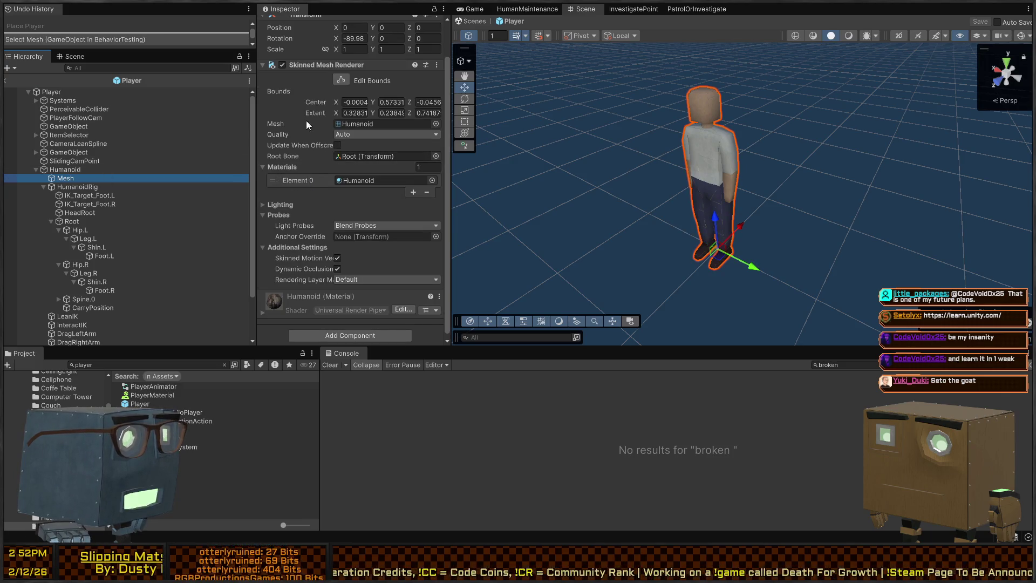
click(292, 67)
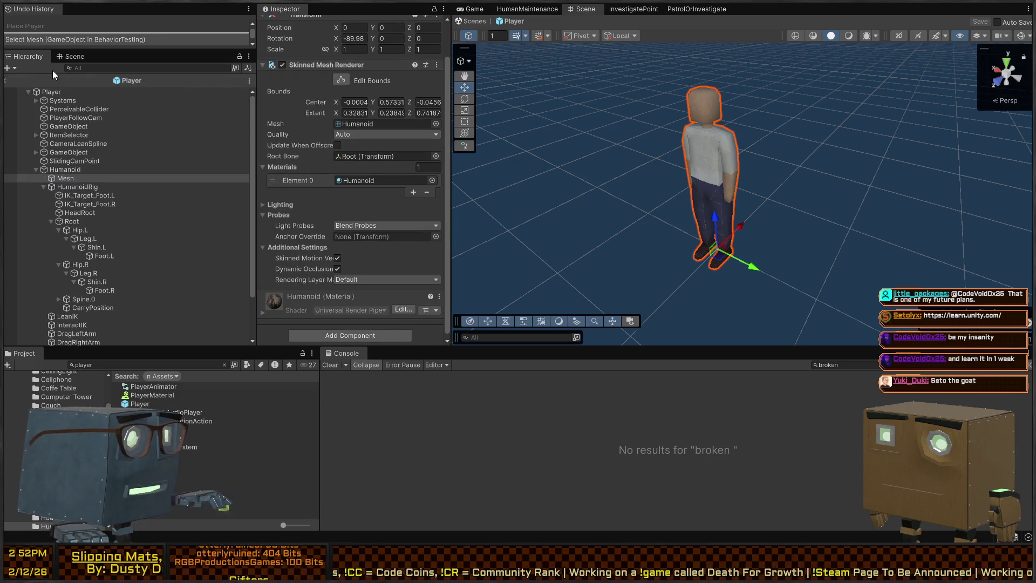
click(5, 81)
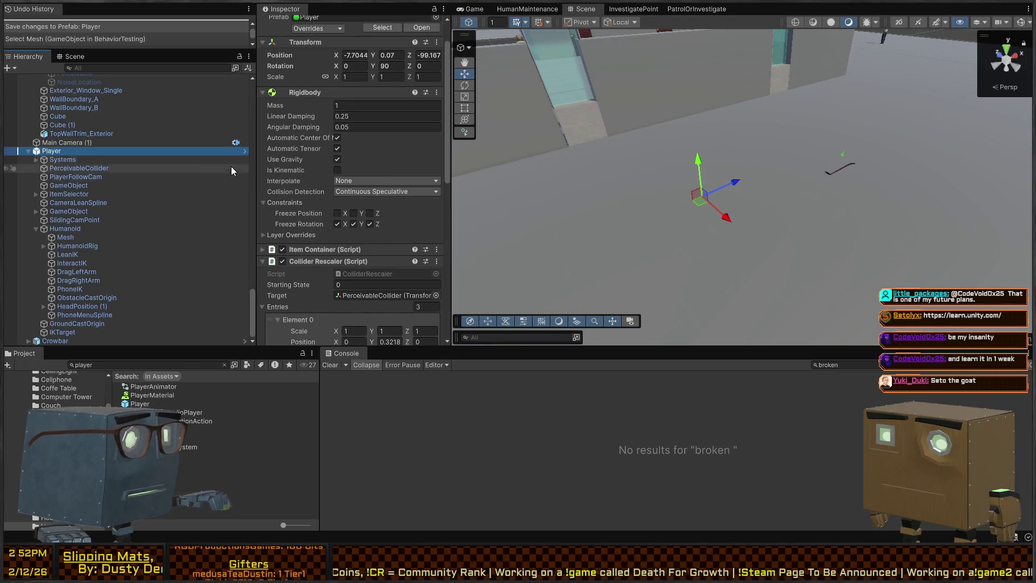
click(78, 236)
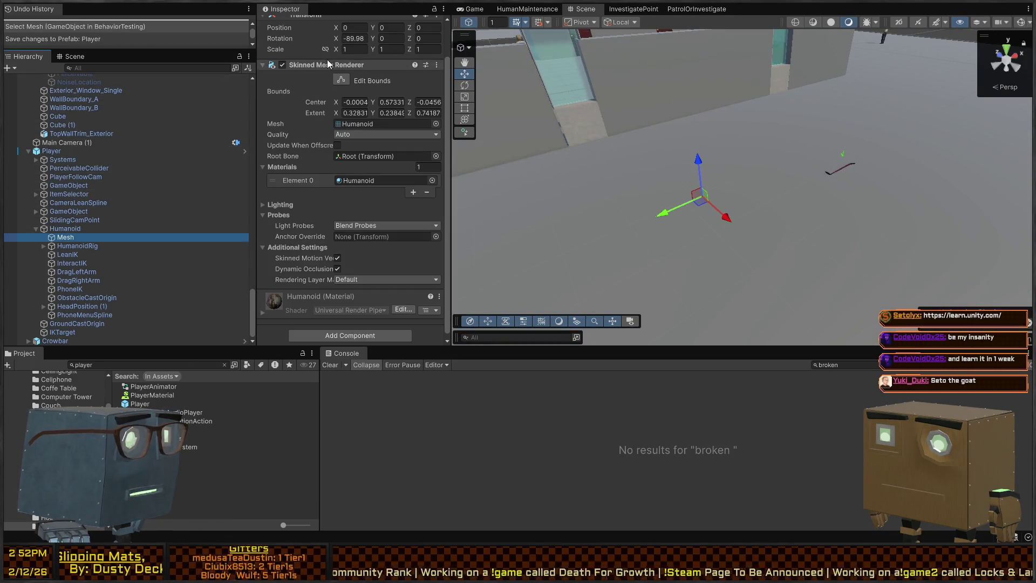
mouse_move(607, 182)
mouse_down()
mouse_move(948, 160)
mouse_move(705, 166)
mouse_move(615, 146)
mouse_move(585, 113)
mouse_move(538, 137)
mouse_move(563, 146)
mouse_move(123, 146)
mouse_move(214, 108)
mouse_up()
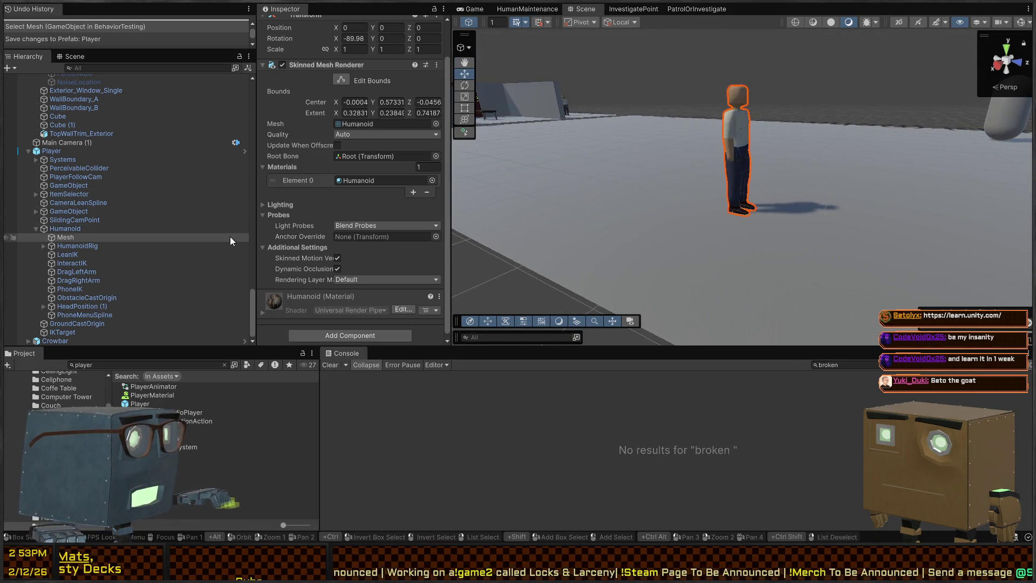
Step: Open the Player prefab, set the Mesh renderer's Bounds Center to 0, 0, 0, and return to the scene
click(246, 151)
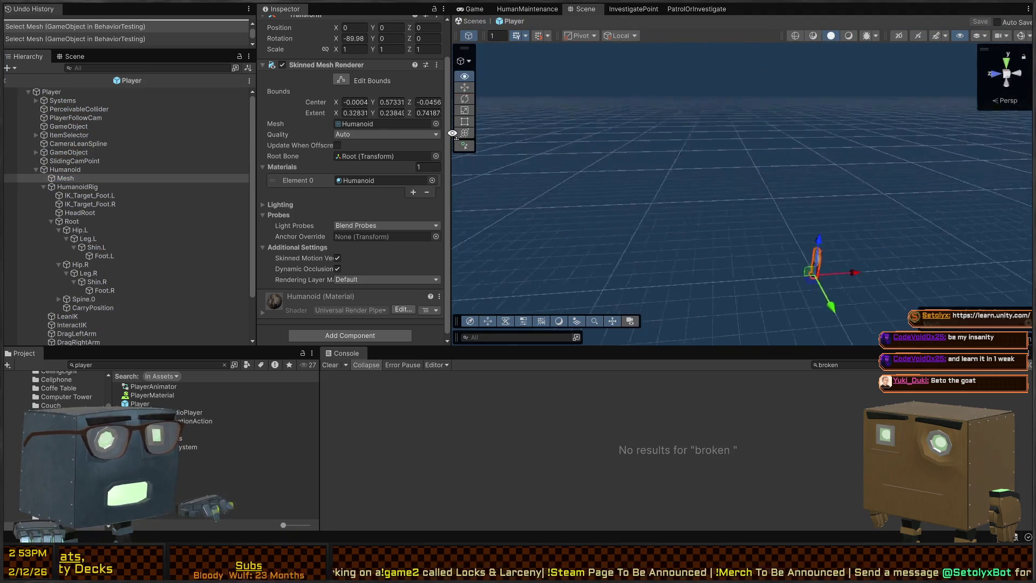
scroll(308, 124, up, 3)
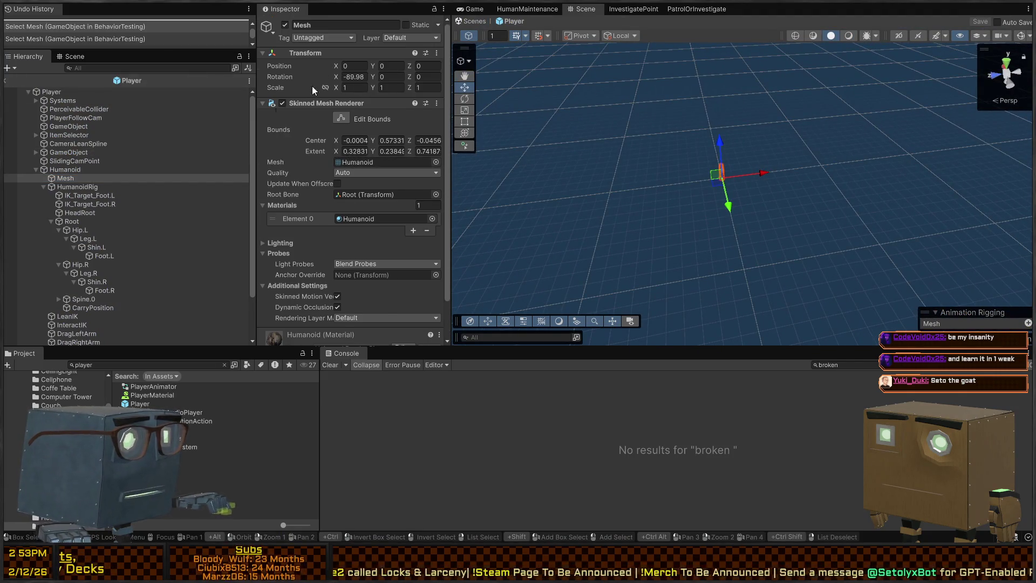
click(84, 93)
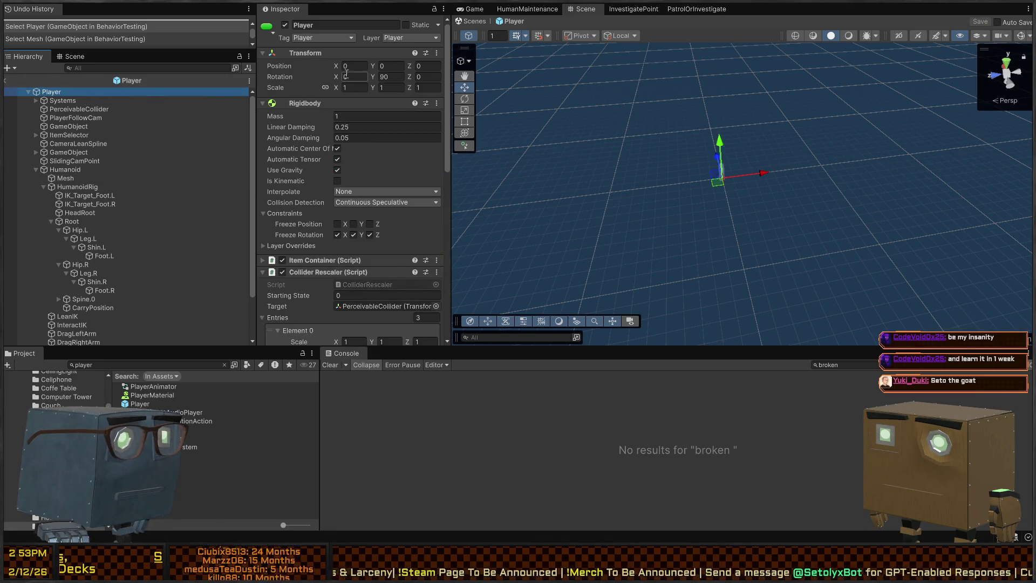
click(65, 169)
scroll(293, 180, down, 5)
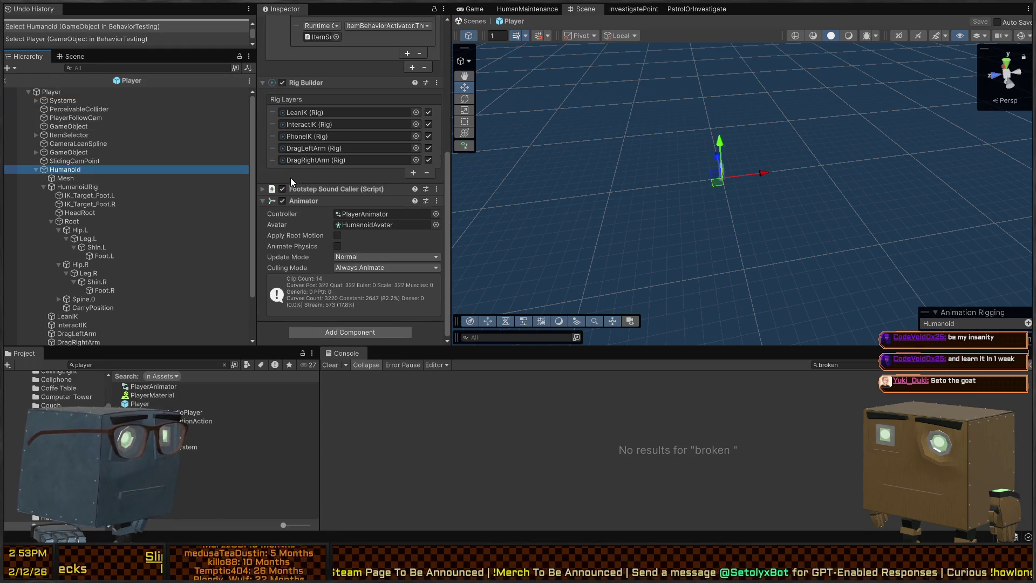
click(78, 180)
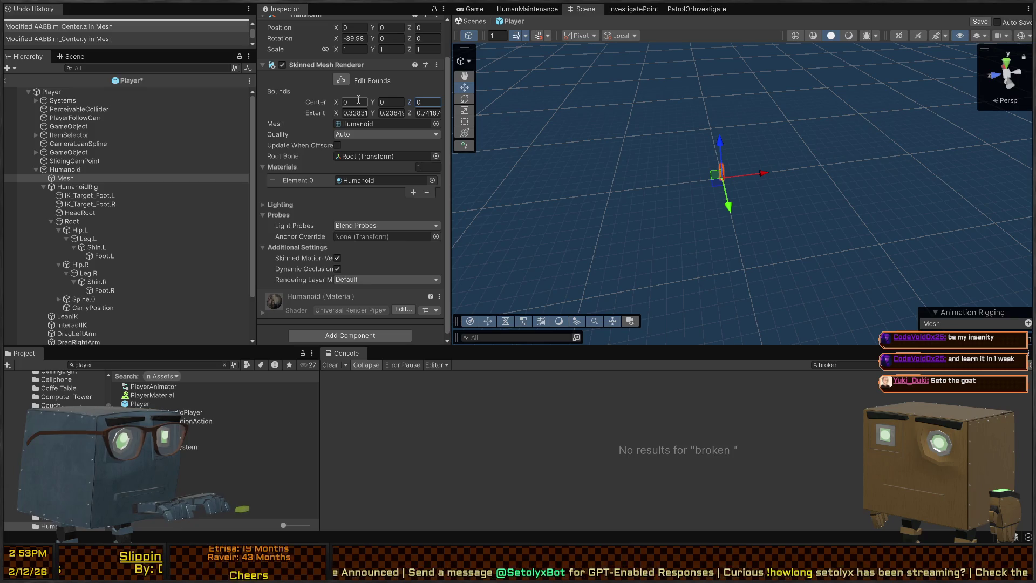
drag(712, 156, 1016, 52)
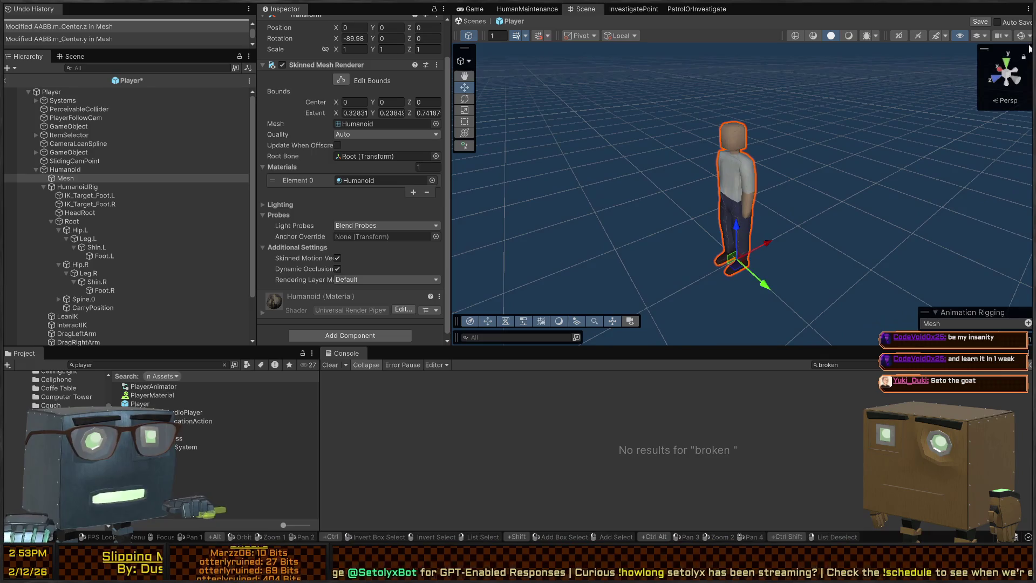
click(4, 80)
click(77, 246)
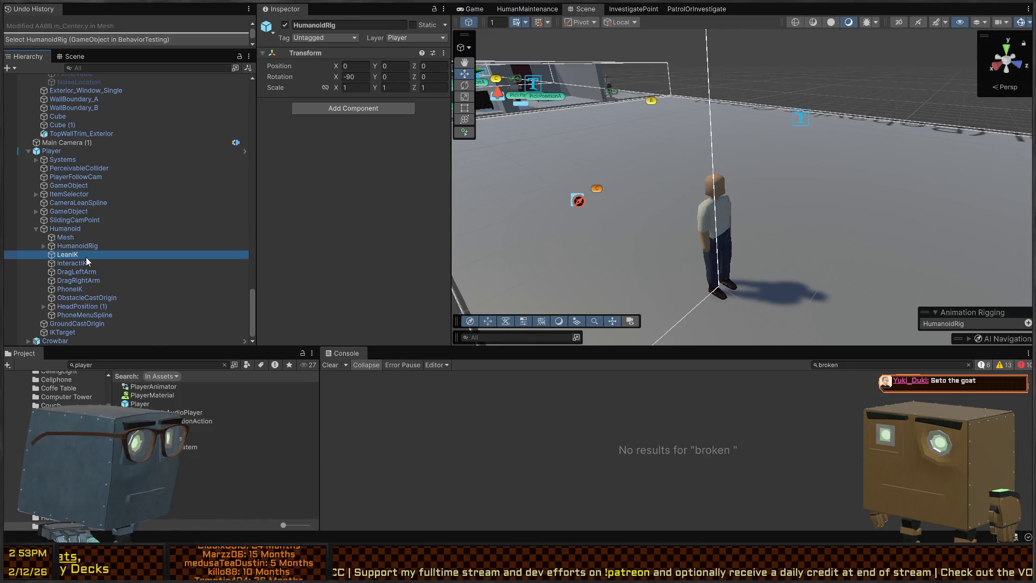
Step: Inspect LeanIK, HeadPosition (1), Mesh, the framed left foot IK target and the Root bone
click(88, 257)
click(79, 306)
click(70, 254)
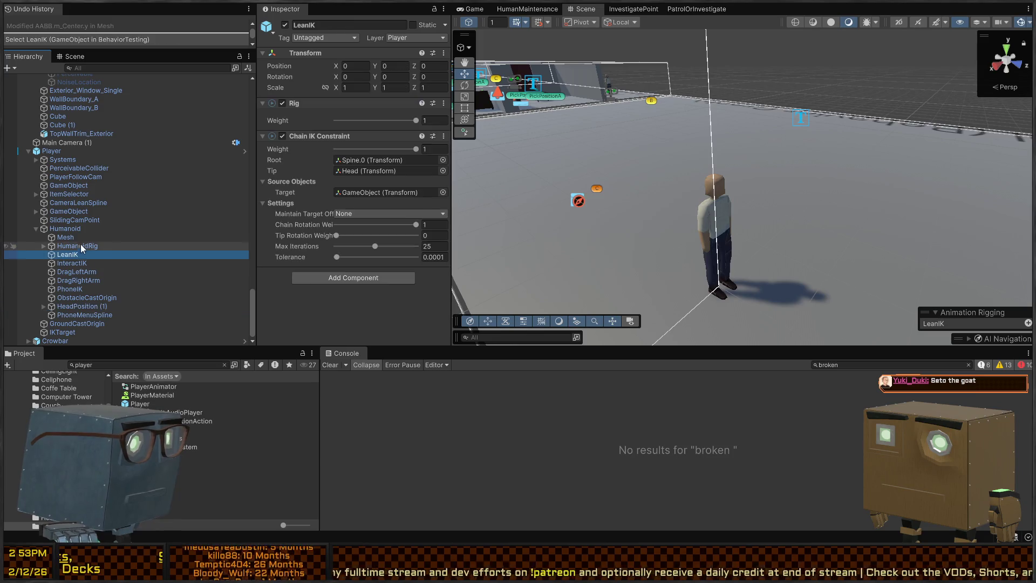
click(67, 238)
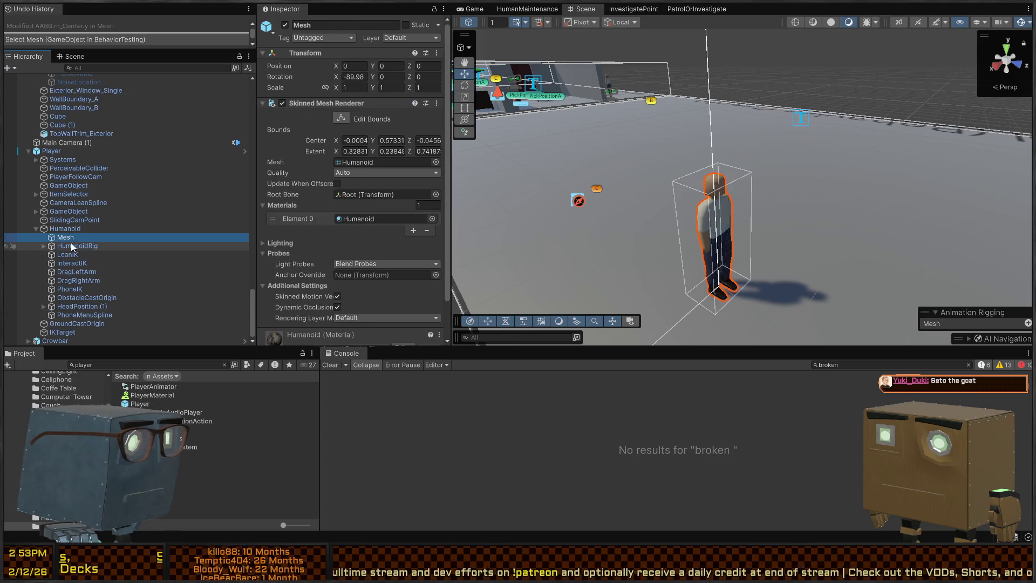
click(42, 247)
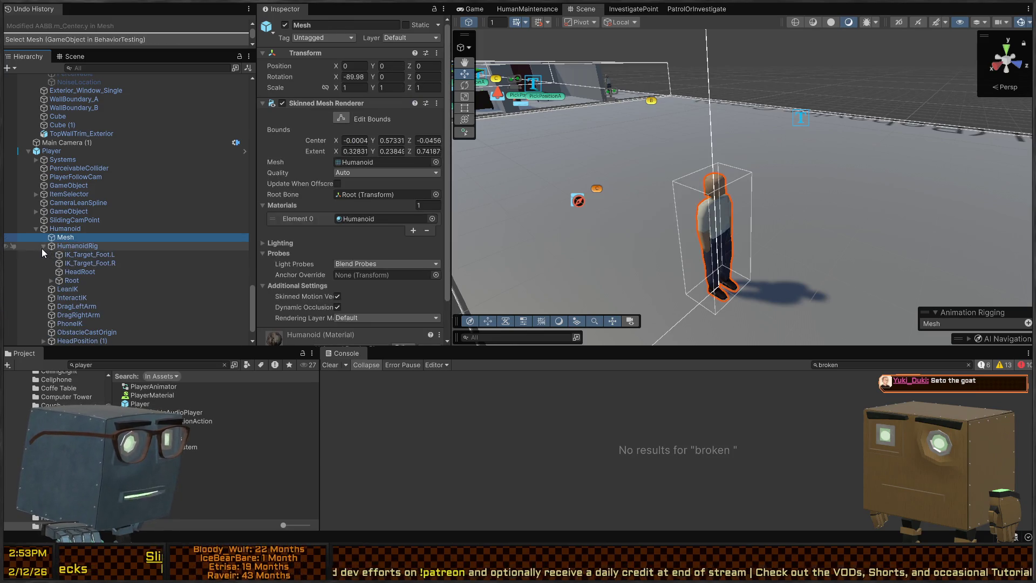
click(100, 246)
click(96, 255)
key(f)
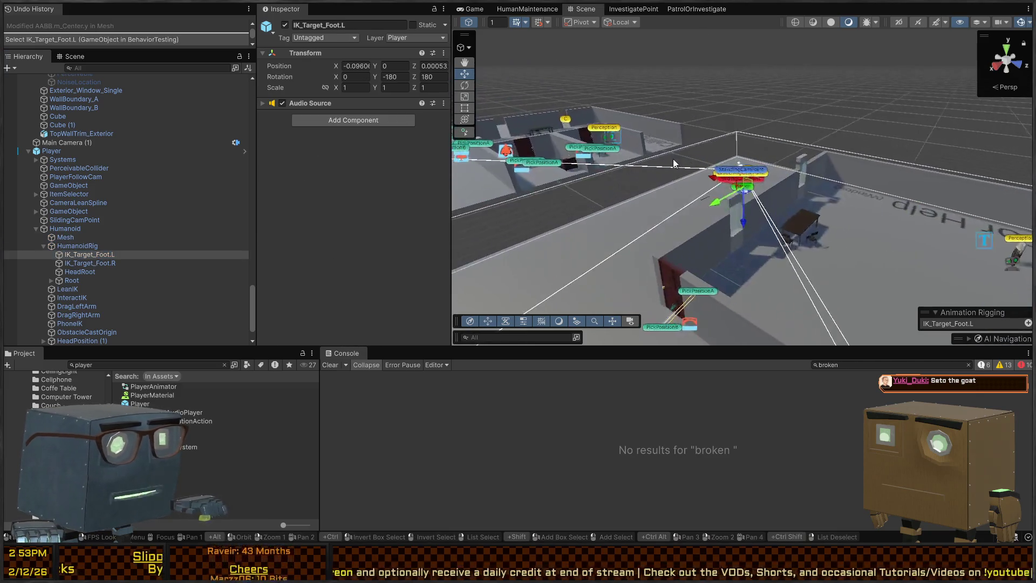
scroll(118, 262, down, 3)
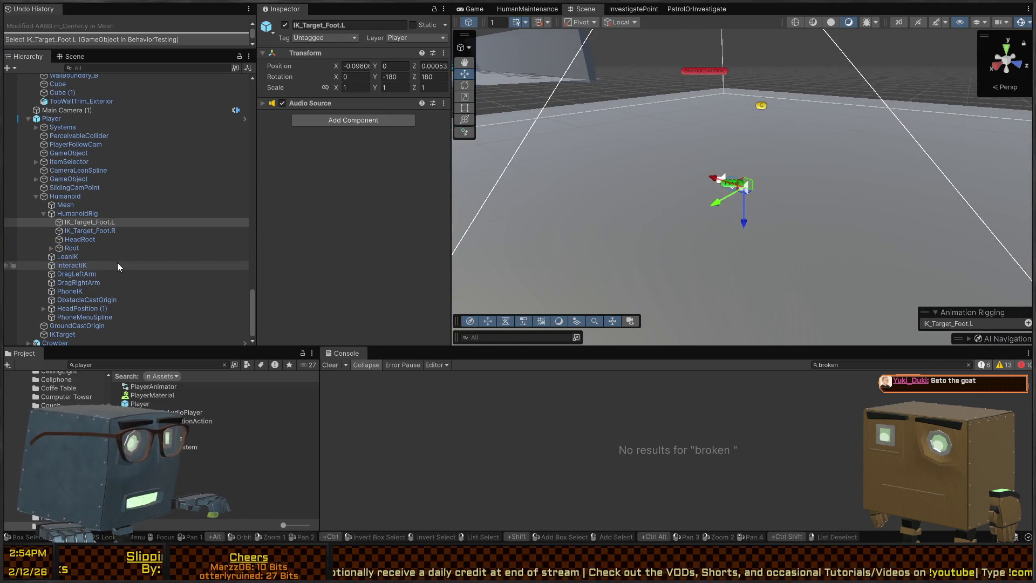
click(90, 248)
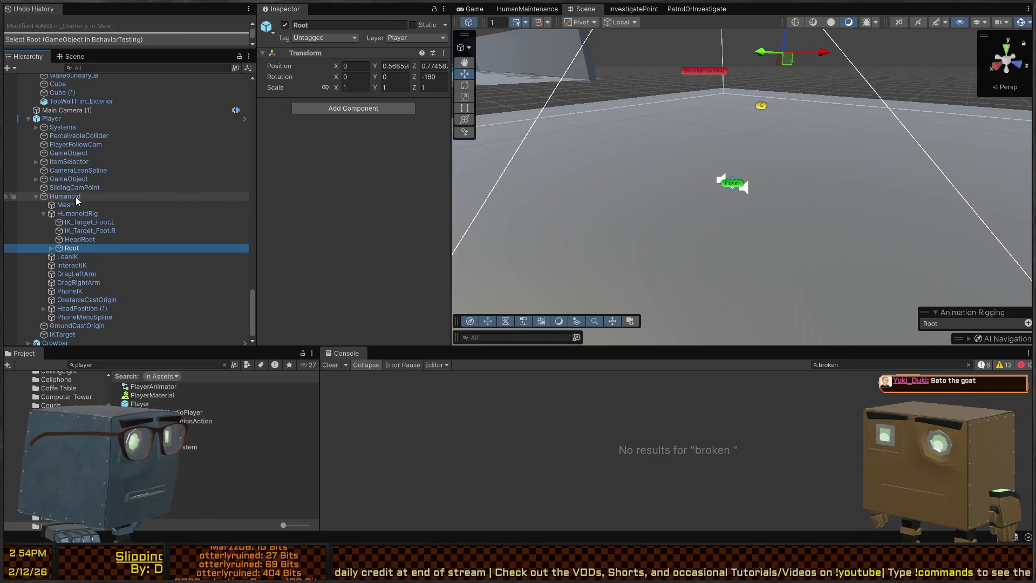
Step: Reopen the Player prefab and fly the view closer to the character
click(135, 119)
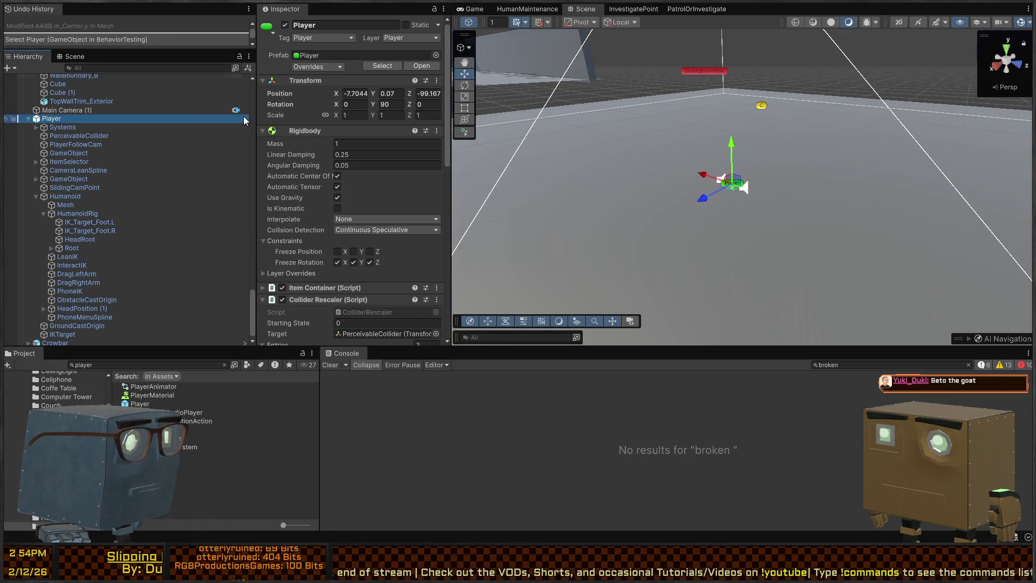
click(245, 119)
mouse_move(666, 203)
mouse_down()
mouse_move(743, 150)
mouse_move(828, 160)
mouse_up()
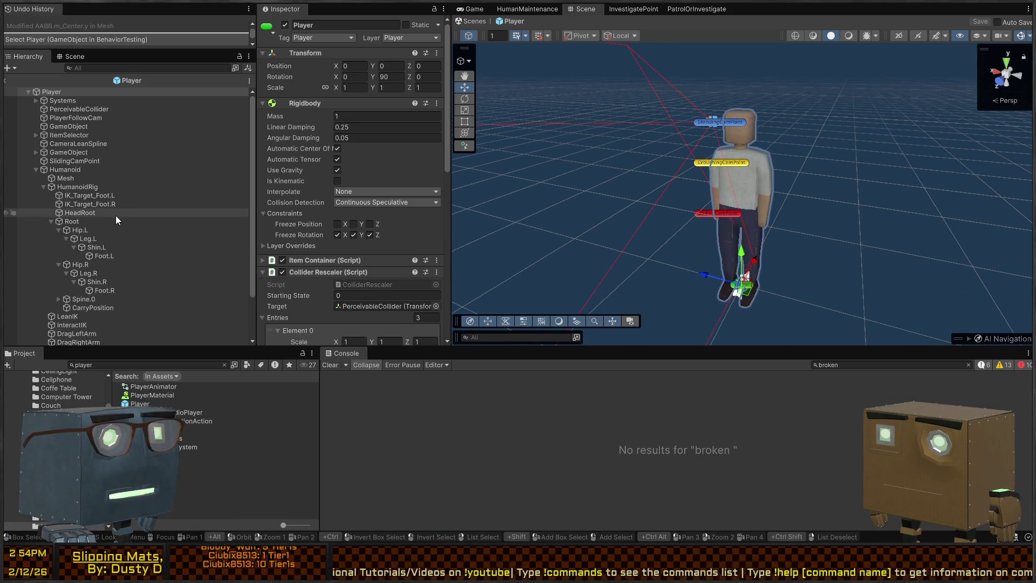
Step: Drag Root into the Mesh renderer's Root Bone field and save the Player prefab
click(81, 188)
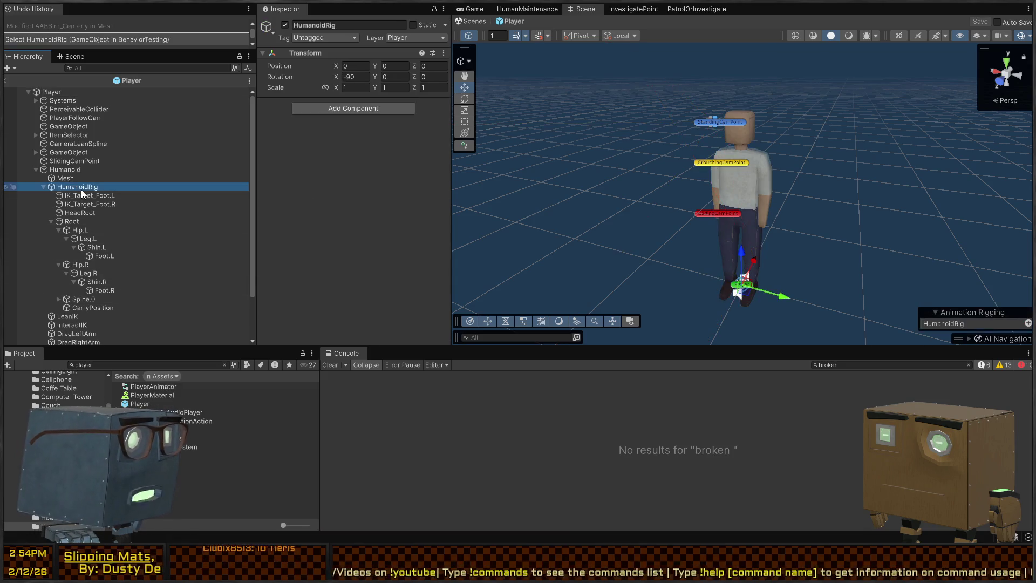
click(80, 168)
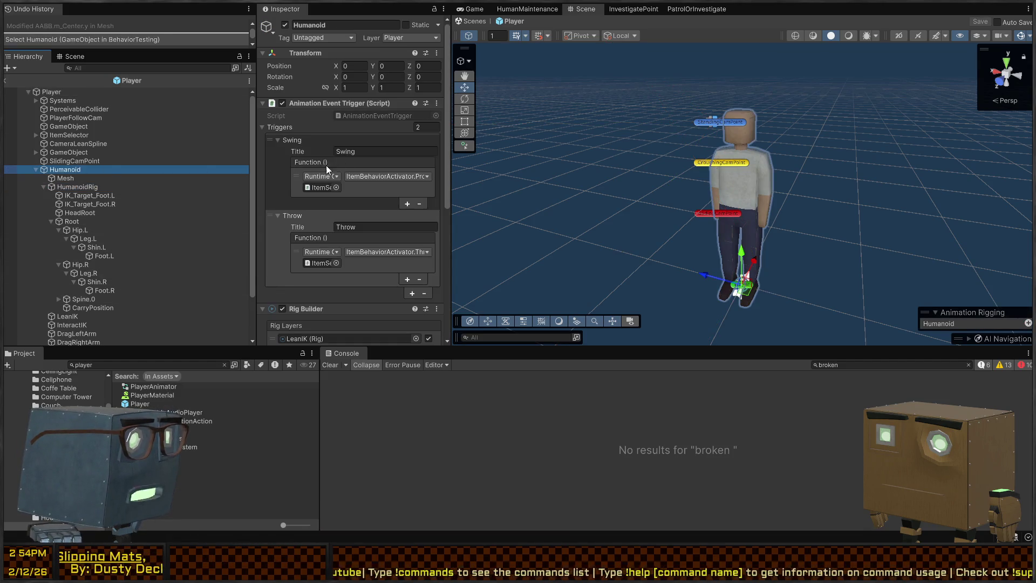
scroll(324, 165, down, 10)
scroll(139, 190, down, 3)
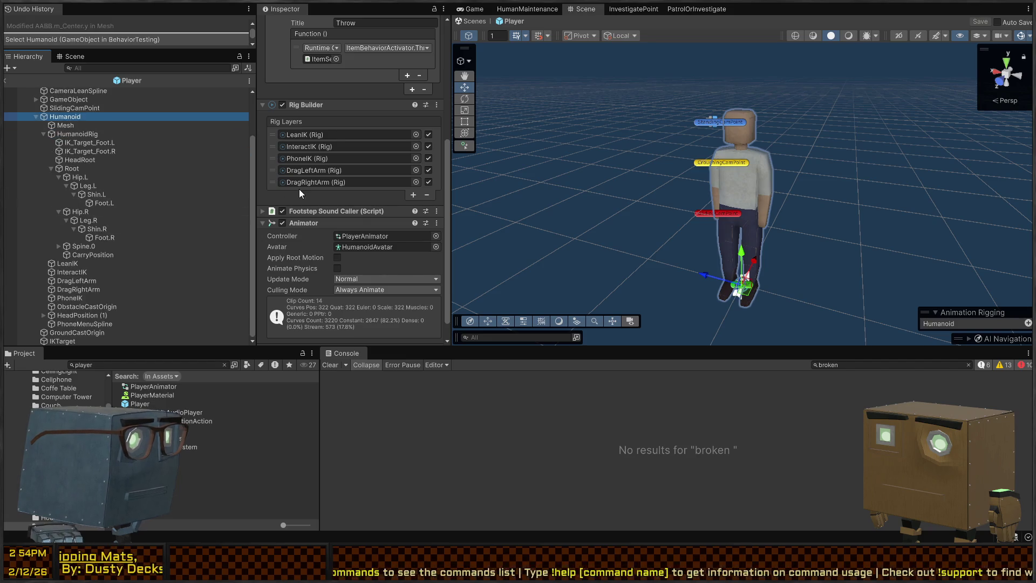
scroll(328, 228, up, 2)
click(84, 125)
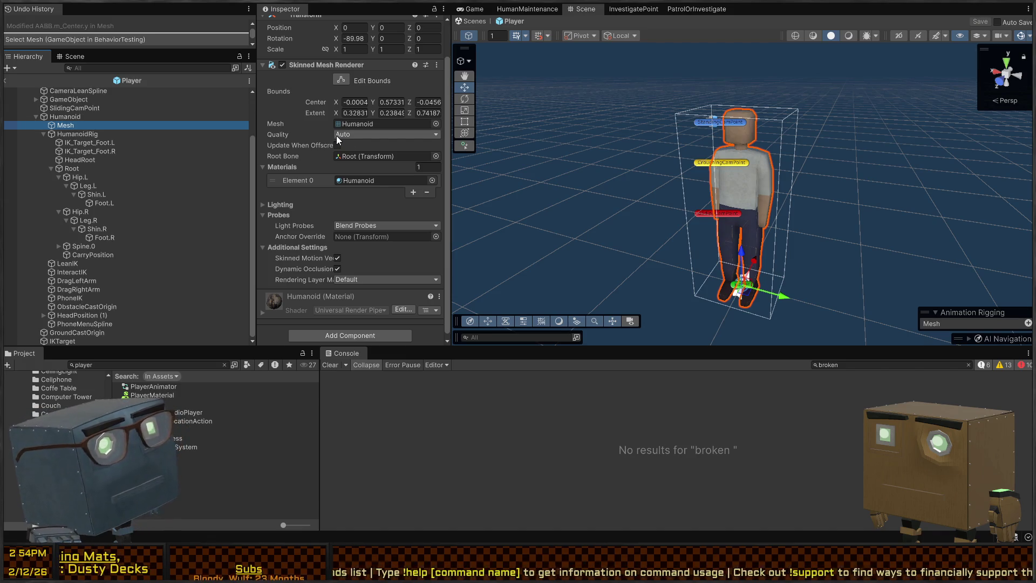
click(358, 156)
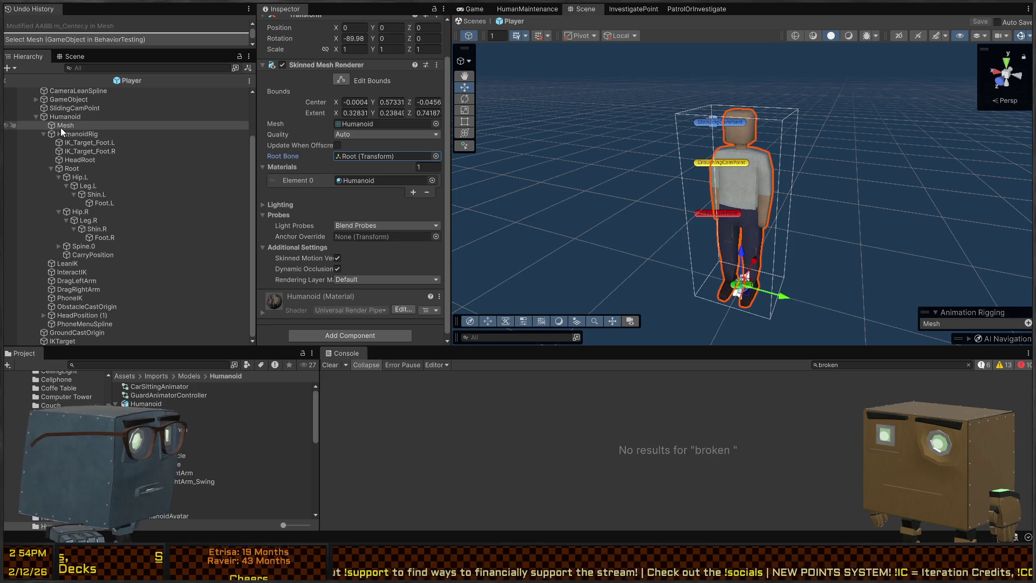
drag(71, 168, 376, 154)
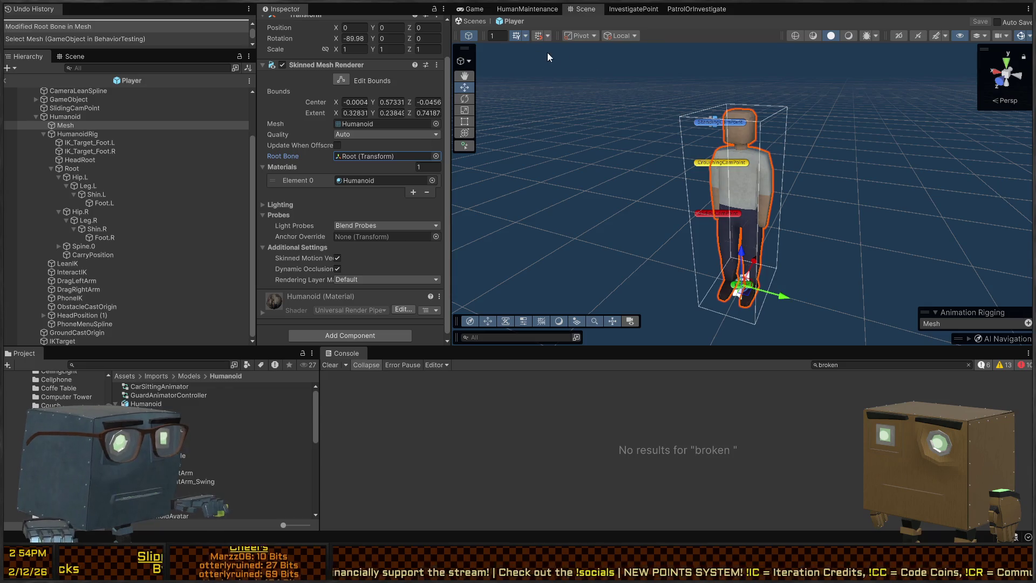
click(474, 21)
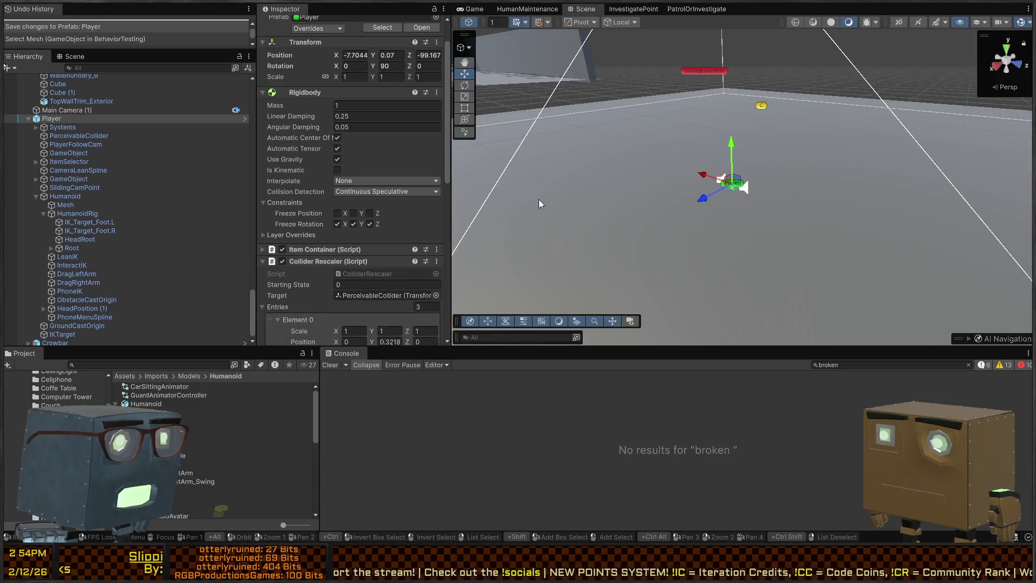
Step: Move the scene view, peek at the Game view, and reopen the Player prefab
mouse_move(603, 189)
mouse_down()
mouse_move(822, 190)
mouse_move(563, 44)
mouse_up()
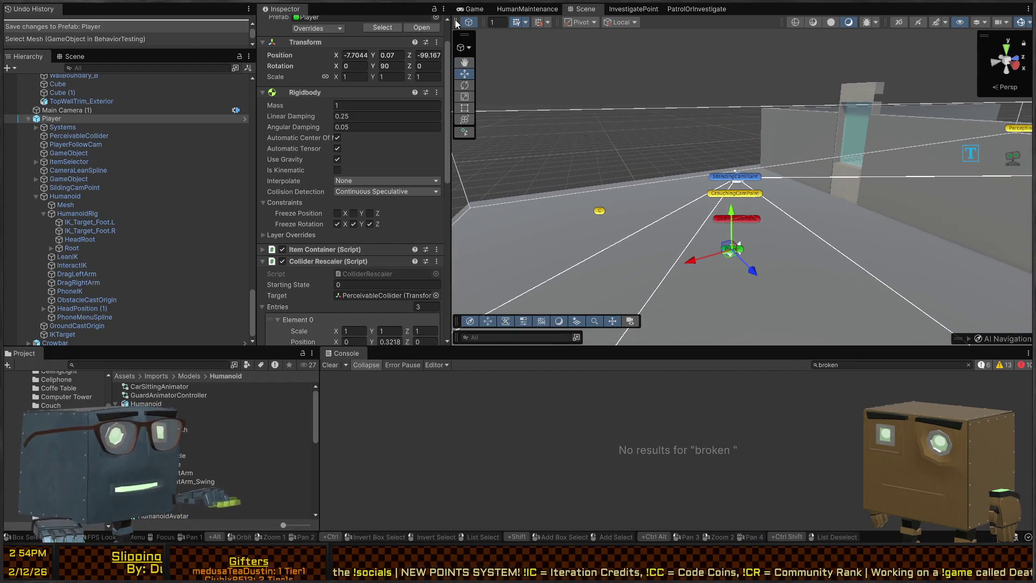
click(473, 10)
click(572, 9)
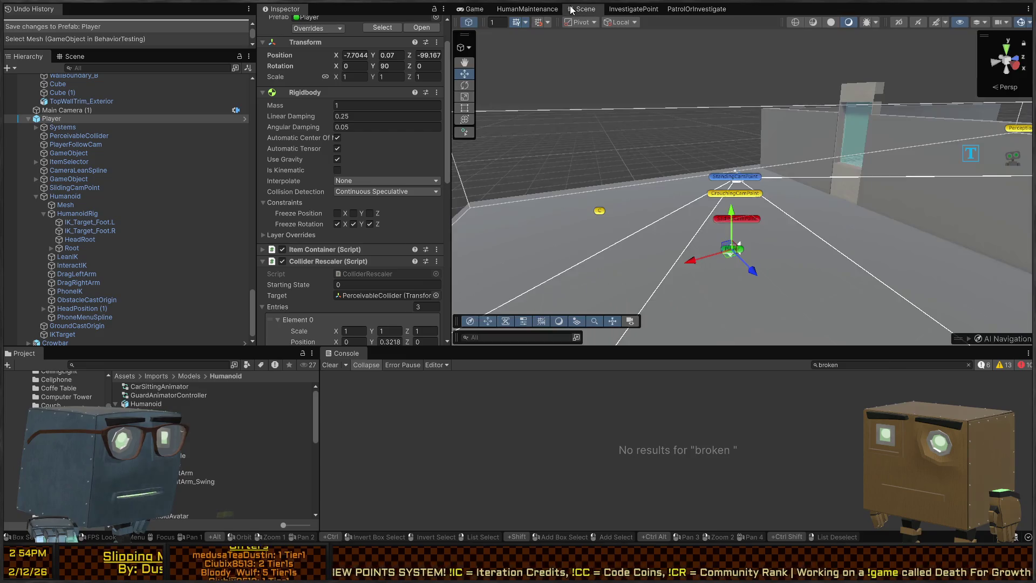
click(244, 118)
mouse_move(691, 182)
mouse_down()
mouse_move(701, 178)
mouse_move(685, 184)
mouse_up()
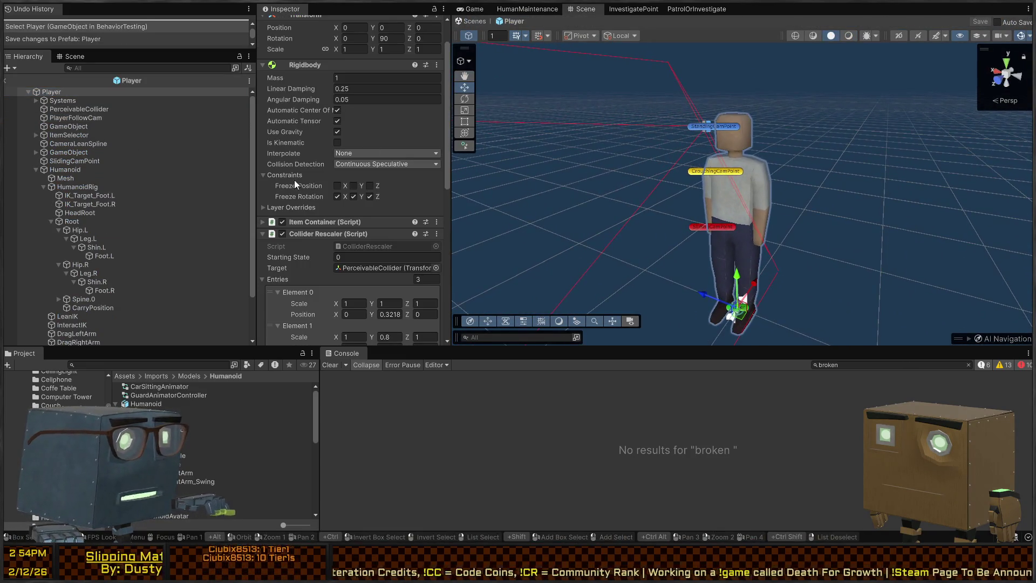
scroll(300, 187, down, 3)
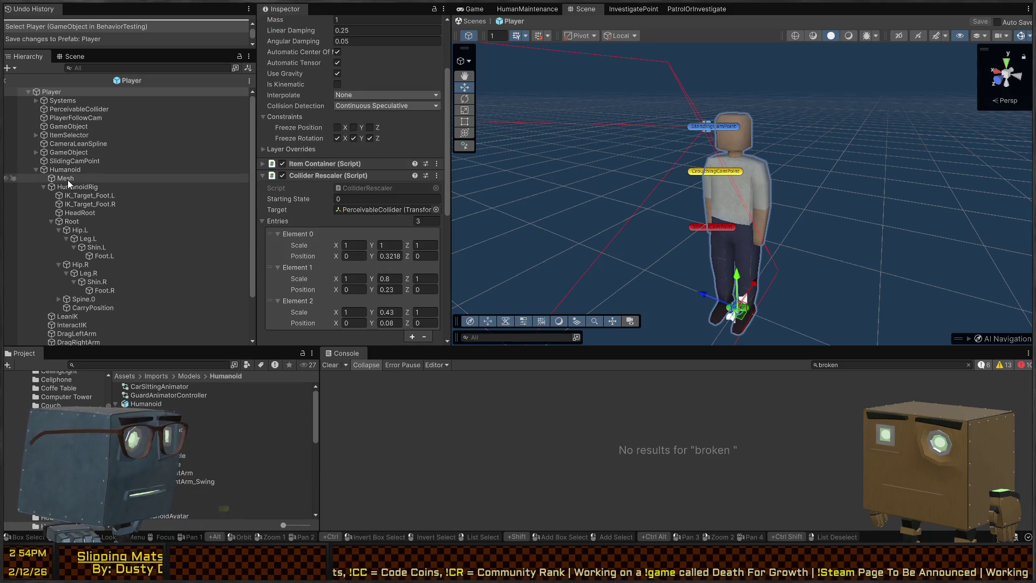
Step: Confirm the Mesh renderer's Root Bone is Root, then open the Humanoid model's import settings
click(65, 178)
click(364, 157)
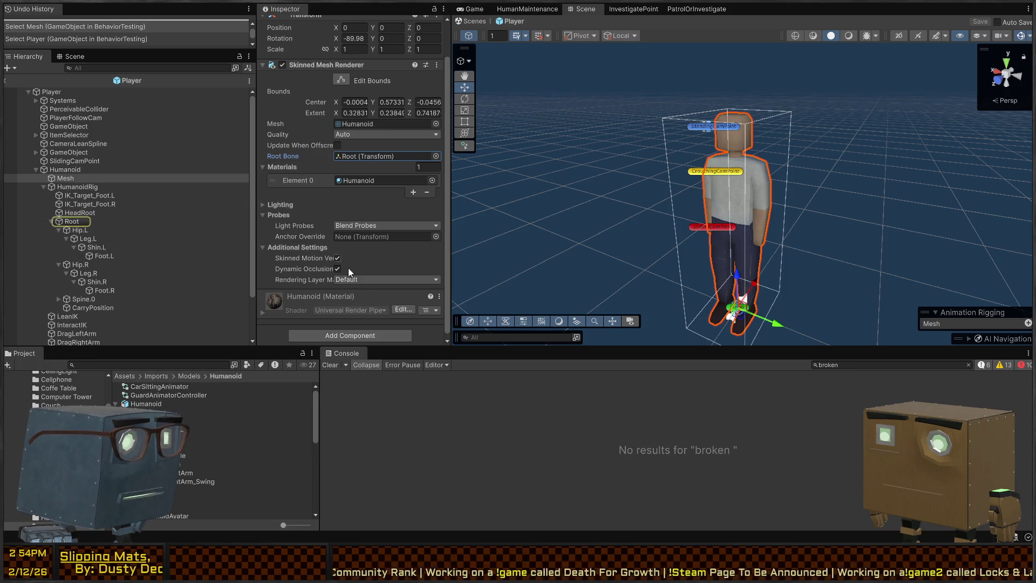
scroll(141, 448, down, 3)
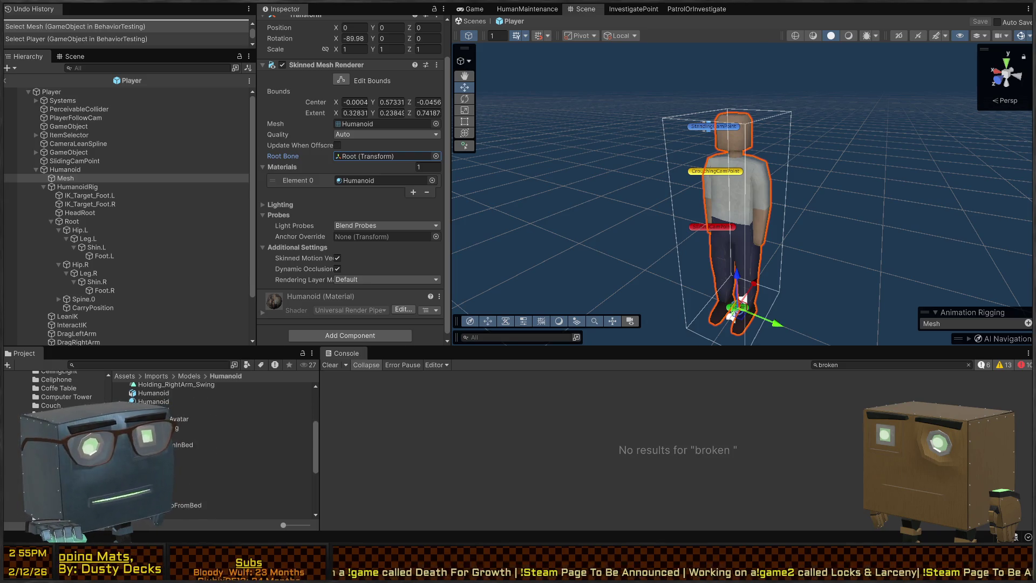
scroll(215, 447, up, 2)
scroll(216, 448, up, 1)
scroll(35, 371, up, 1)
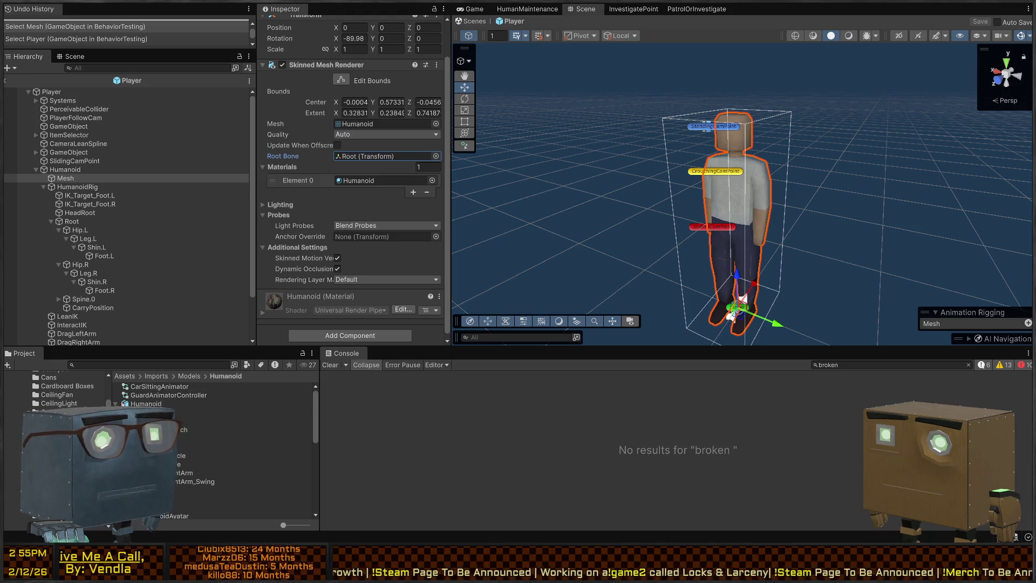
mouse_move(673, 205)
mouse_down()
mouse_move(585, 221)
mouse_move(572, 210)
mouse_up()
key(w)
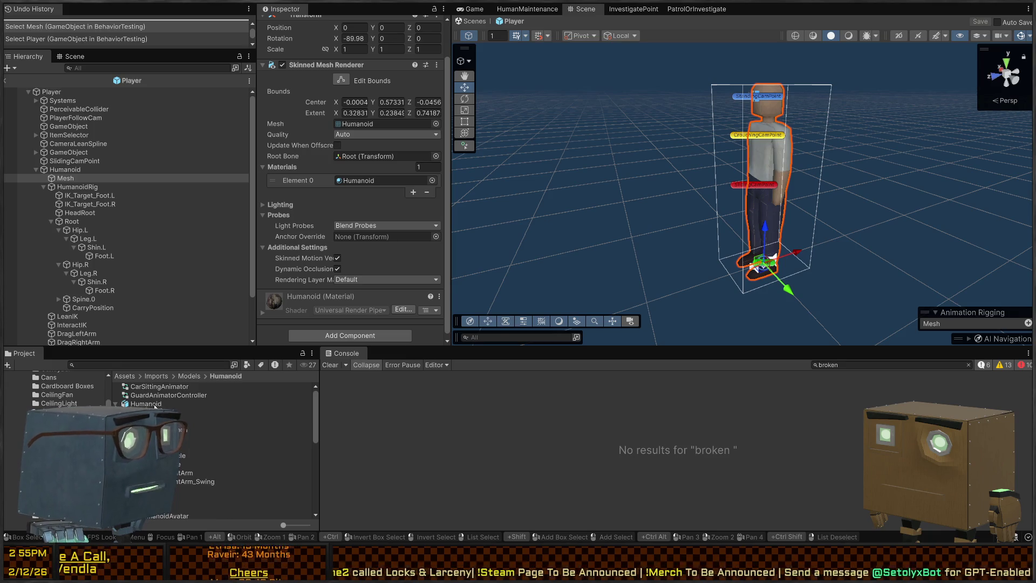
click(145, 404)
scroll(386, 183, up, 2)
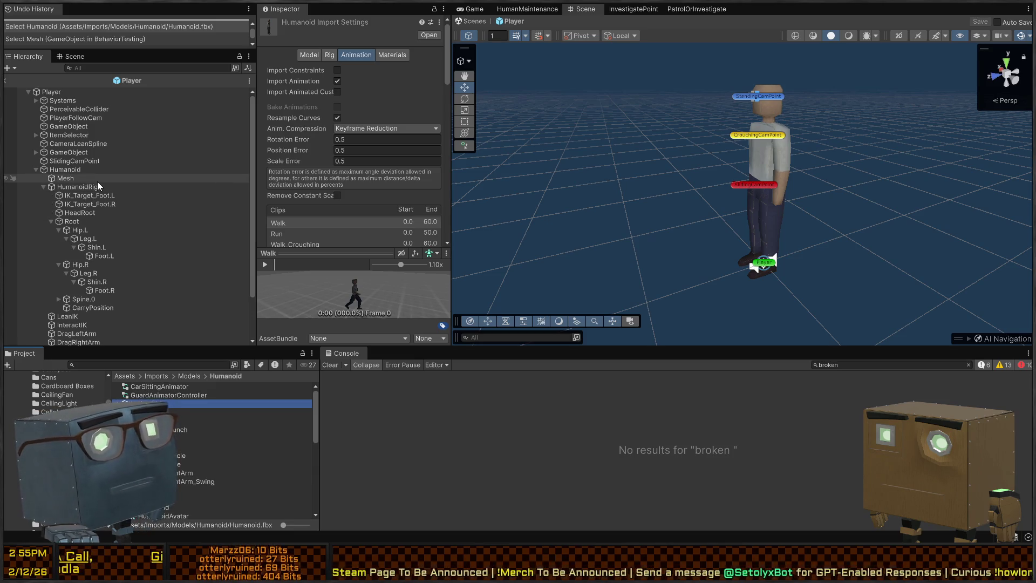
Step: Add a new Humanoid (1) model to the Player prefab at position 0, 0, 0 with scale 1
mouse_move(132, 405)
mouse_down()
mouse_move(566, 216)
mouse_move(646, 256)
mouse_up()
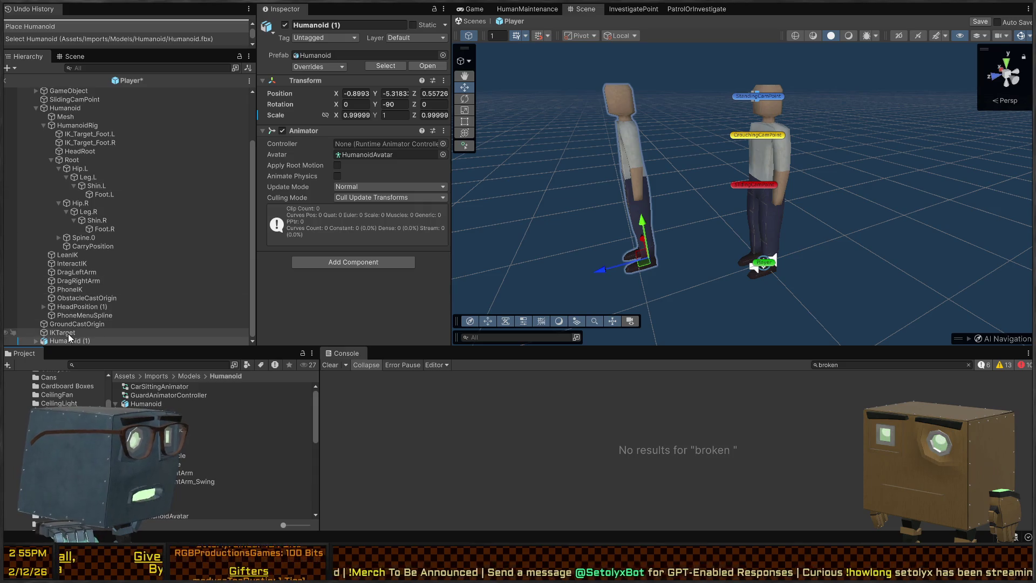
text(0)
key(Tab)
text(0)
key(Tab)
text(0)
key(Tab)
key(Tab)
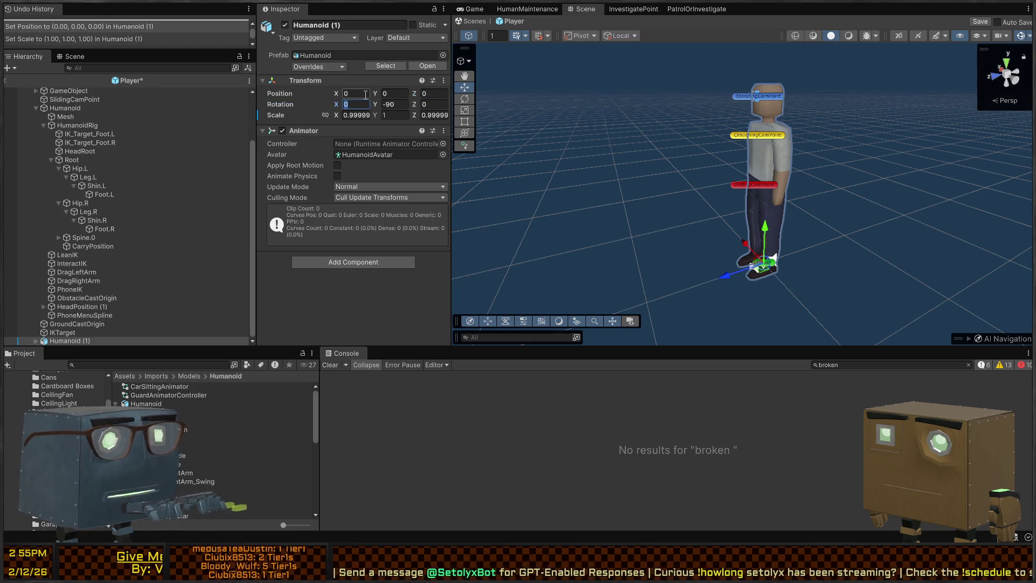
key(Tab)
key(Tab)
key(Tab)
text(1)
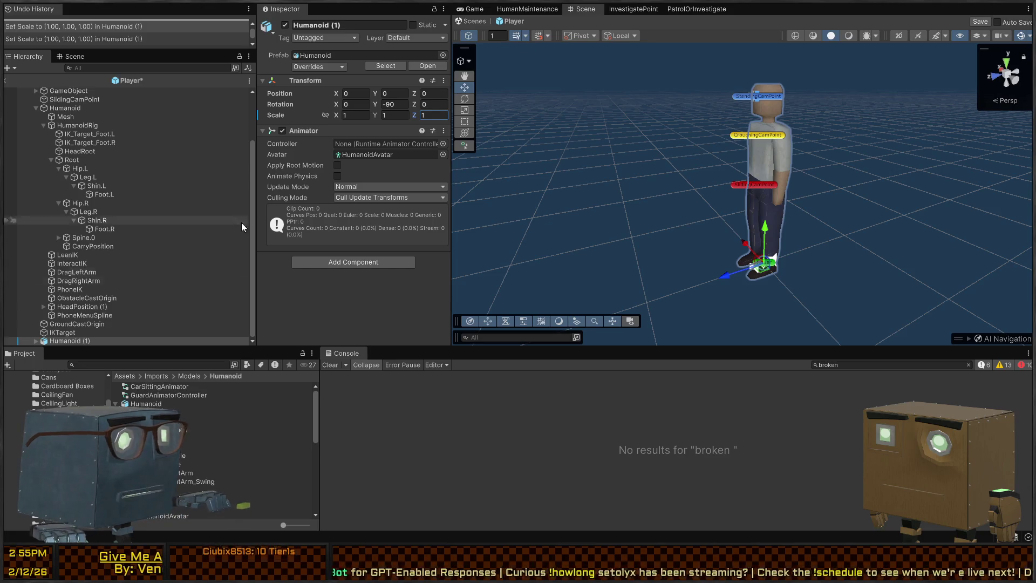
click(53, 332)
Step: Expand Humanoid (1) and drag it under the player's Humanoid object
click(48, 341)
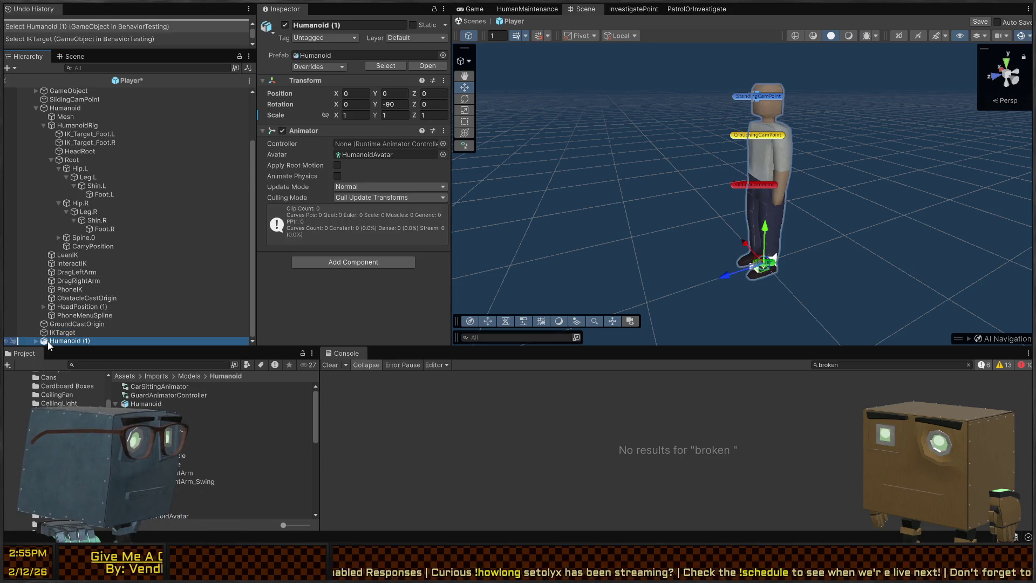
key(Right)
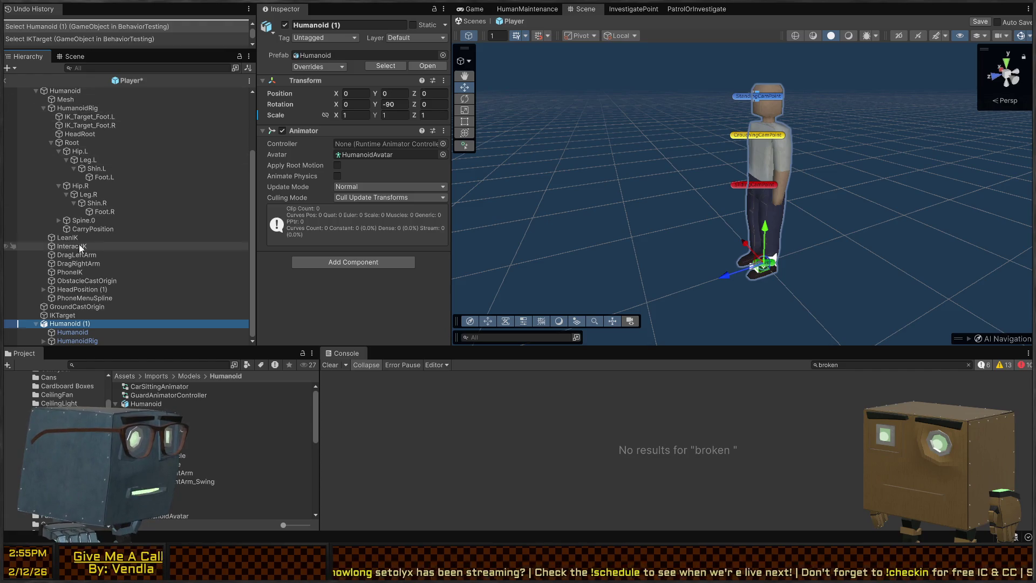
drag(66, 326, 69, 104)
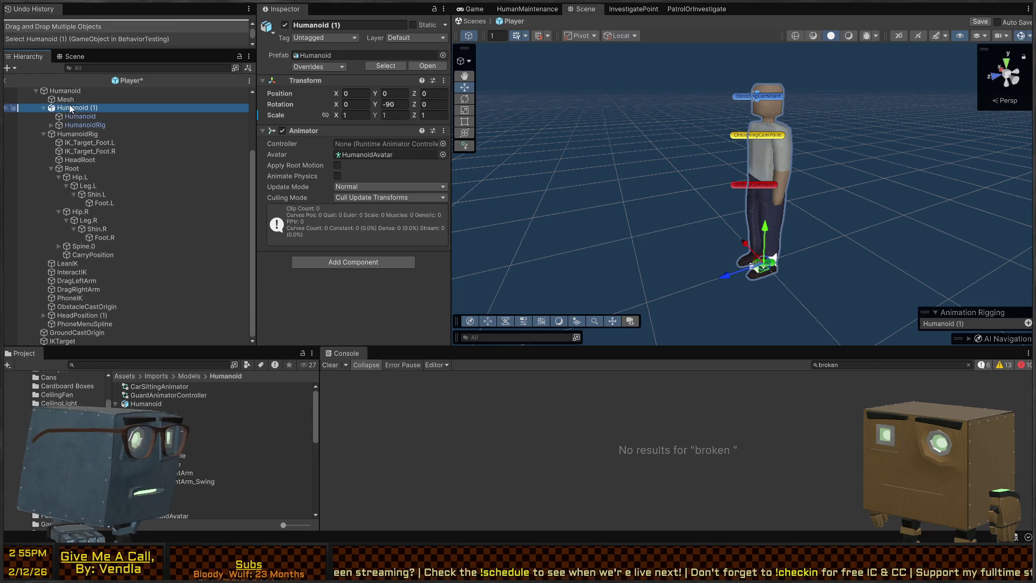
Step: Inspect the original HumanoidRig, PhoneMenuSpline, HeadPosition (1) and its child GameObject
click(43, 134)
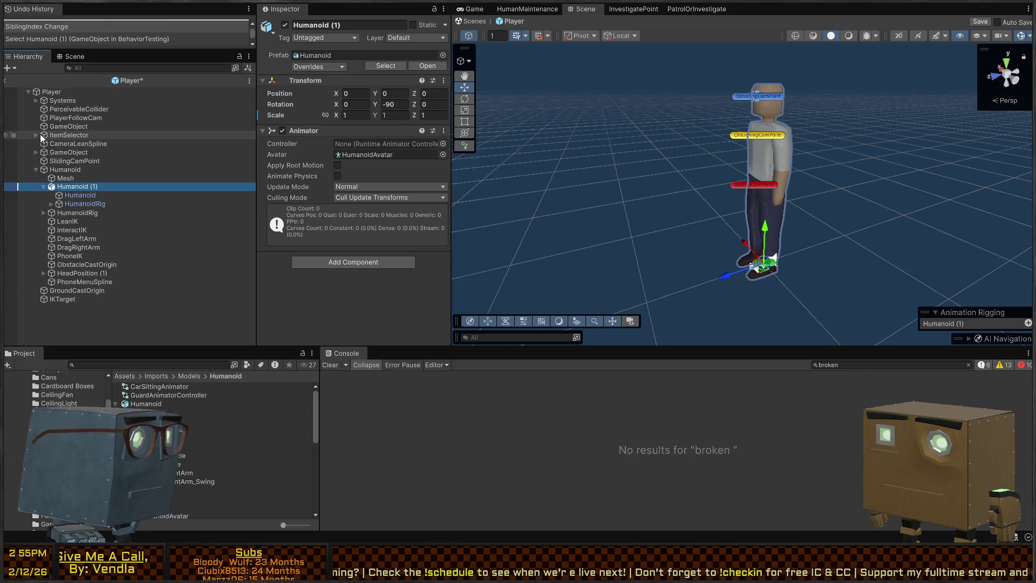
click(53, 214)
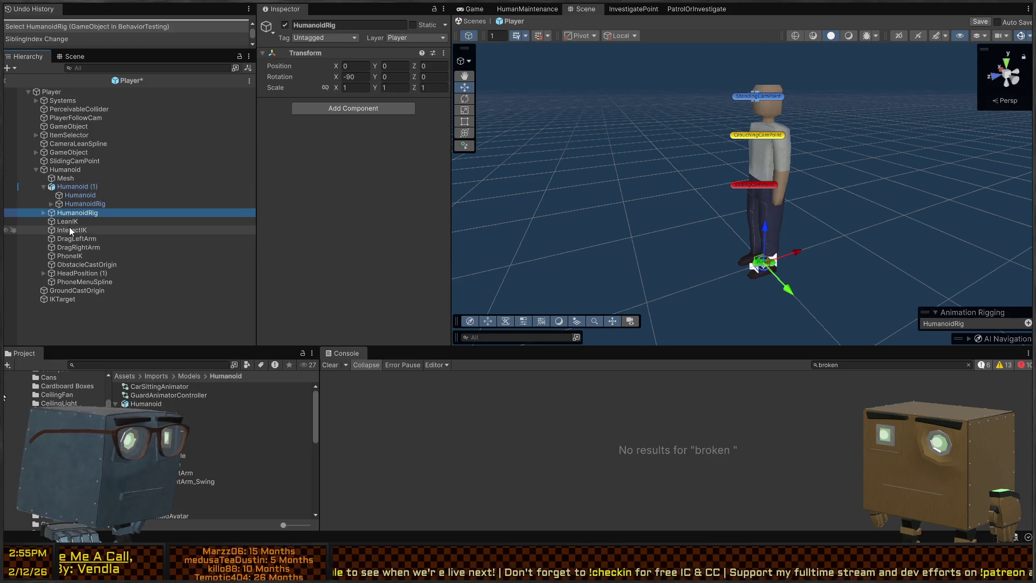
click(74, 281)
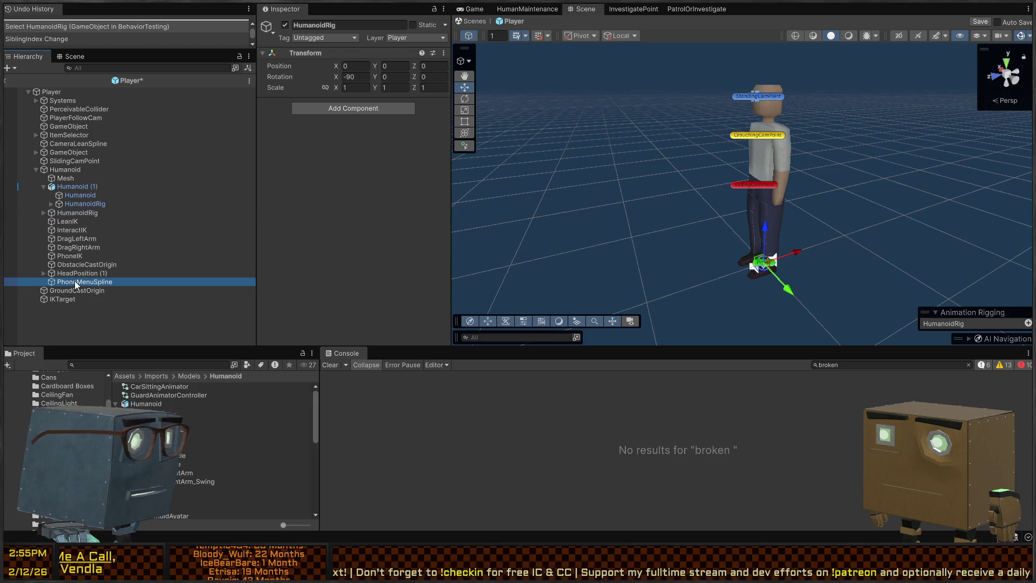
click(82, 272)
click(43, 273)
click(84, 280)
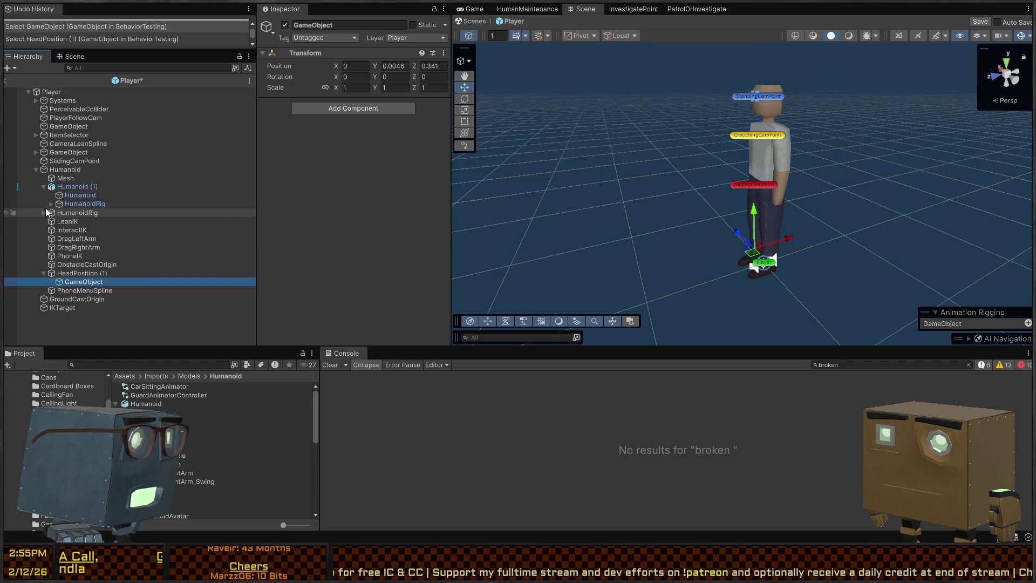
Step: Inspect the PlayerFollowCam settings, the ItemSelector scripts and the player's skinned Mesh
click(106, 118)
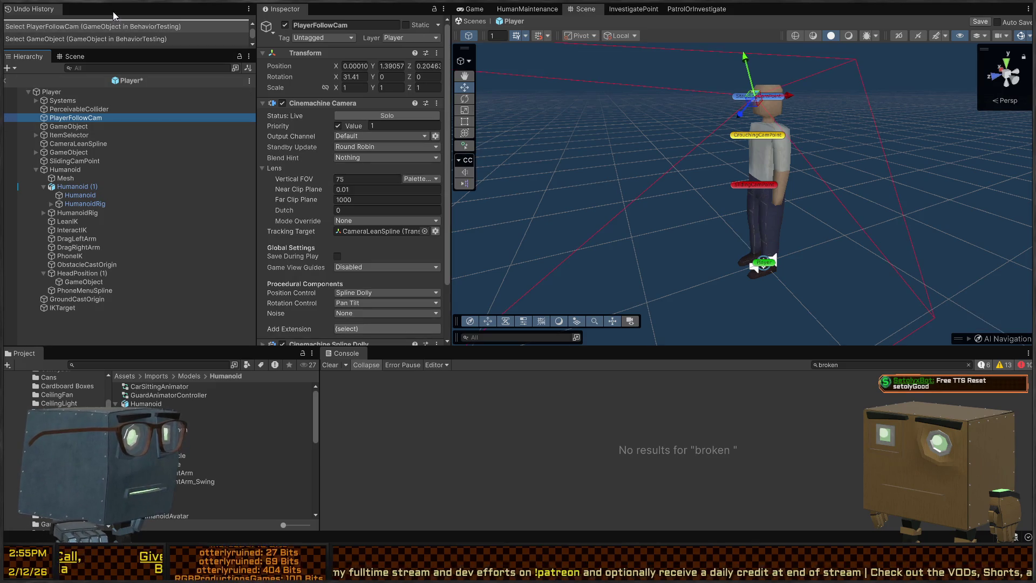
click(98, 68)
scroll(364, 187, down, 3)
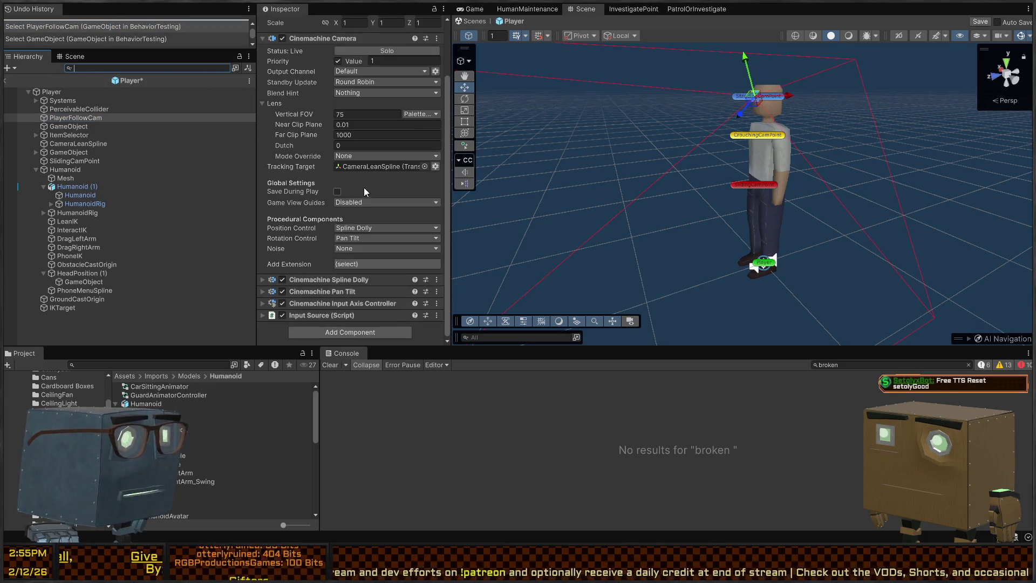
click(69, 135)
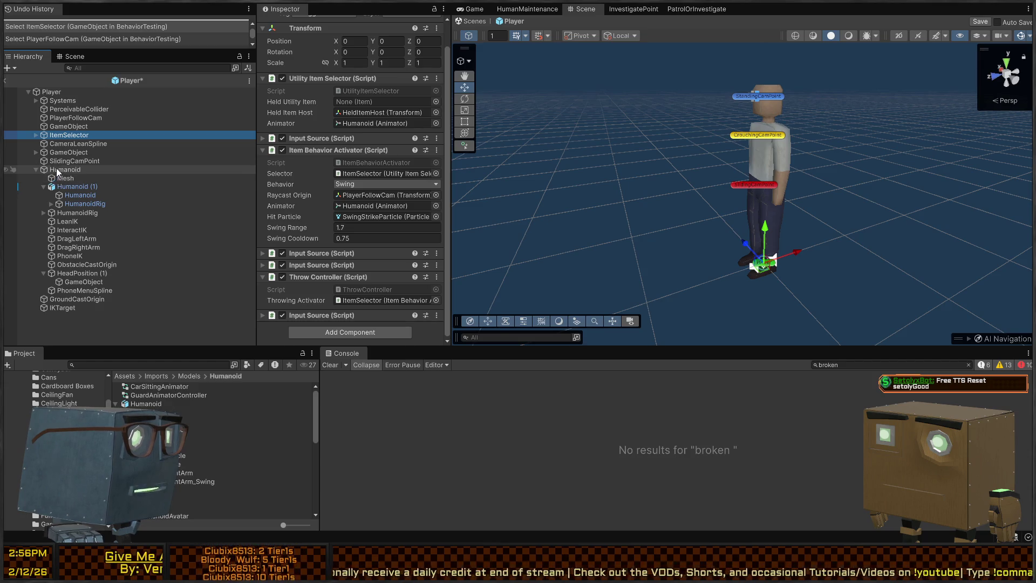
click(56, 178)
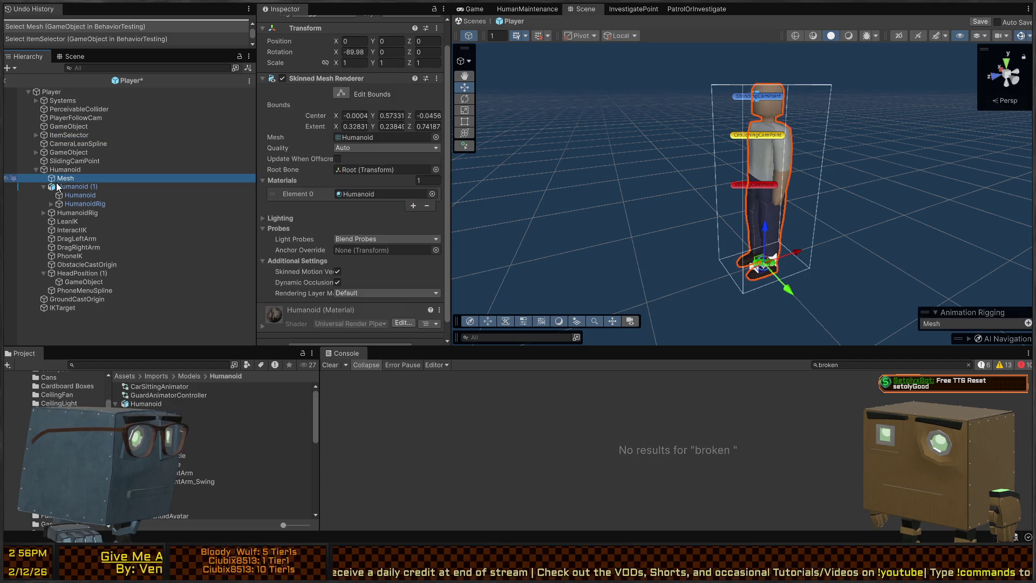
Step: Expand the original HumanoidRig and inspect LeanIK's Chain IK Constraint
click(50, 213)
click(43, 213)
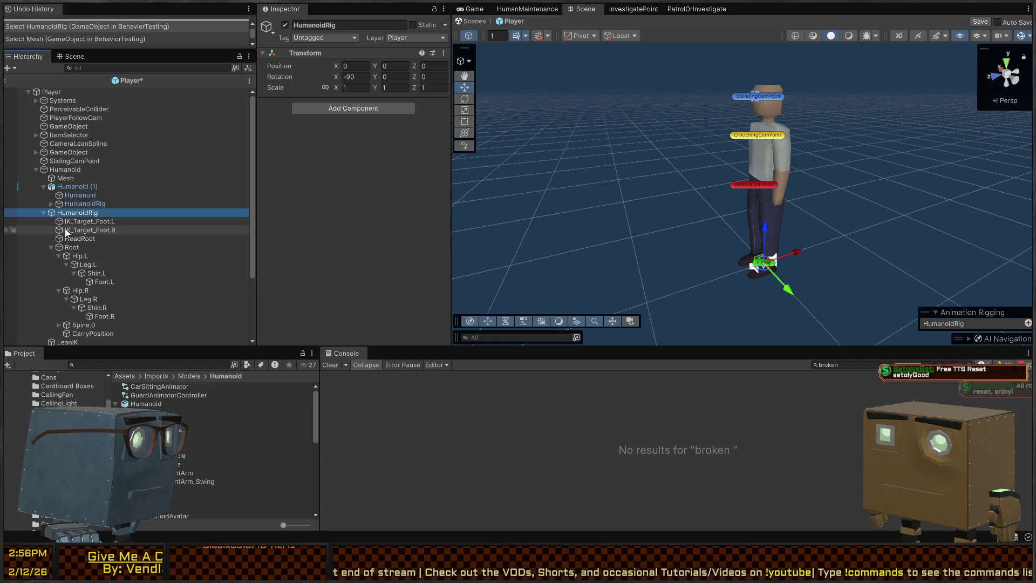
click(52, 247)
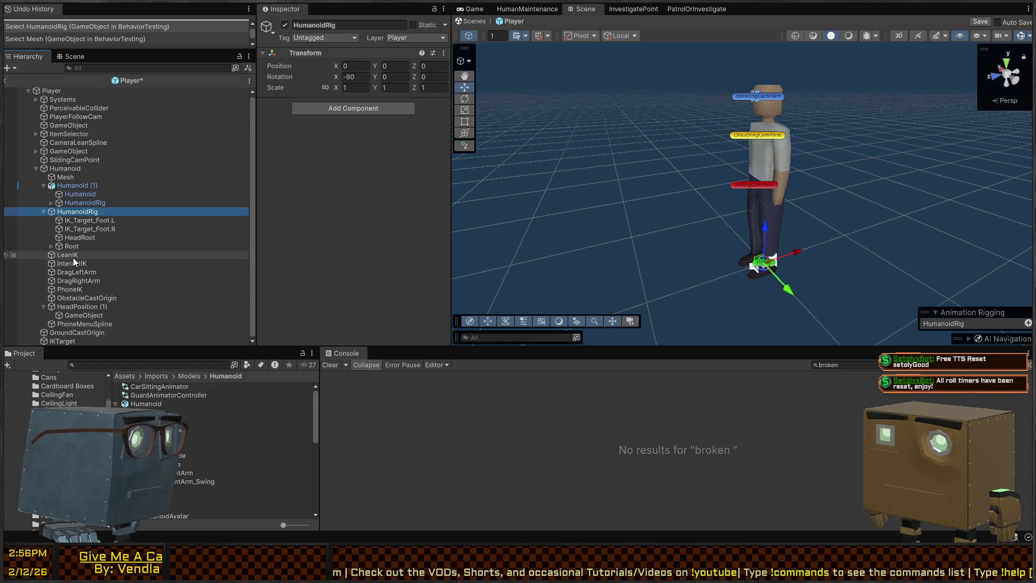
click(68, 256)
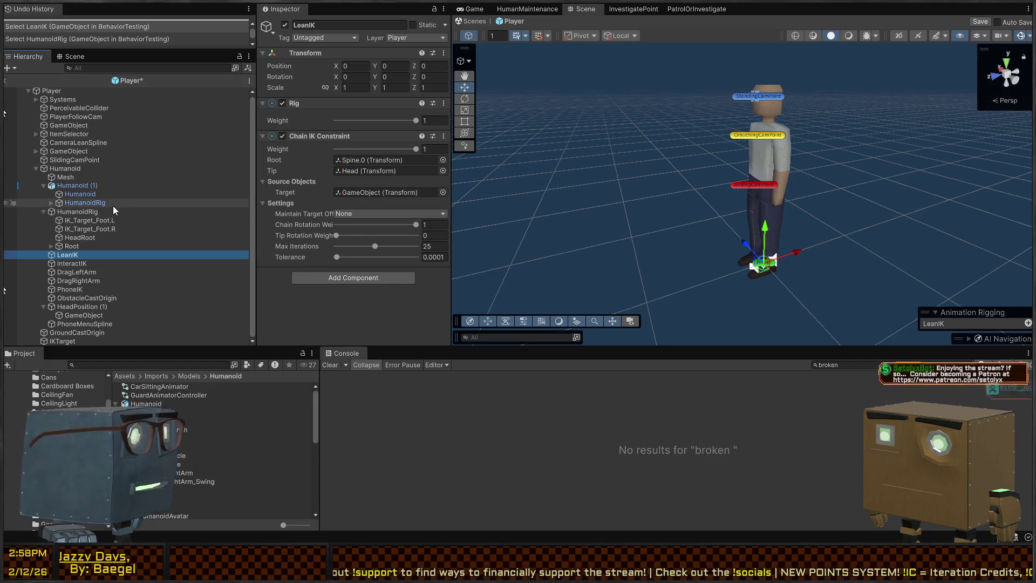
Step: Inspect Humanoid (1) and the old rig's HeadRoot, Root and IK_Target_Foot.L bones
click(79, 187)
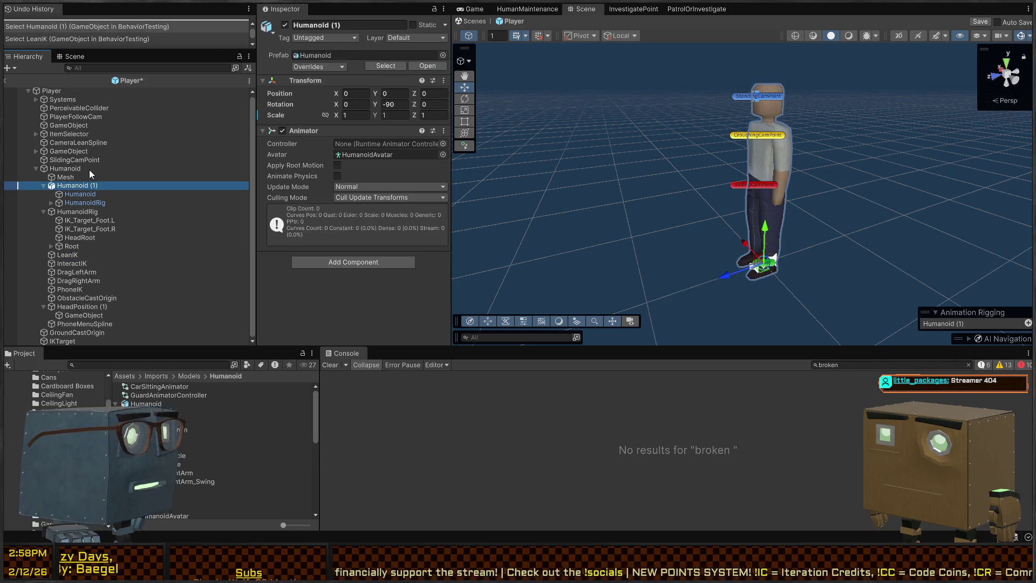
click(79, 170)
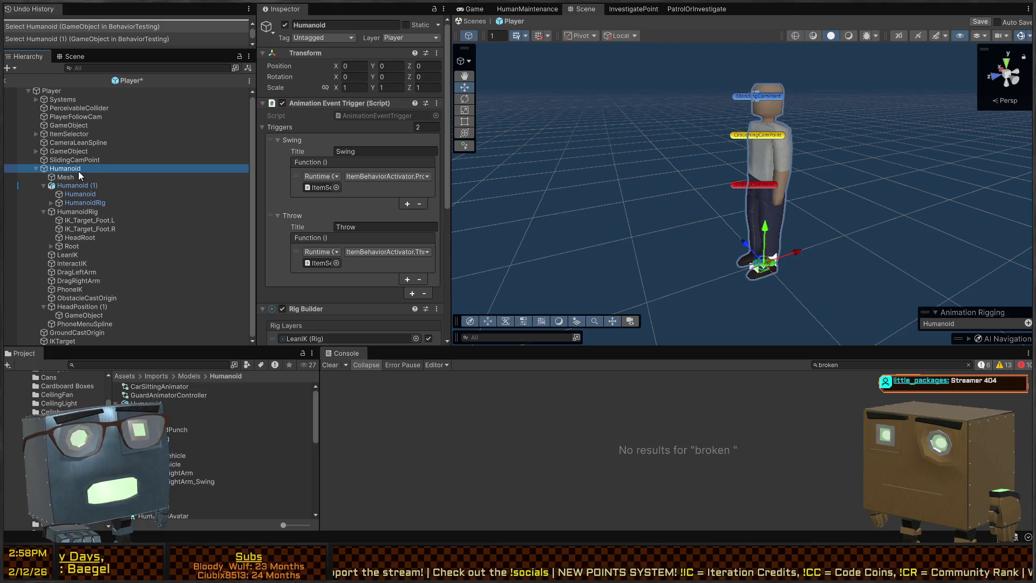
click(73, 194)
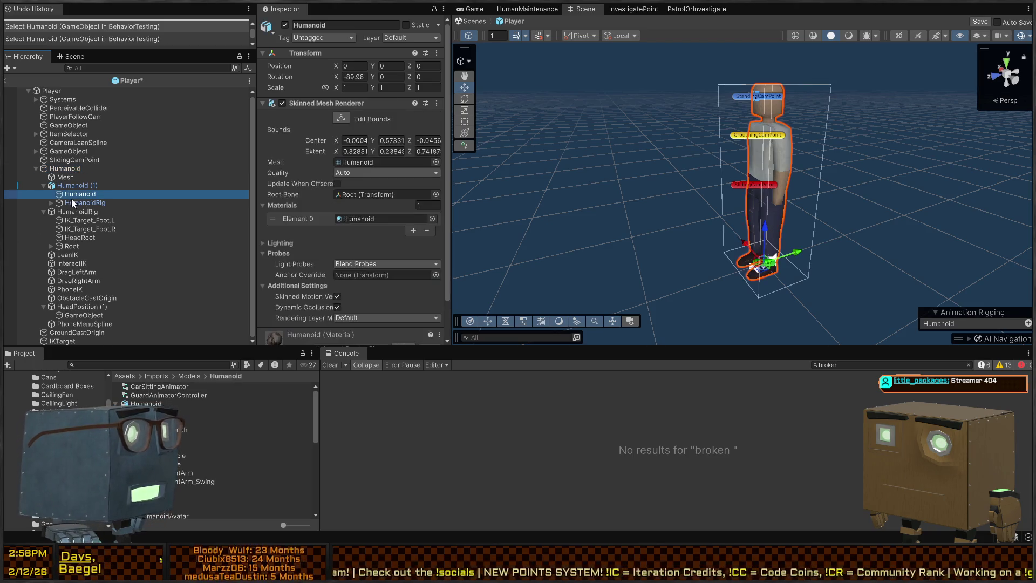
click(67, 213)
click(70, 238)
click(69, 245)
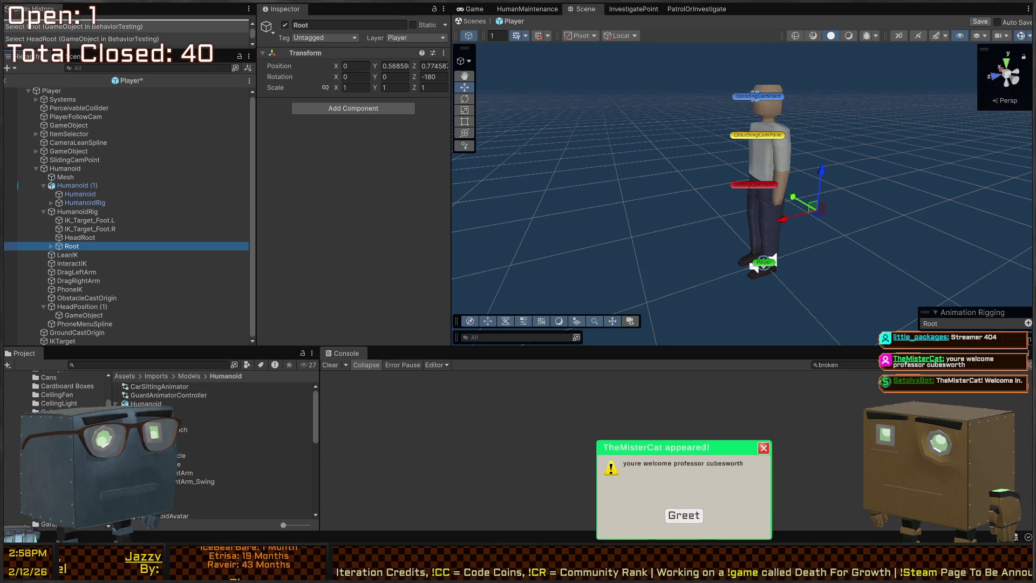
click(683, 513)
click(81, 220)
click(69, 213)
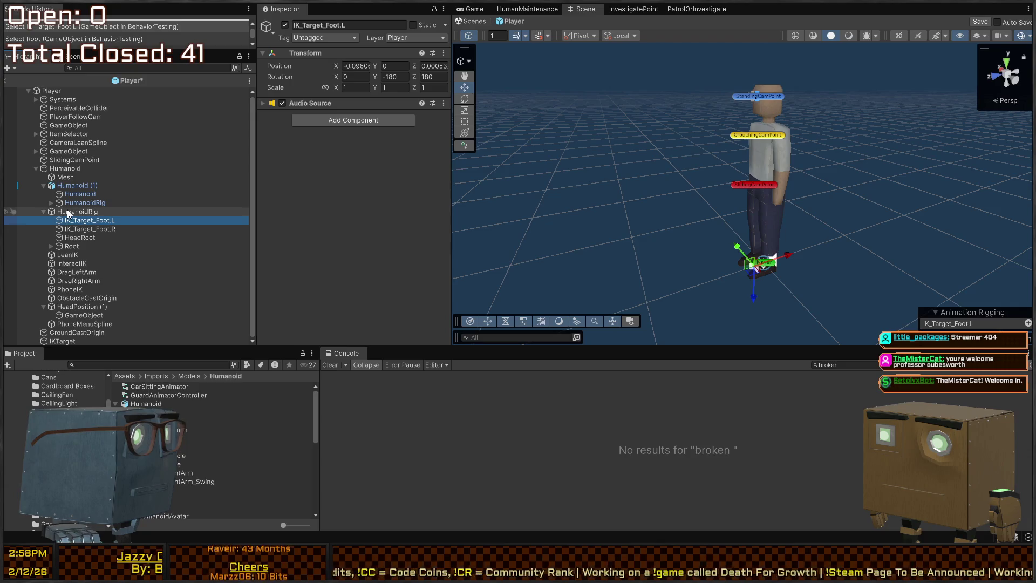
Step: Assign PlayerAnimator as Humanoid (1)'s Animator controller
click(75, 186)
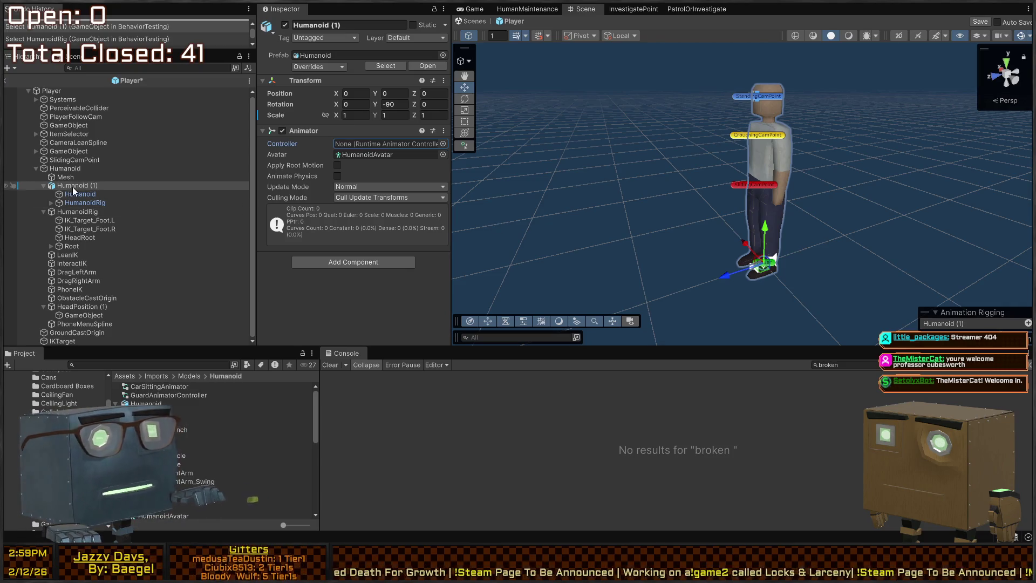
click(400, 144)
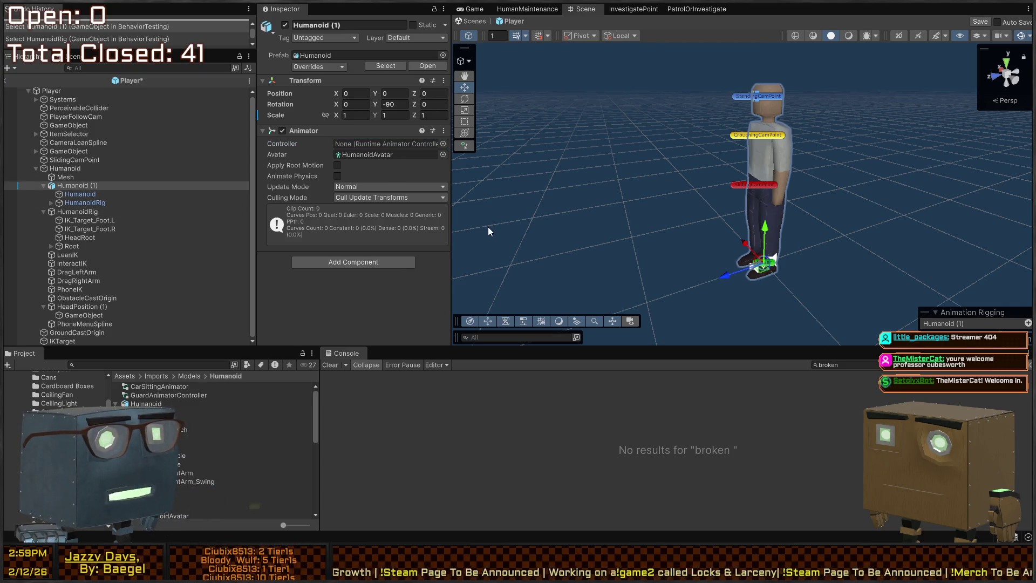
key(ctrl+v)
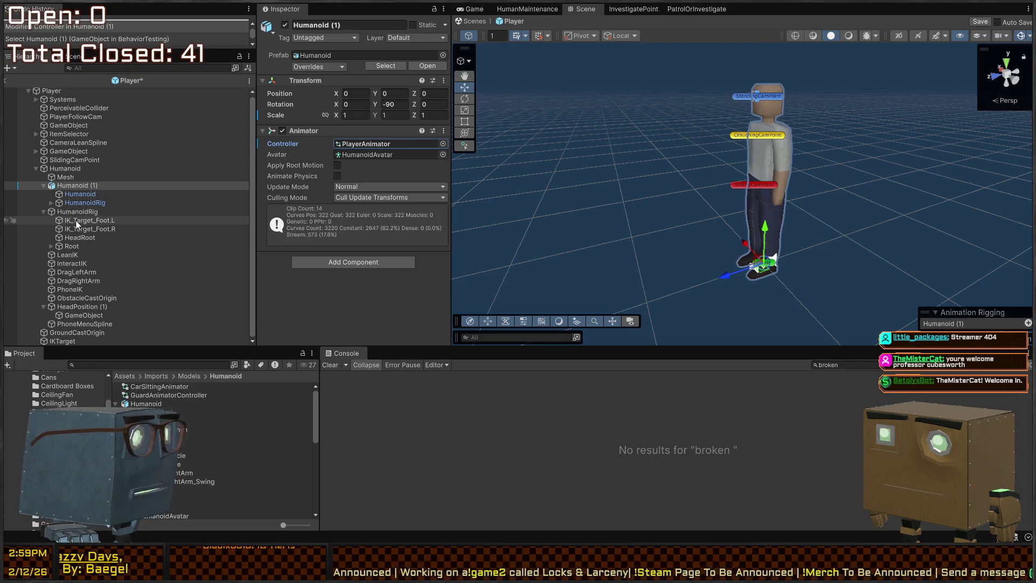
Step: Browse the old rig's IK_Target_Foot.L and Hip.L to Foot.L bones, then expand the new HumanoidRig
click(76, 220)
key(Down)
key(Down)
key(Down)
key(Up)
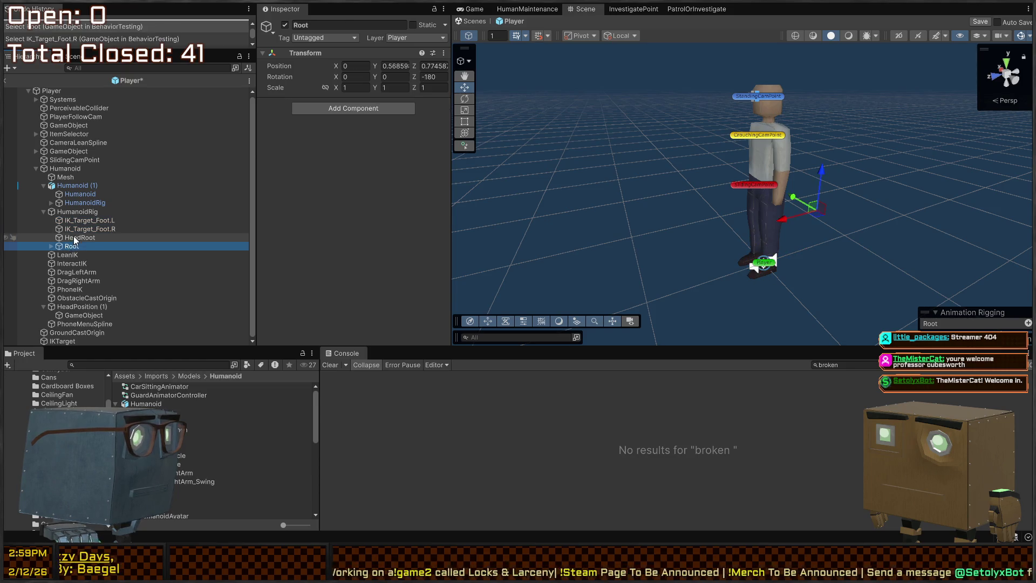
key(Up)
key(Up)
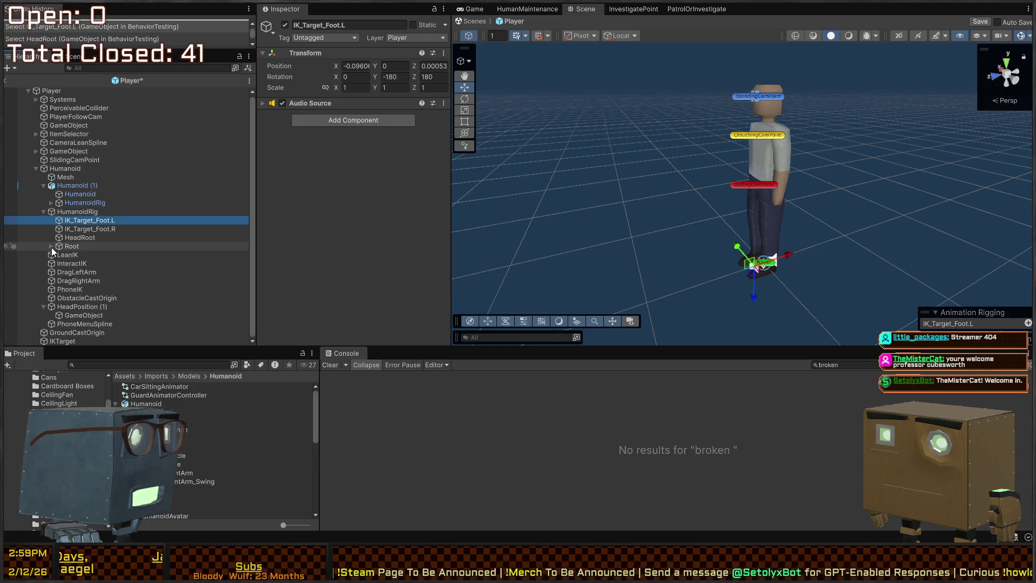
click(52, 247)
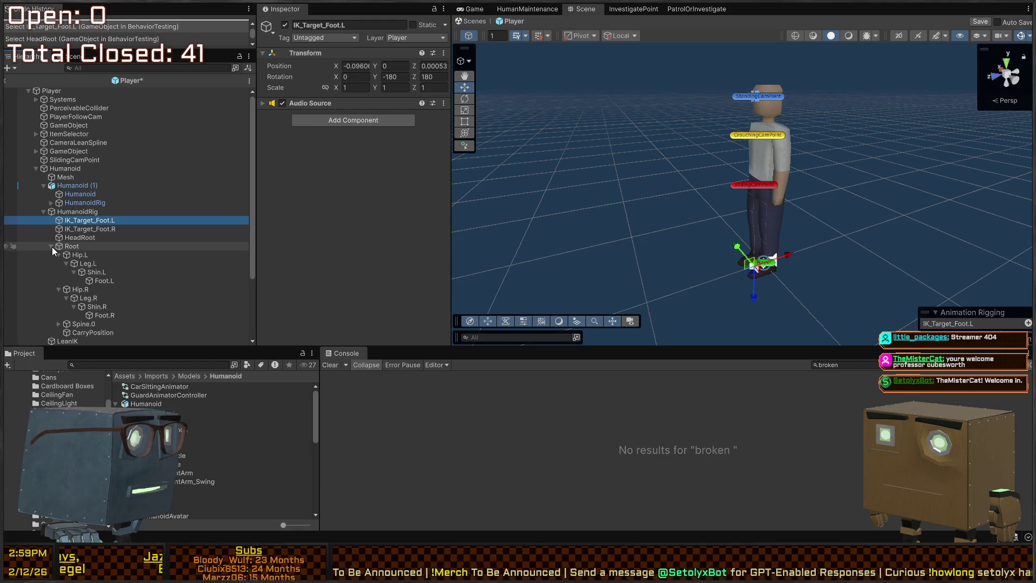
click(78, 255)
click(85, 263)
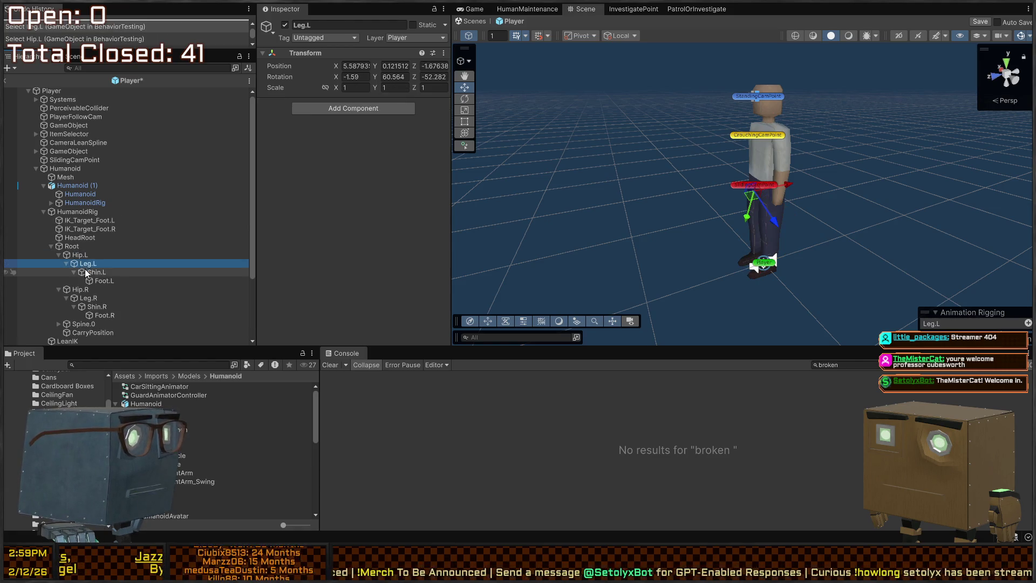
click(92, 272)
click(103, 281)
click(82, 203)
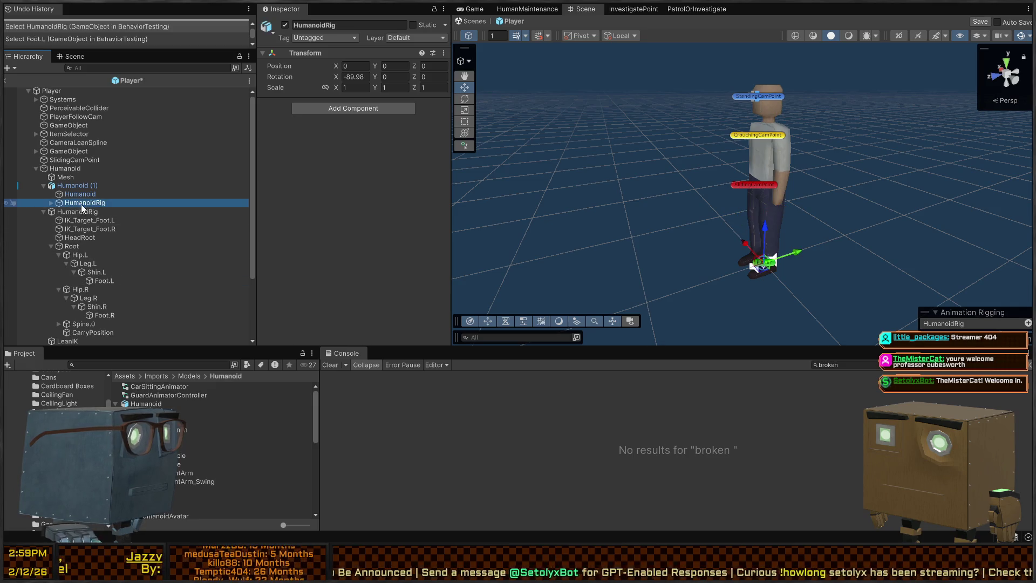
click(51, 203)
Step: Inspect the new rig's Root and the old IK_Target_Foot.L's Audio Source
click(79, 227)
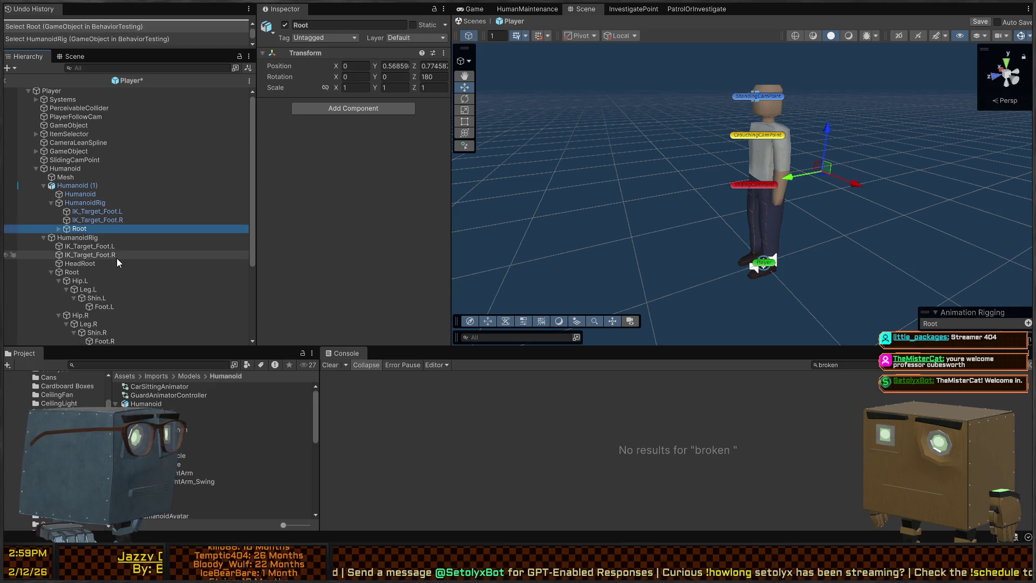
scroll(116, 257, down, 3)
click(81, 181)
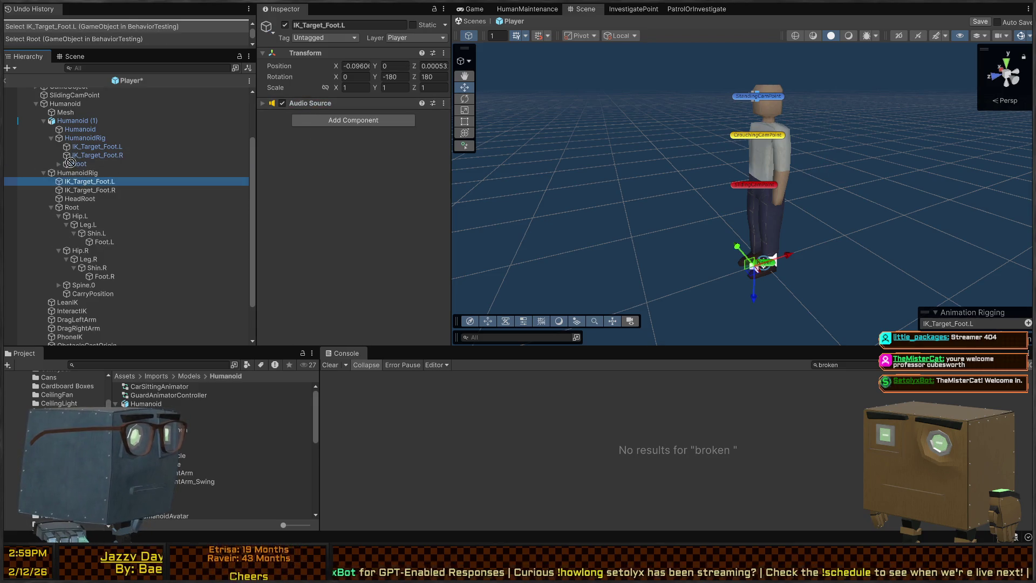
drag(70, 165, 48, 168)
Step: Expand the new rig's Hip, Leg and Shin chains down to Foot.L and Foot.R
click(60, 164)
click(63, 182)
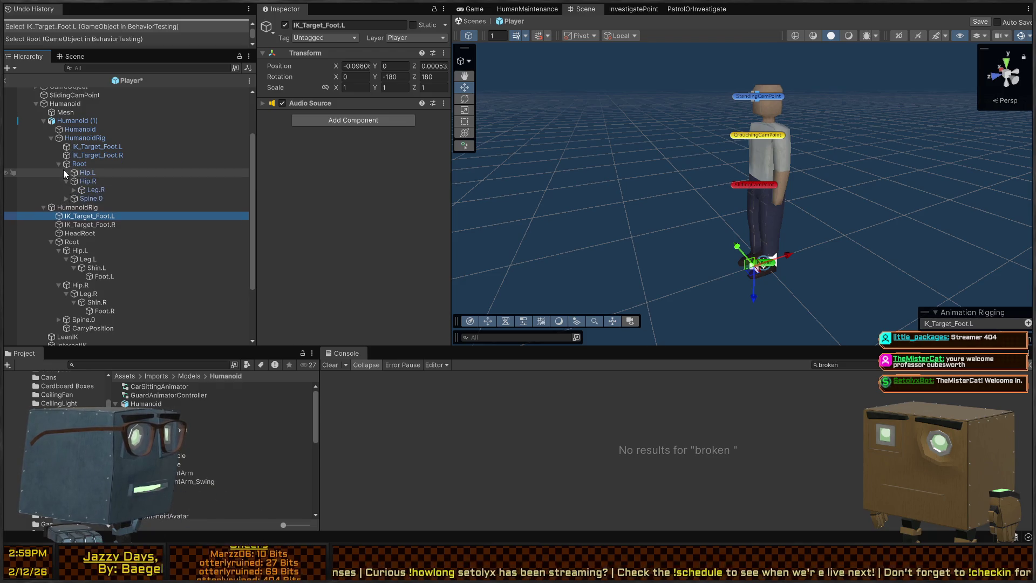
click(64, 173)
click(73, 181)
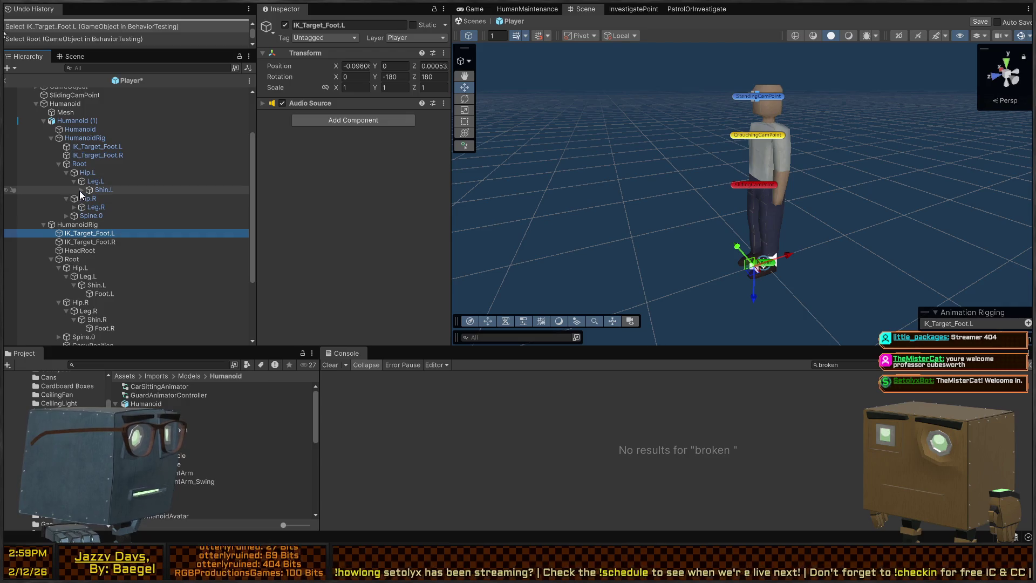
click(80, 190)
click(74, 215)
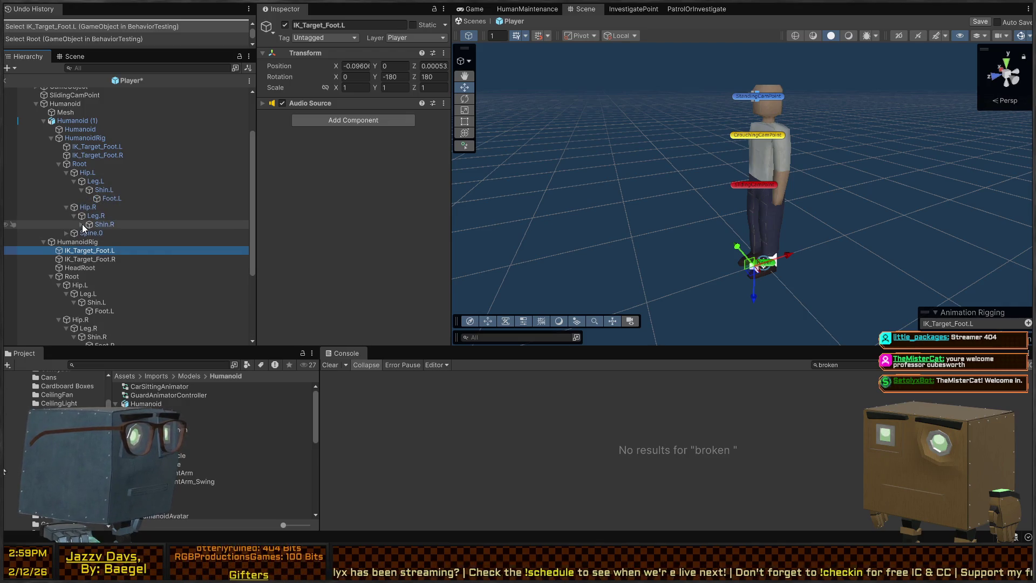
click(82, 224)
mouse_move(92, 259)
mouse_down()
mouse_move(116, 231)
mouse_move(296, 166)
mouse_move(303, 99)
mouse_move(109, 208)
mouse_move(307, 101)
mouse_move(355, 154)
mouse_up()
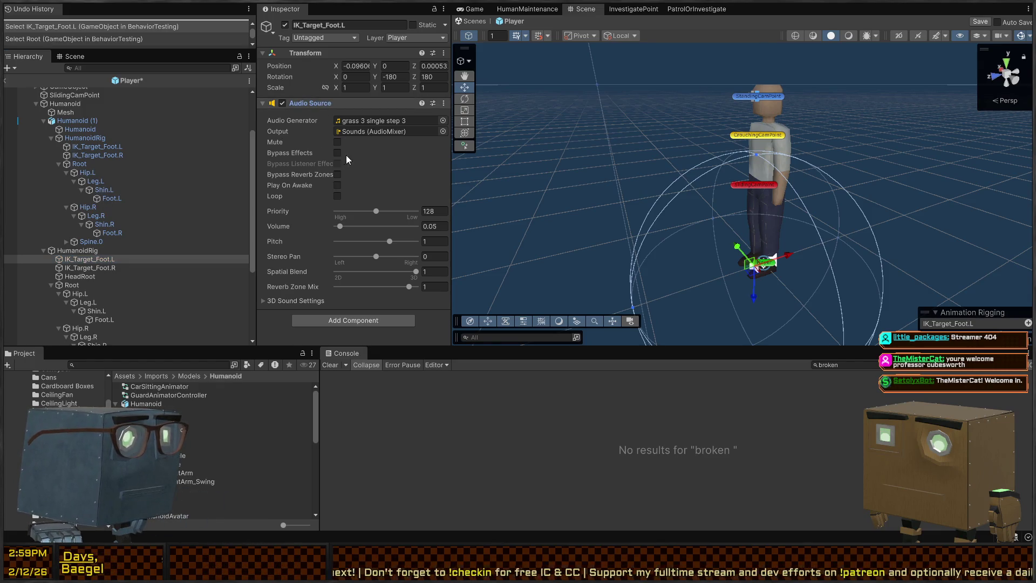
Step: Paste the footstep Audio Source onto the new rig's Foot.L and Foot.R
click(99, 189)
click(113, 198)
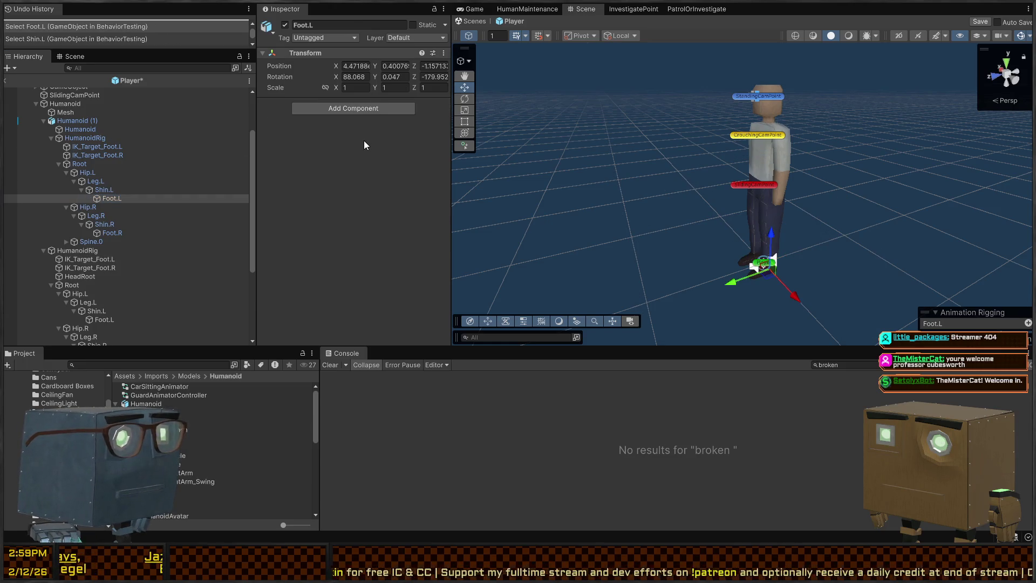
key(ctrl+v)
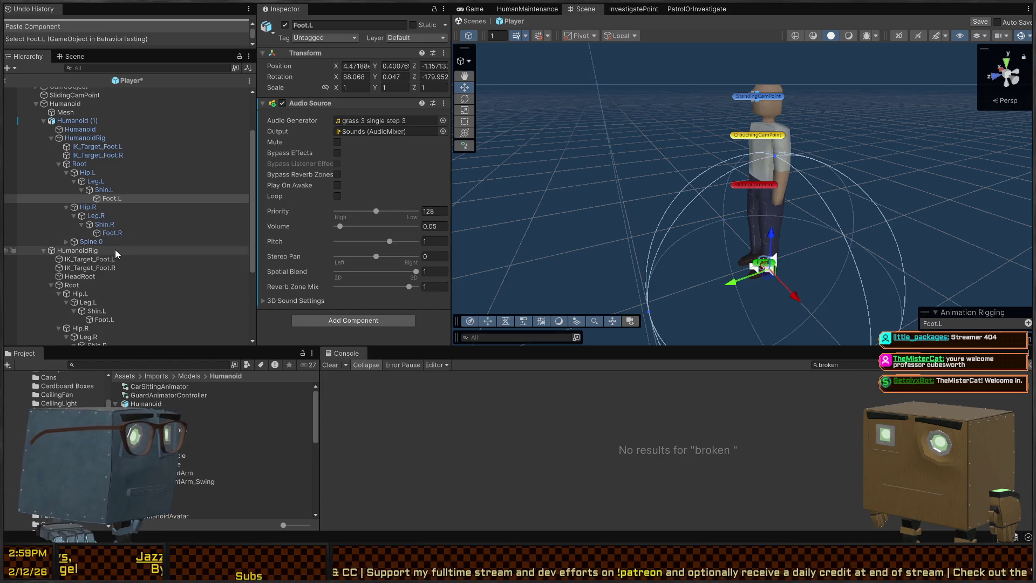
click(90, 268)
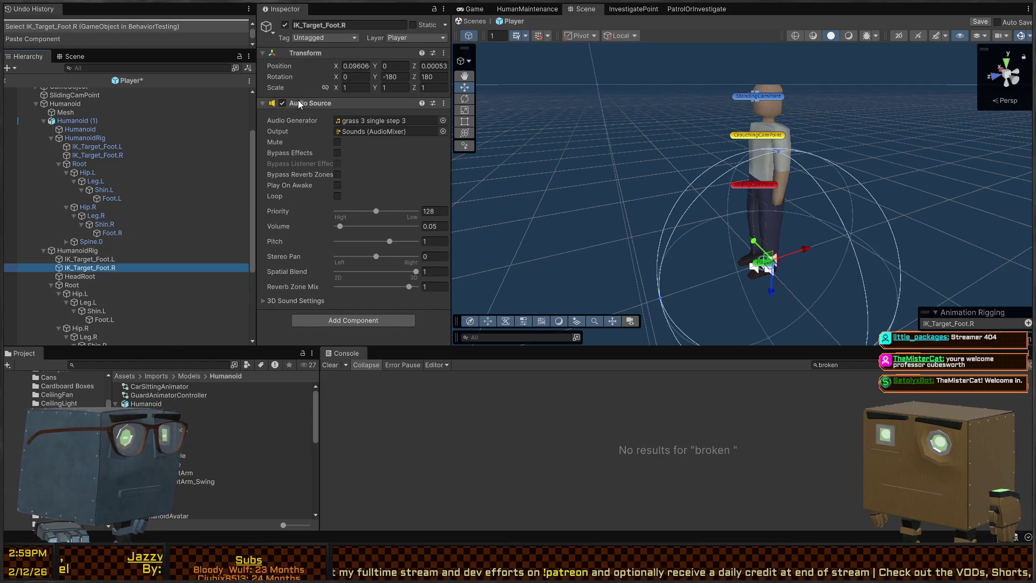
click(134, 233)
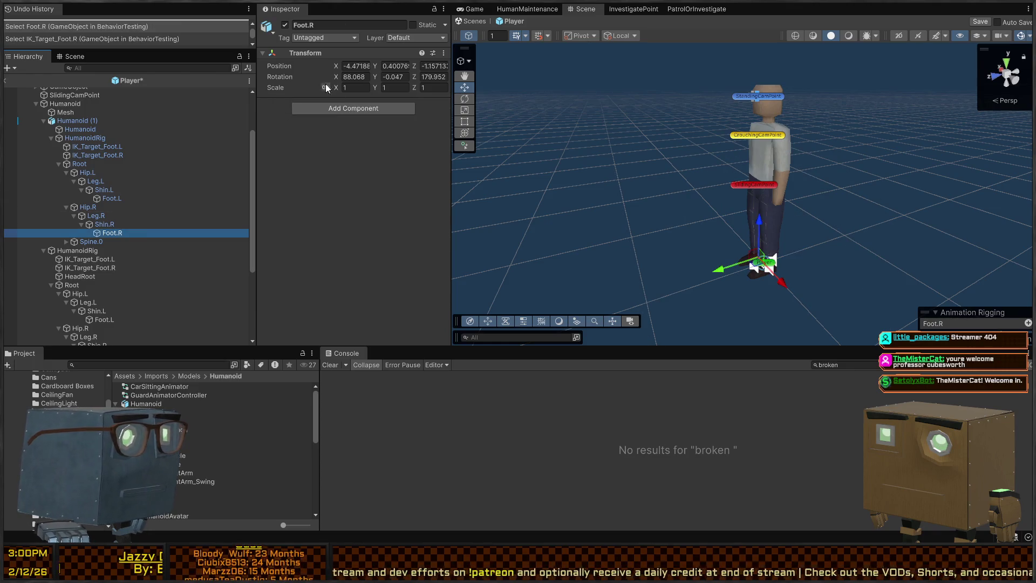
key(ctrl+v)
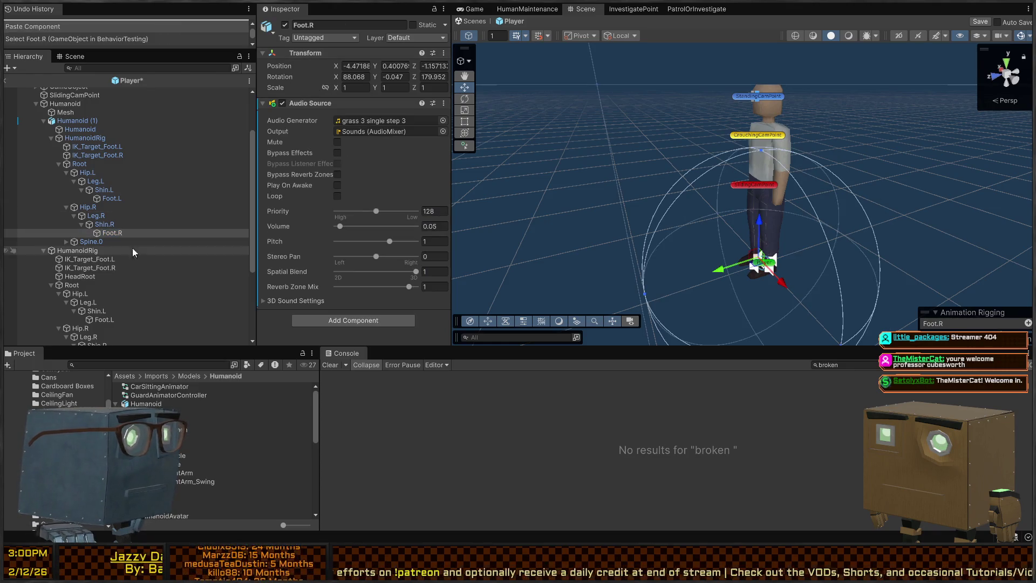
Step: Delete the old rig's IK_Target_Foot.L and IK_Target_Foot.R
click(97, 268)
ctrl+click(103, 260)
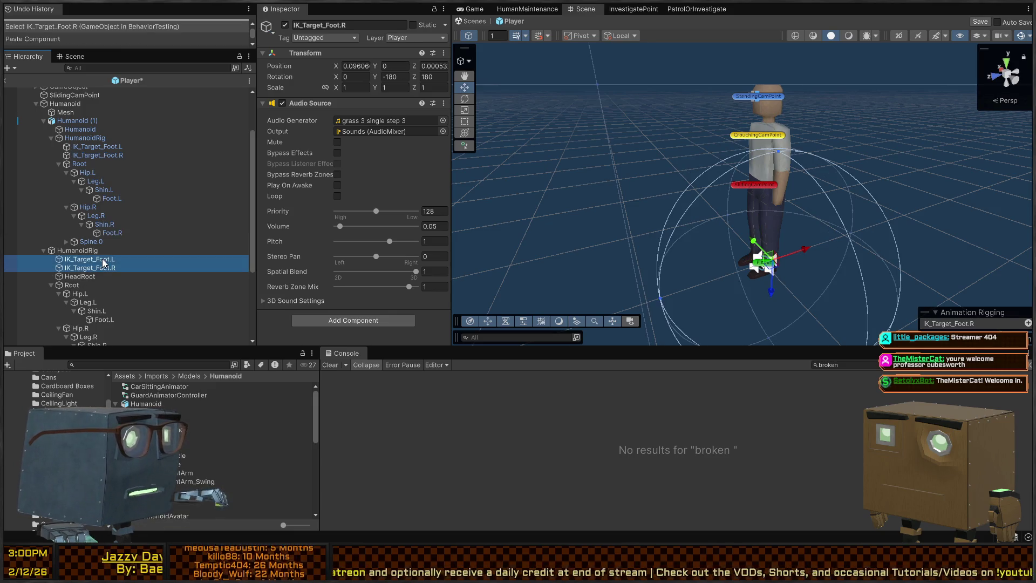
key(Delete)
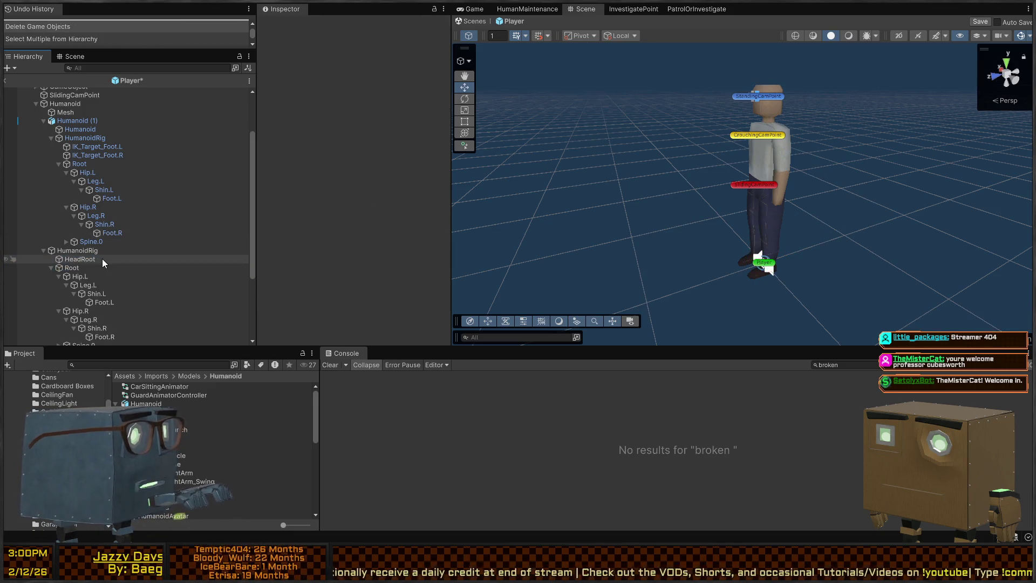
click(102, 258)
click(106, 270)
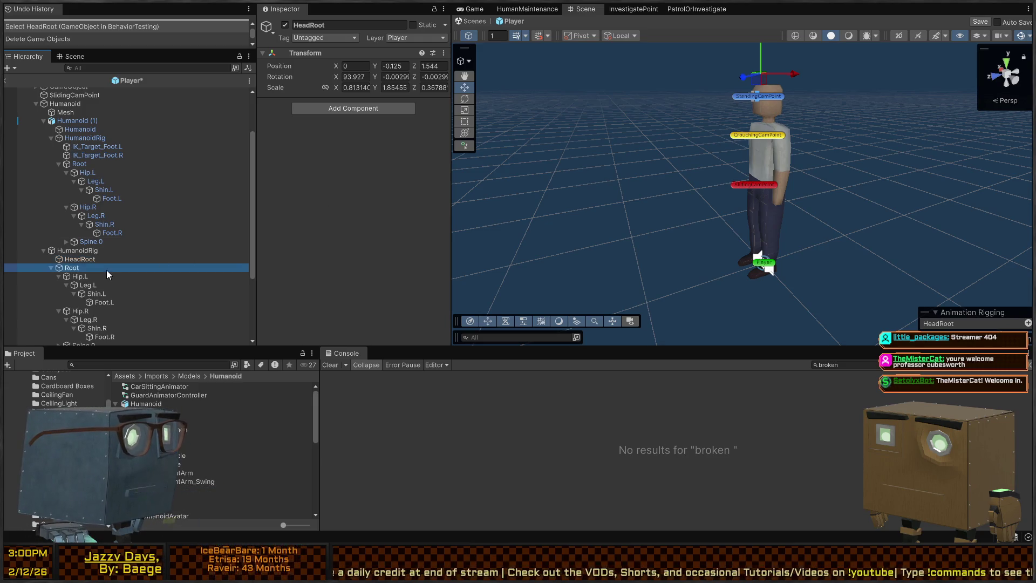
Step: Set LeanIK's Chain IK Constraint Root to the new rig's Spine.0
scroll(111, 270, down, 2)
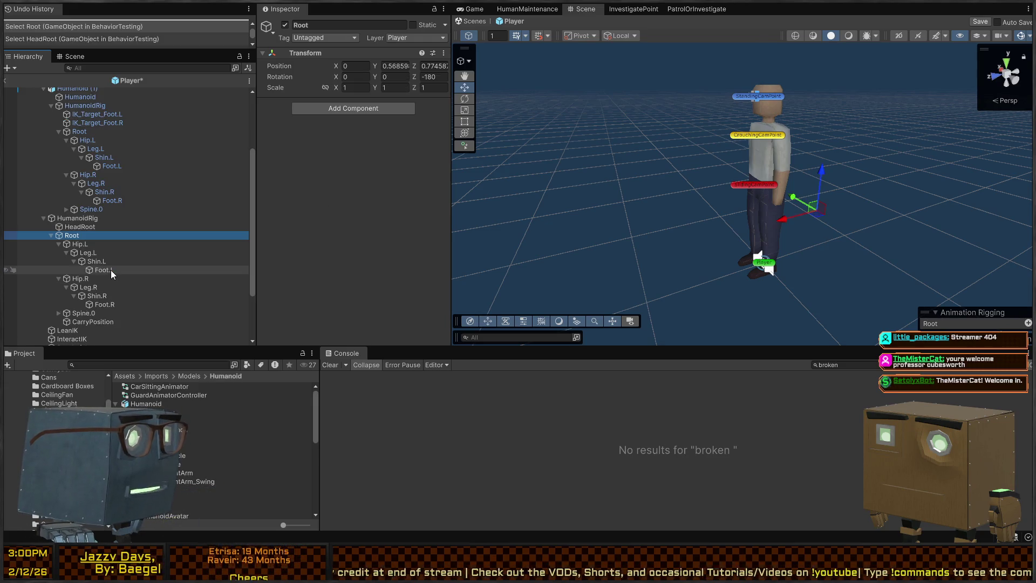
click(51, 235)
click(75, 263)
click(75, 254)
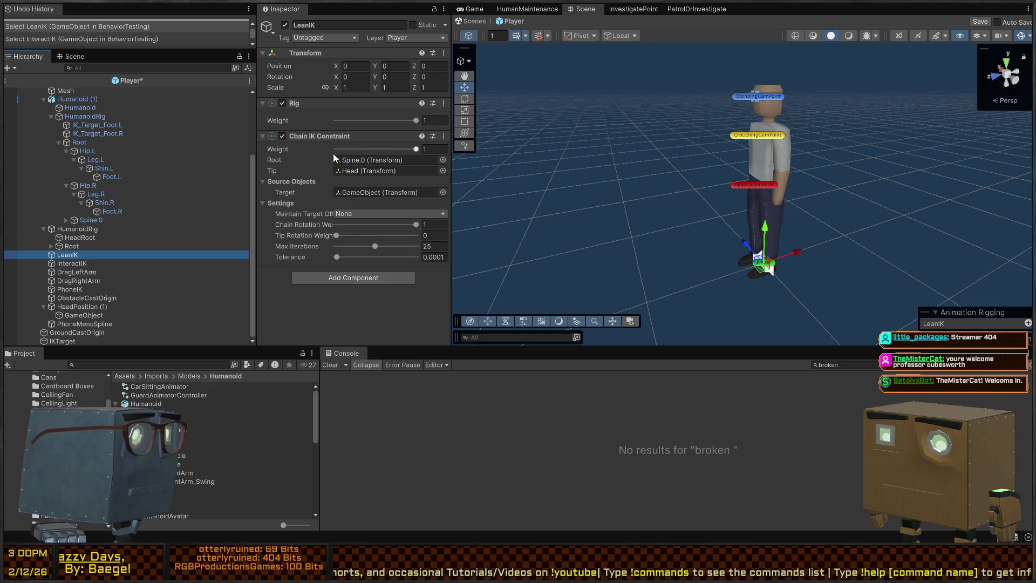
mouse_move(84, 202)
mouse_down()
mouse_move(146, 222)
mouse_move(96, 224)
mouse_move(370, 161)
mouse_up()
Step: Expand the new spine down to Head and make it LeanIK's chain Tip
click(64, 220)
click(73, 228)
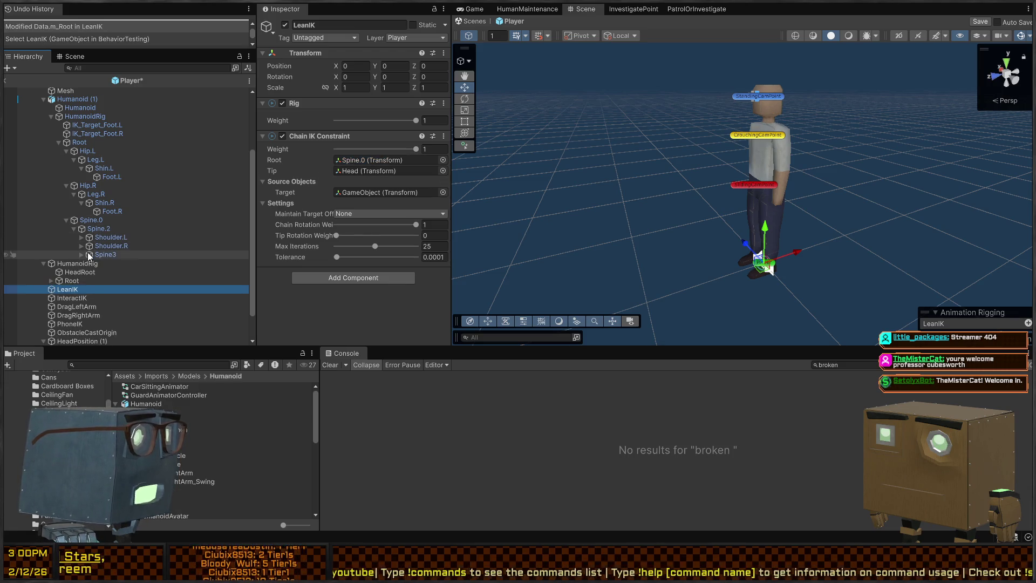
click(81, 254)
click(89, 262)
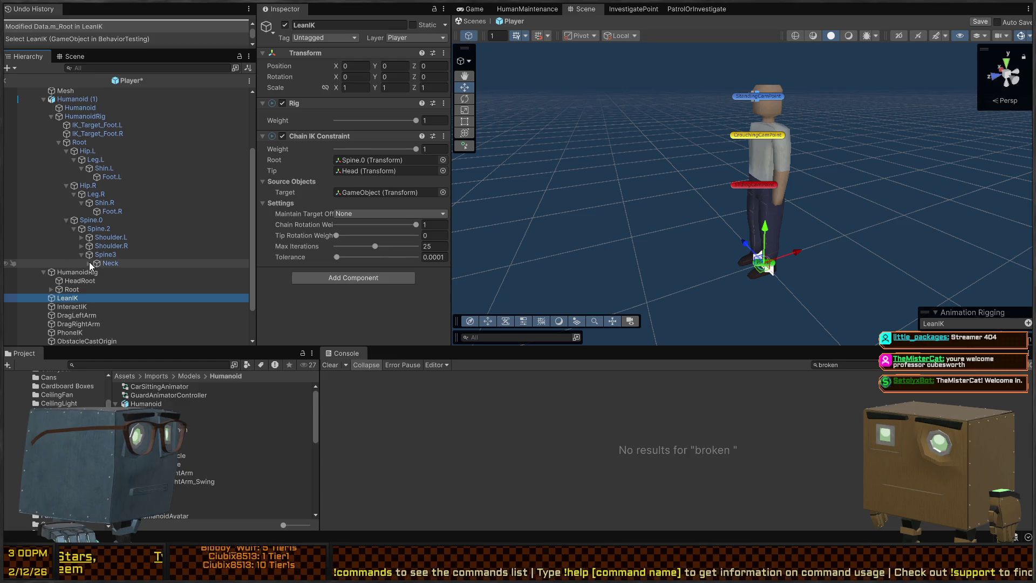
mouse_move(113, 271)
mouse_down()
mouse_move(383, 164)
mouse_move(384, 173)
mouse_up()
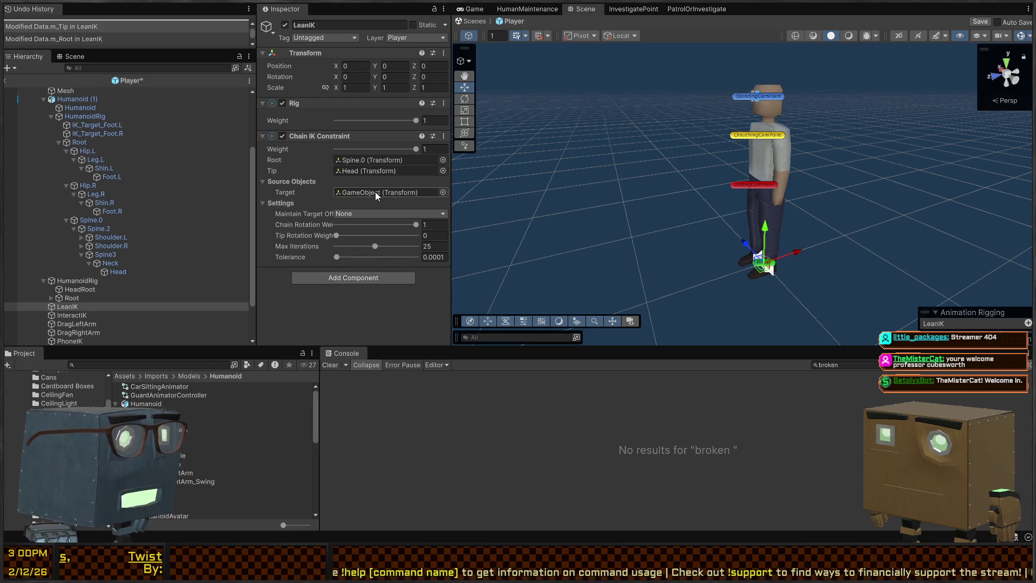
click(75, 316)
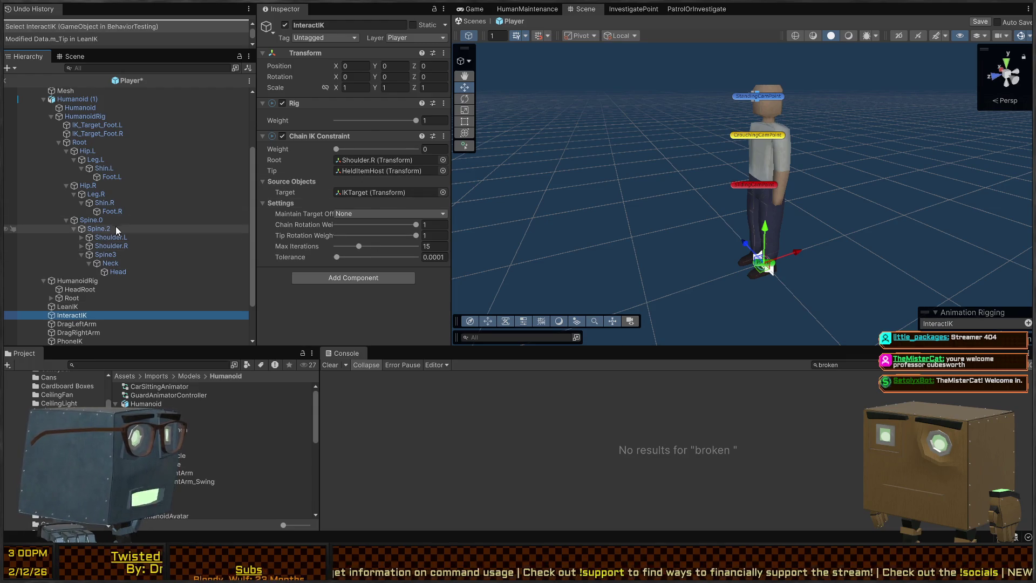
Step: Set InteractIK's chain Root to the new Shoulder.R, then expand the old rig's Spine.0 and Spine.2
drag(111, 246, 372, 157)
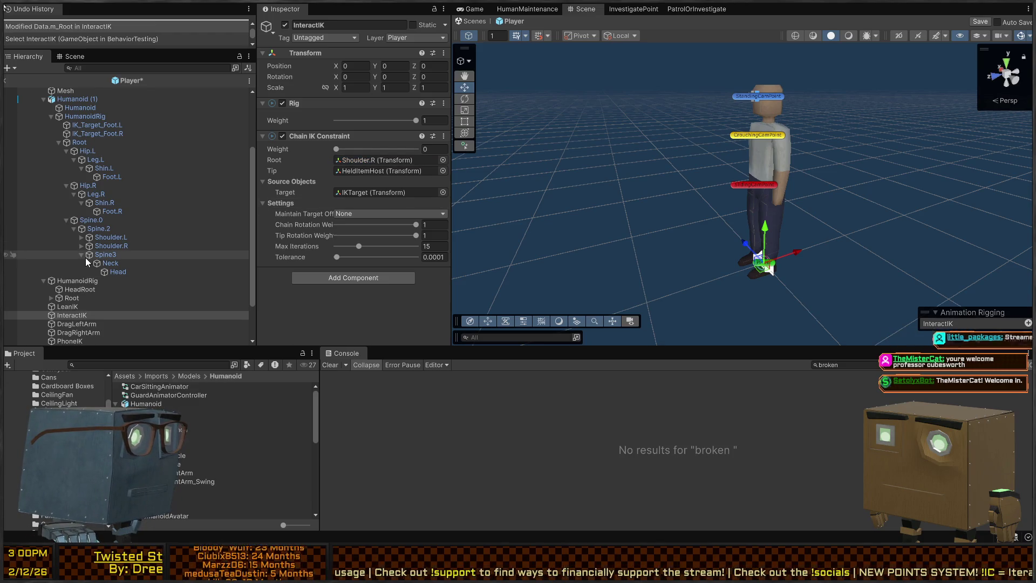
scroll(124, 276, down, 3)
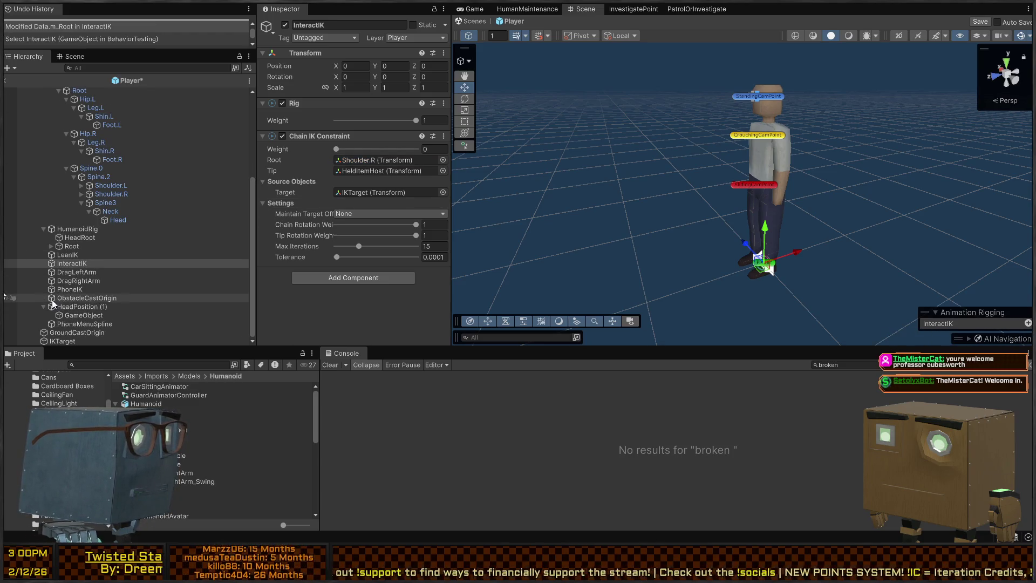
click(50, 246)
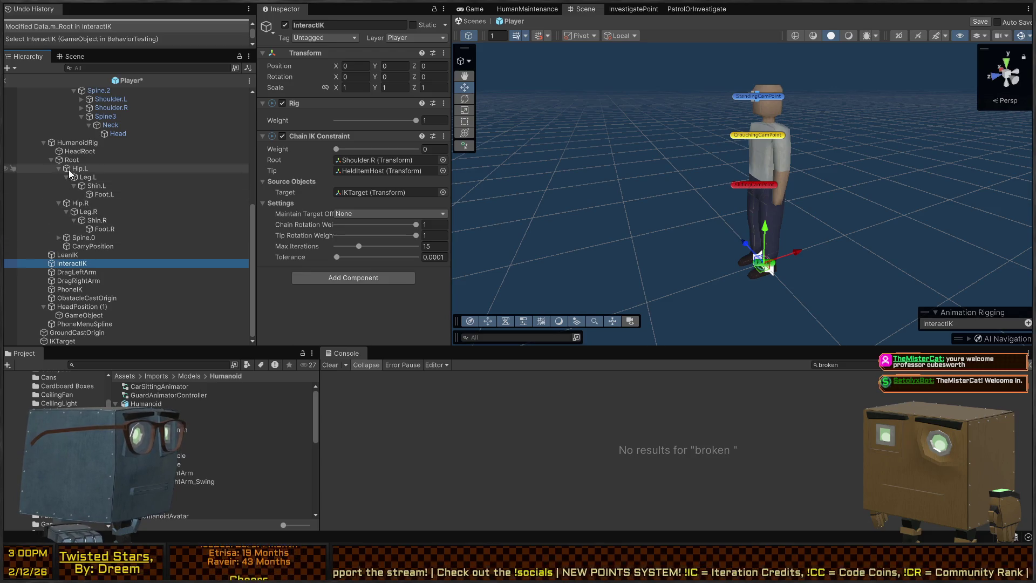
click(56, 238)
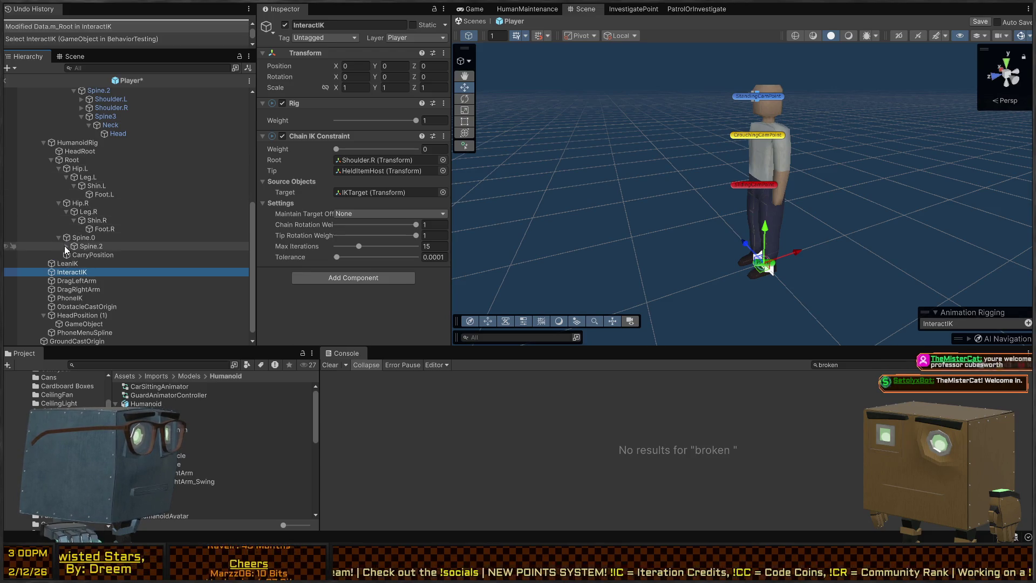
click(66, 246)
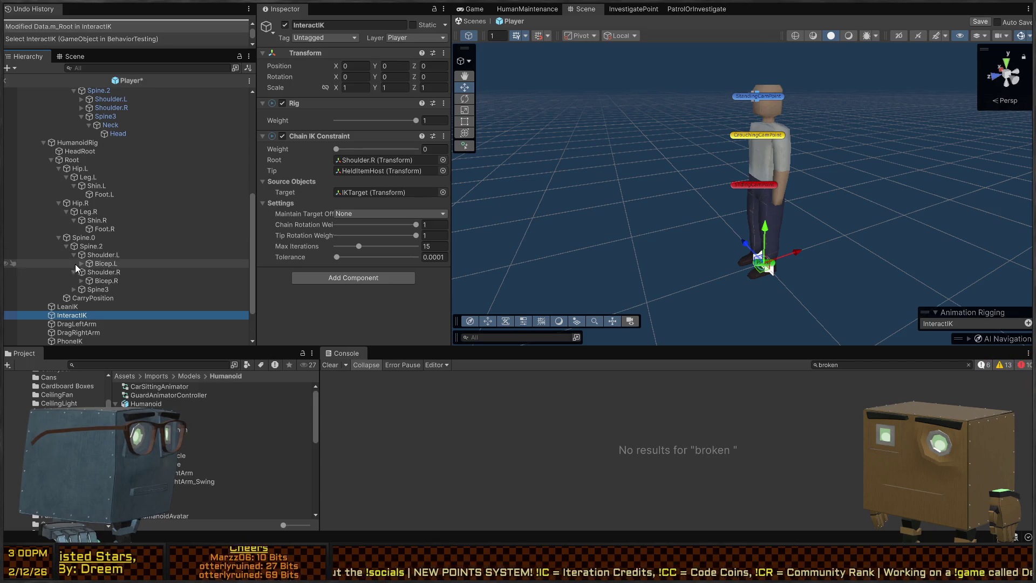
Step: Expand the old rig's arm bones to reveal HeldItemHost.L and HeldItemHost
click(75, 263)
click(82, 263)
click(90, 272)
click(82, 299)
click(89, 307)
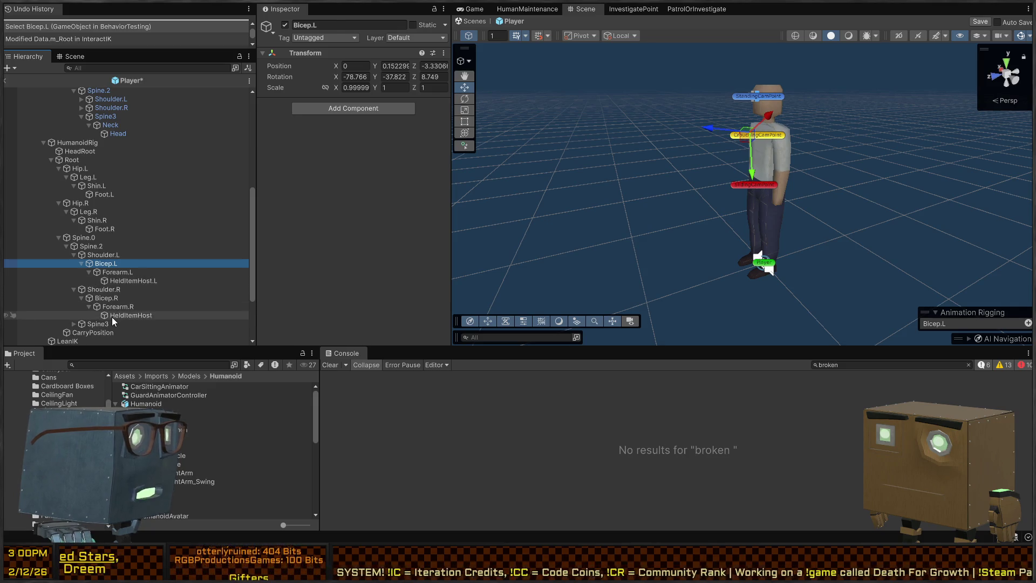
click(112, 316)
click(122, 280)
scroll(122, 189, up, 4)
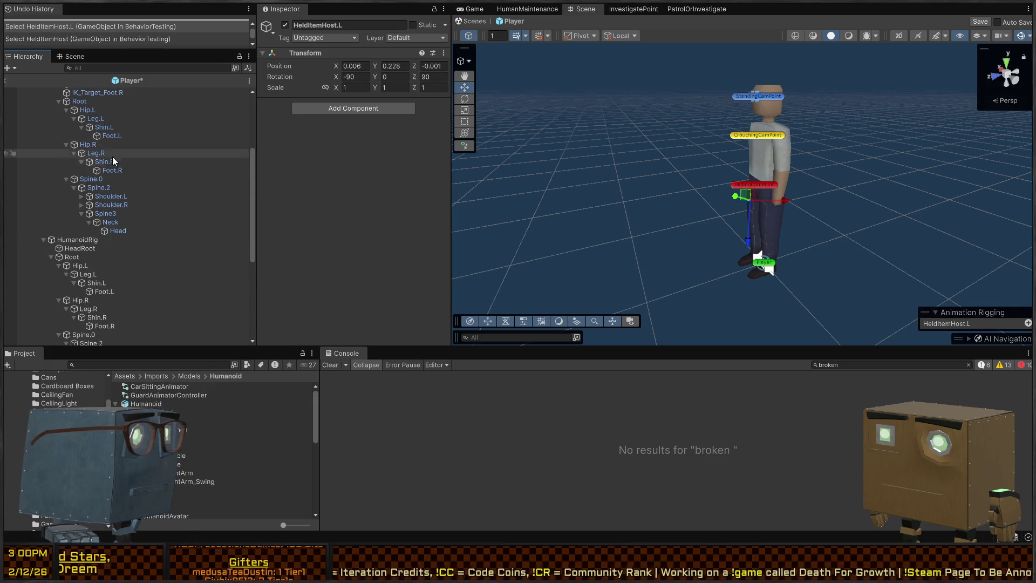
scroll(139, 189, down, 5)
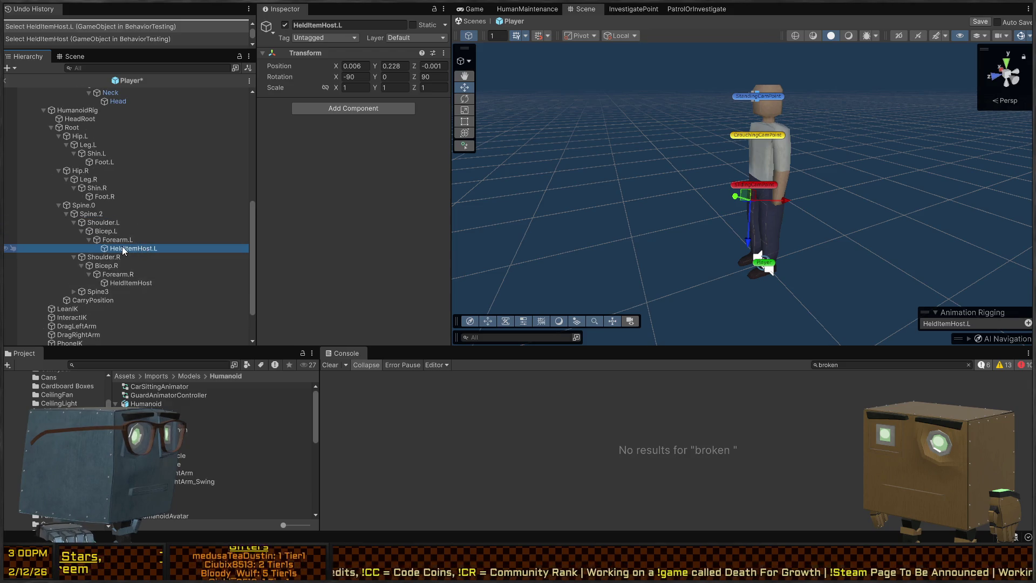
scroll(122, 246, up, 3)
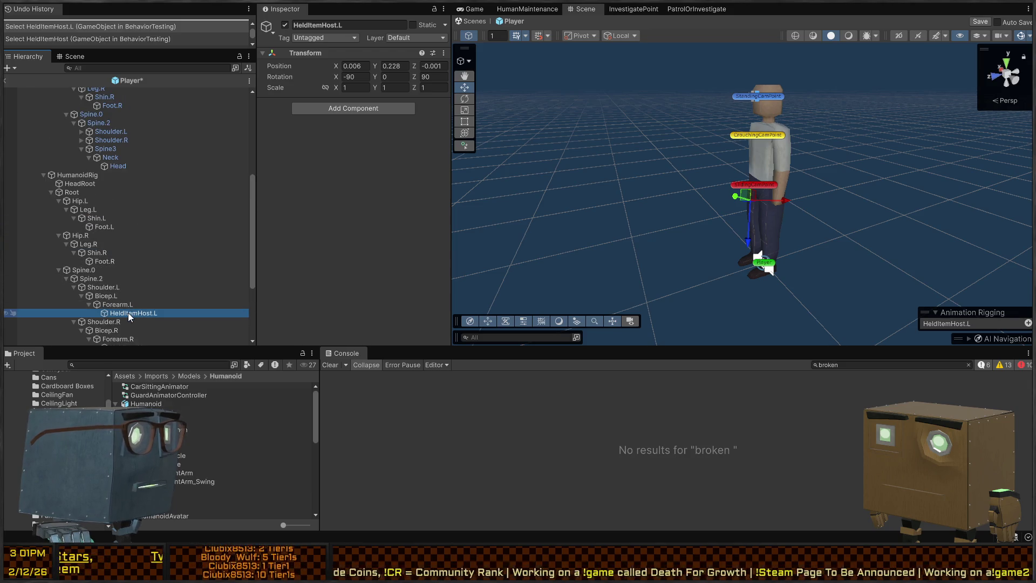
Step: Expand the new rig's shoulders and biceps and drag HeldItemHost.L onto its forearm
click(82, 139)
click(81, 131)
click(89, 157)
scroll(87, 142, down, 3)
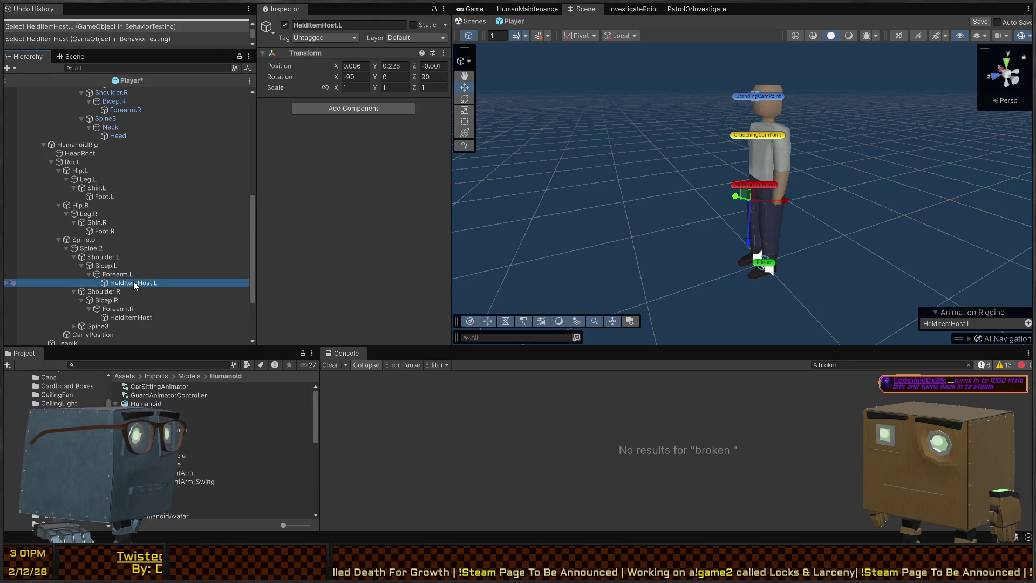
mouse_move(141, 279)
mouse_down()
mouse_move(136, 108)
mouse_move(129, 167)
mouse_move(129, 137)
mouse_up()
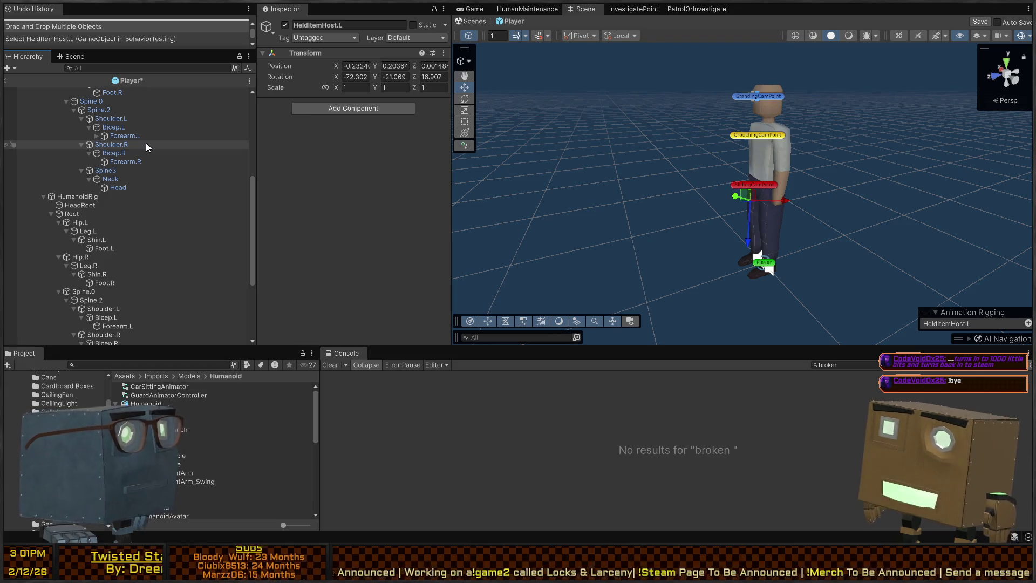
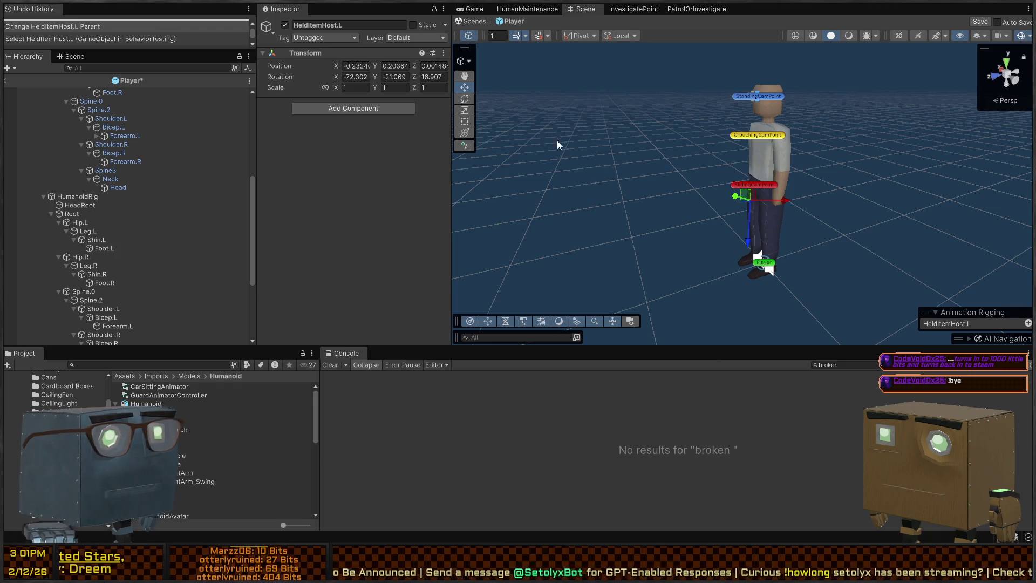
Step: Inspect the new rig's Head, Neck, Spine3, Bicep.R, Forearm.R, Forearm.L and Root bones
click(118, 188)
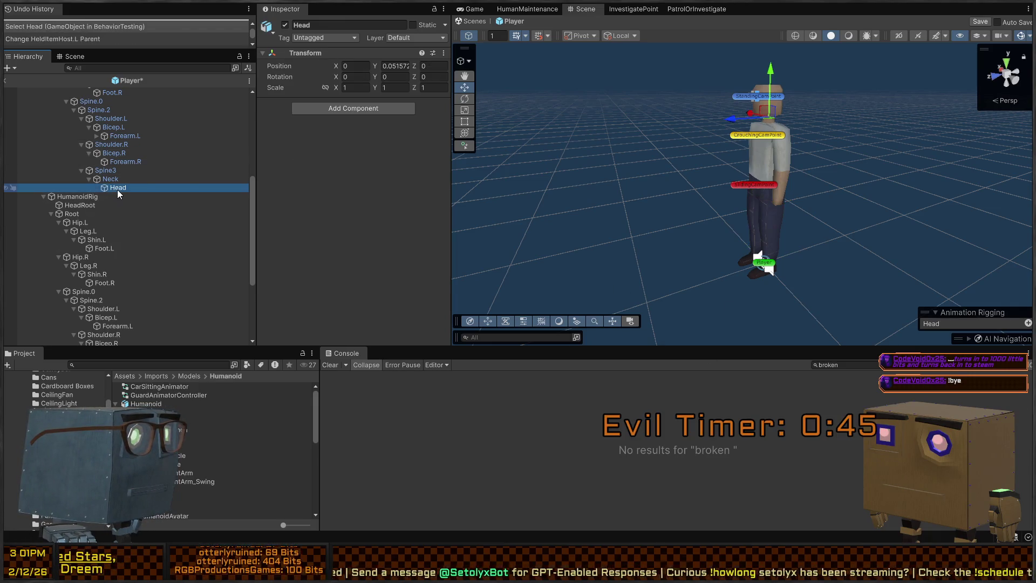
click(122, 178)
click(127, 169)
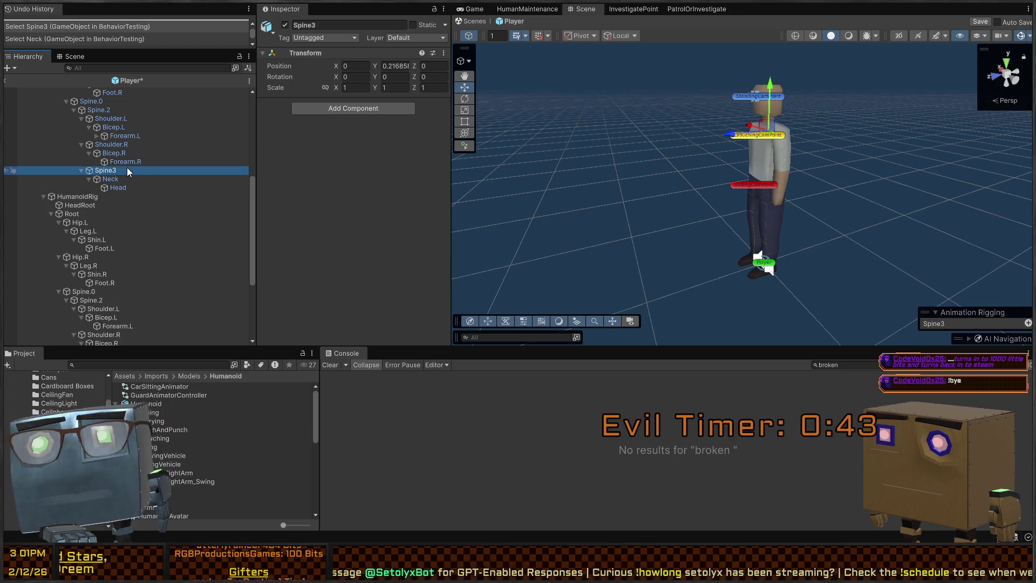
click(134, 153)
click(132, 162)
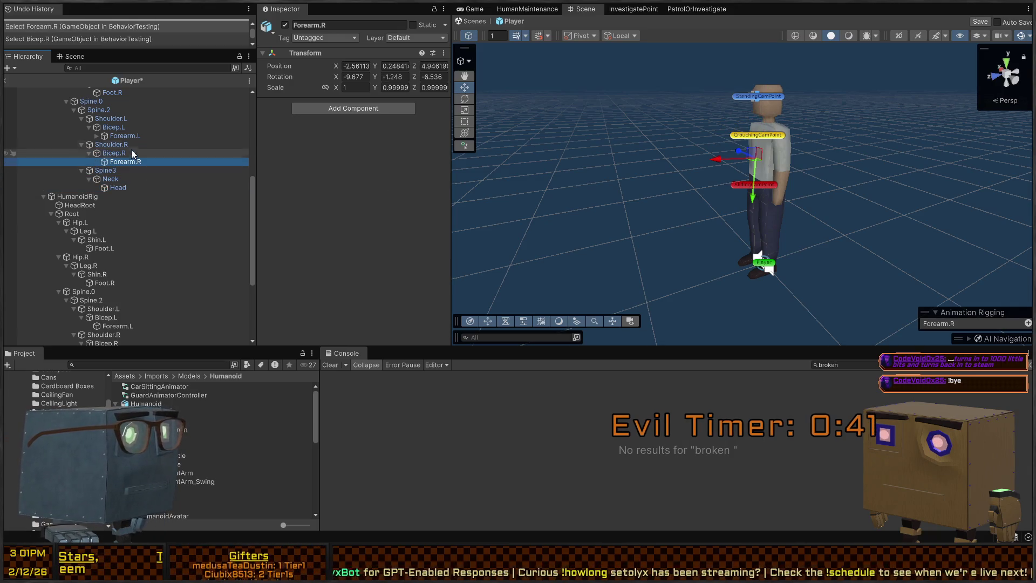
scroll(121, 194, up, 4)
click(129, 234)
scroll(102, 194, up, 1)
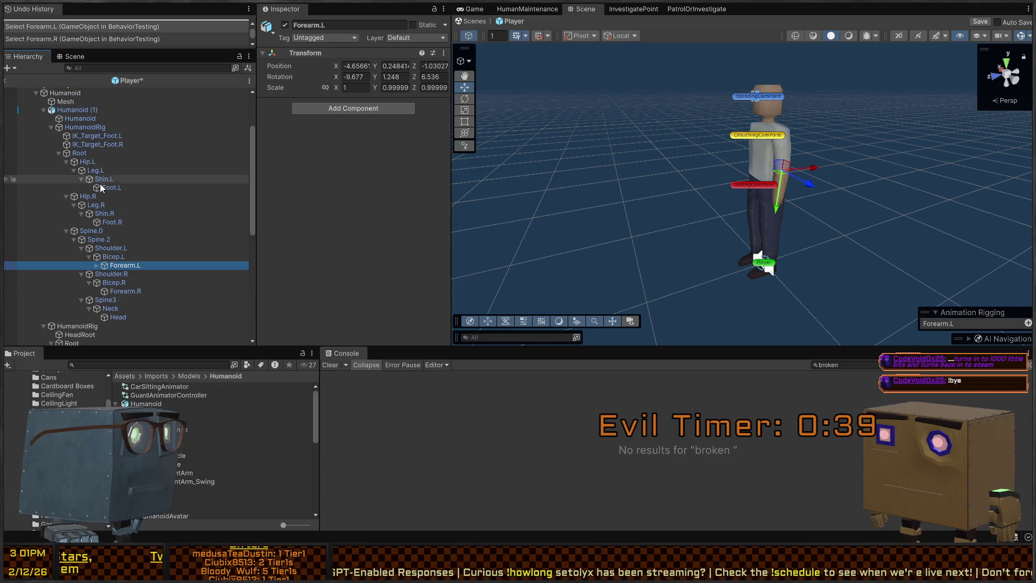
click(102, 153)
Step: Check Humanoid (1), its HumanoidRig and foot IK targets, then bring up DragLeftArm's chain IK settings
click(100, 109)
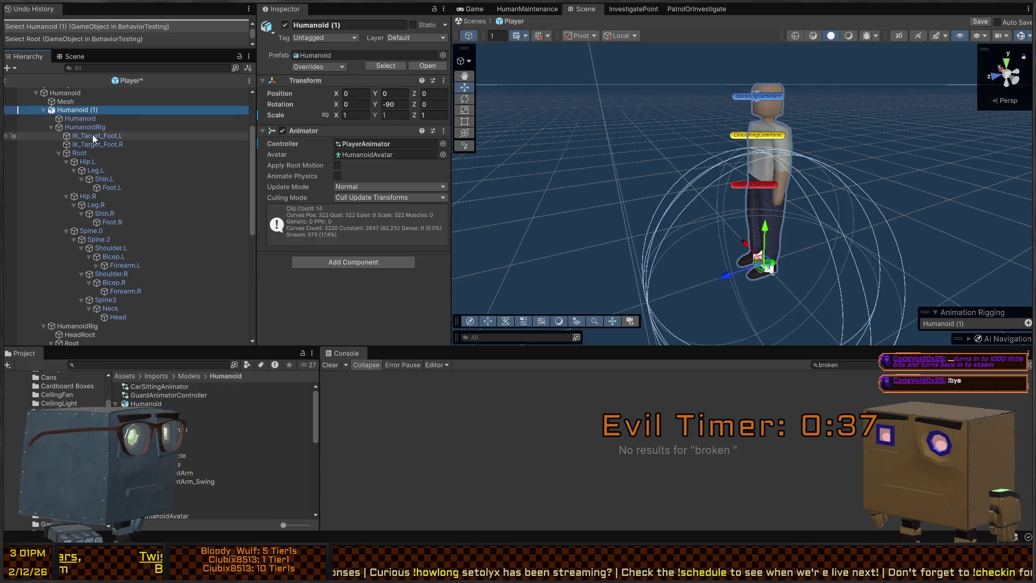
click(89, 127)
click(98, 144)
click(117, 138)
click(81, 153)
scroll(129, 205, down, 5)
scroll(124, 241, down, 3)
click(69, 274)
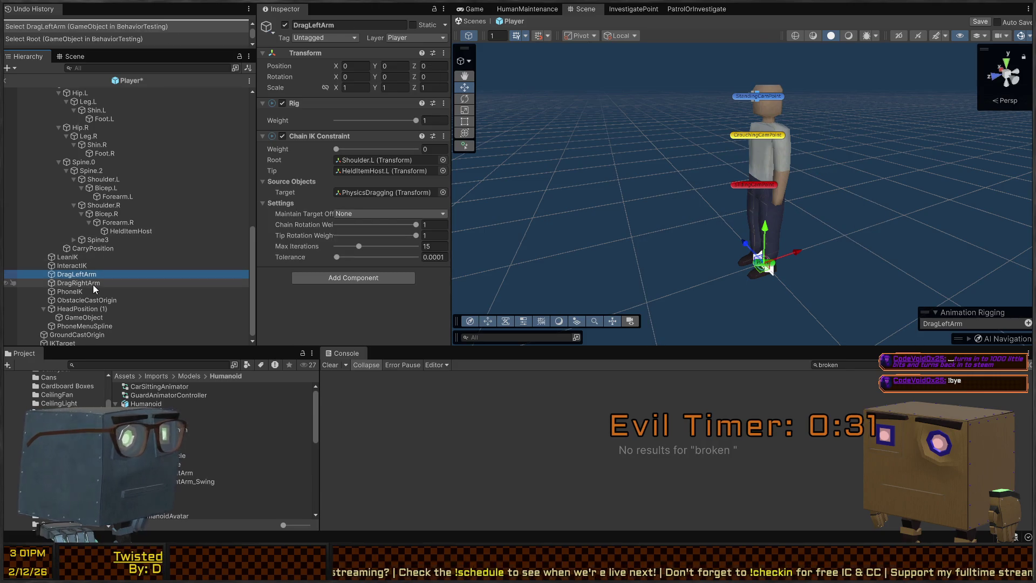
Step: Compare LeanIK and InteractIK settings and locate InteractIK's IKTarget and HeldItemHost tip
click(83, 267)
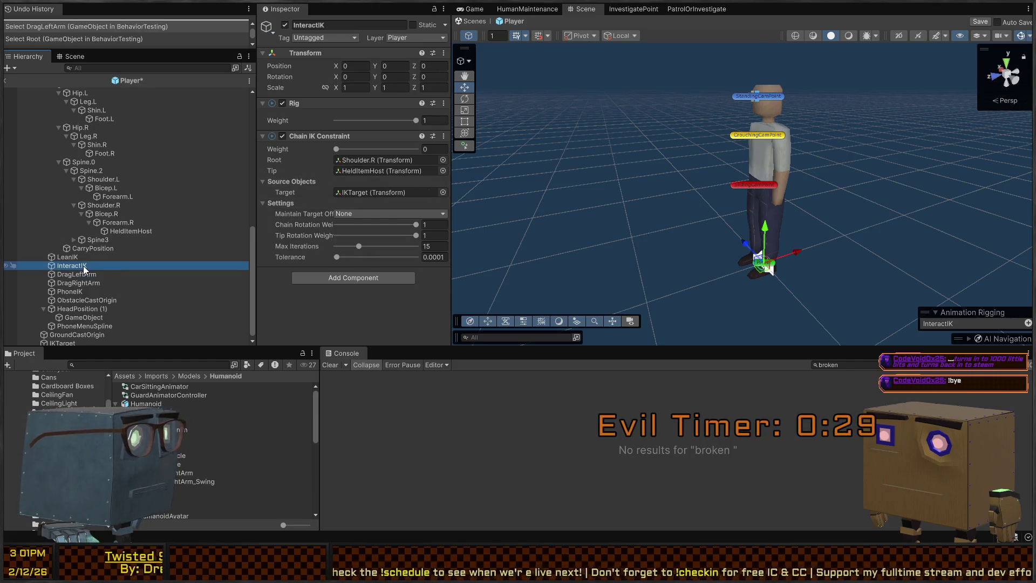
click(82, 258)
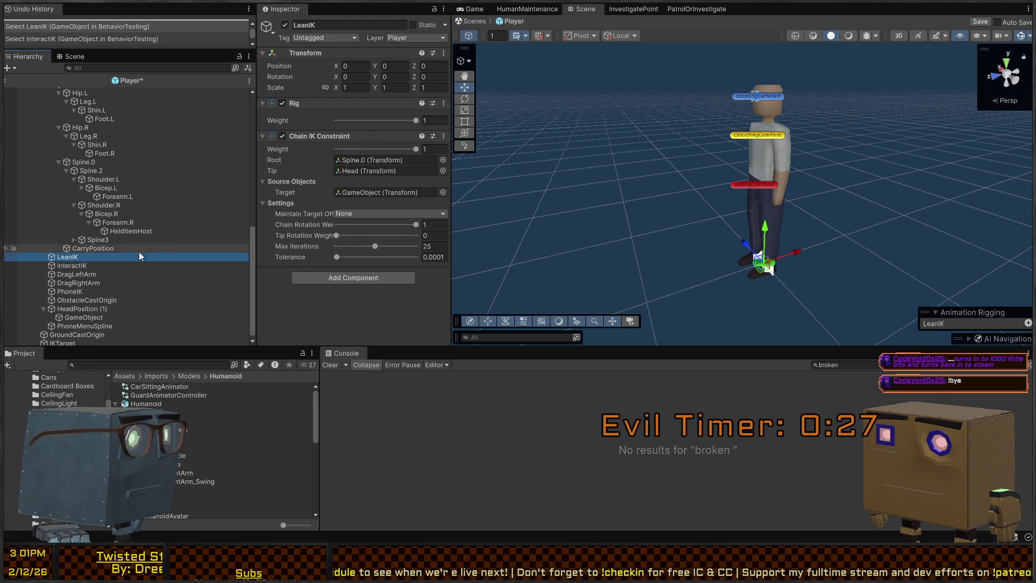
click(84, 265)
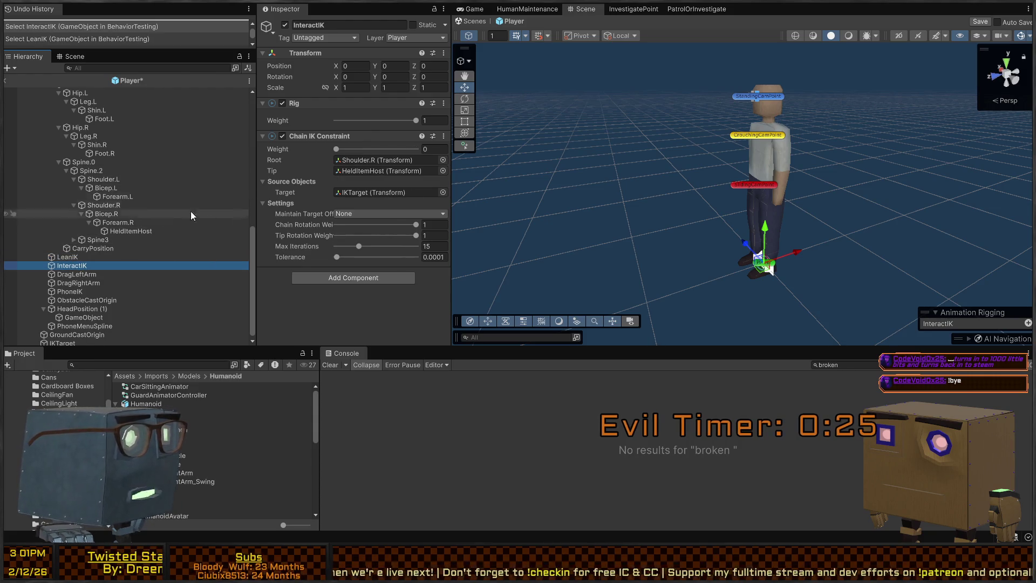
click(376, 190)
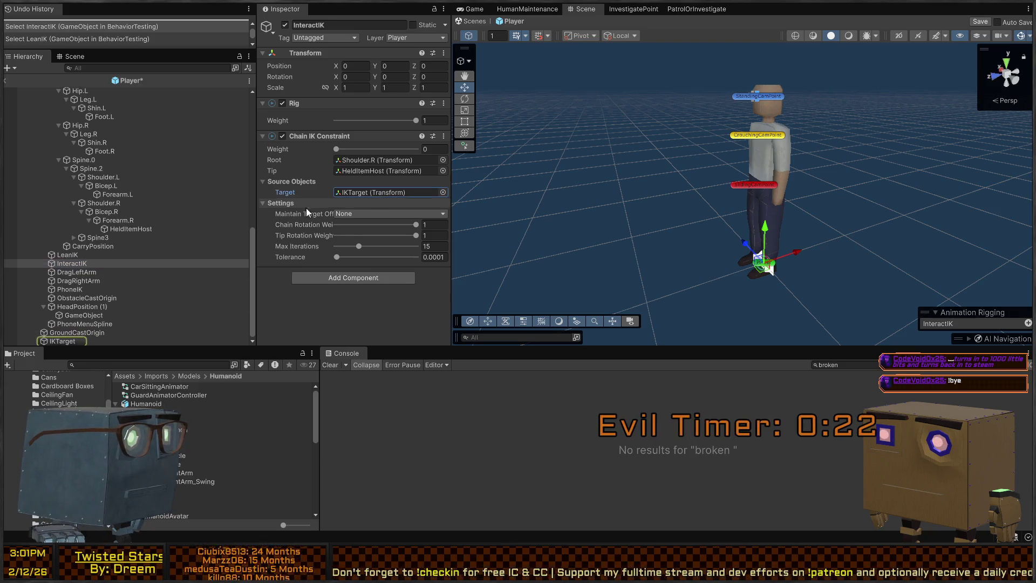
click(367, 167)
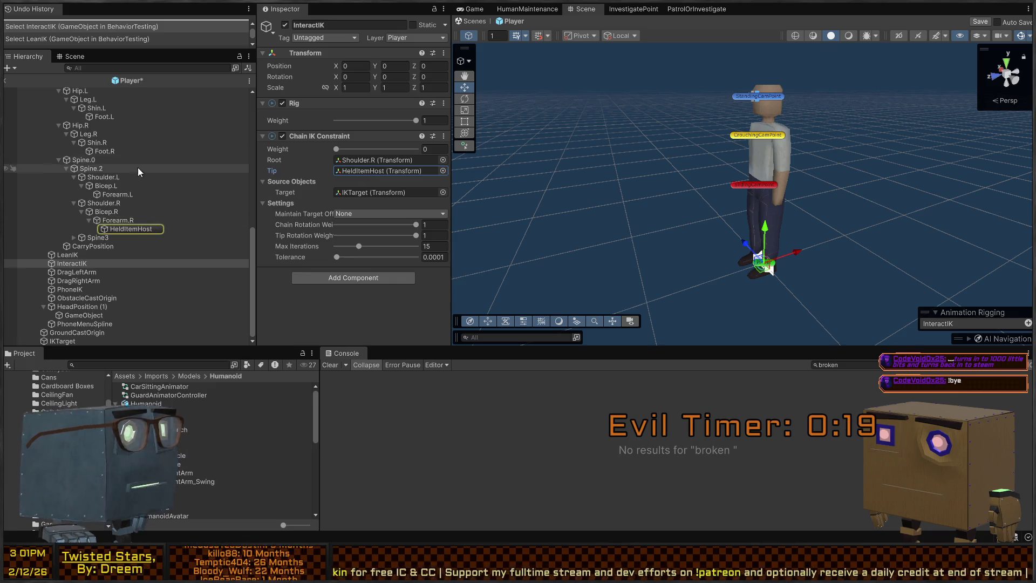
Step: Reparent HeldItemHost under the new skeleton's Forearm.R bone
scroll(159, 243, up, 3)
mouse_move(143, 293)
mouse_down()
mouse_move(148, 114)
mouse_move(131, 92)
mouse_move(132, 165)
mouse_up()
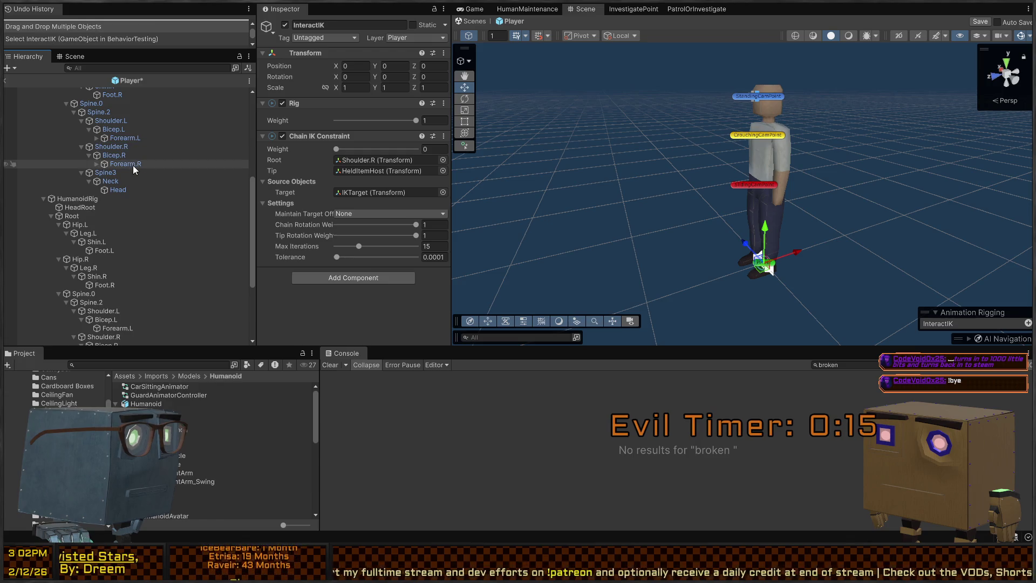
scroll(133, 216, down, 5)
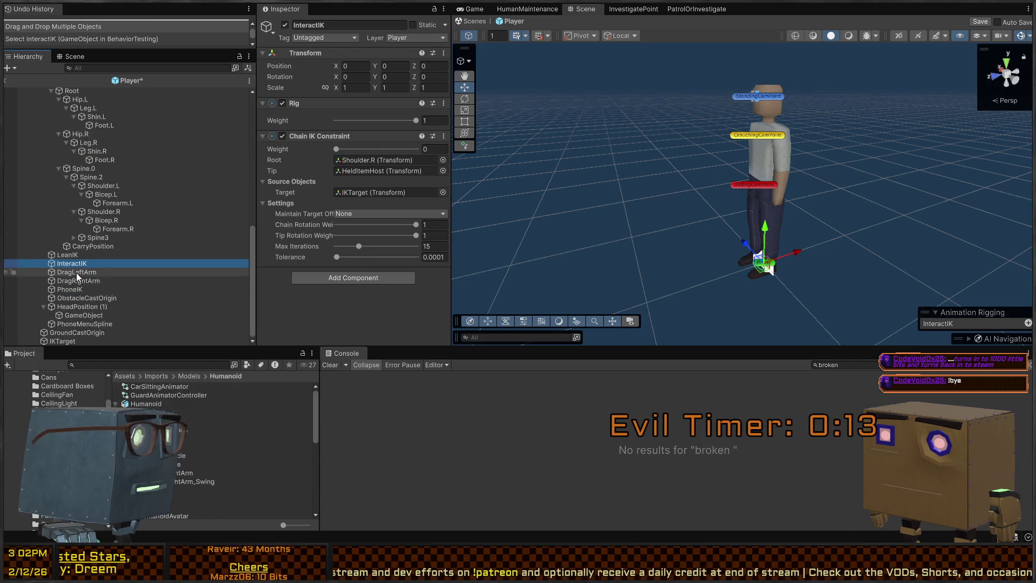
scroll(149, 216, up, 6)
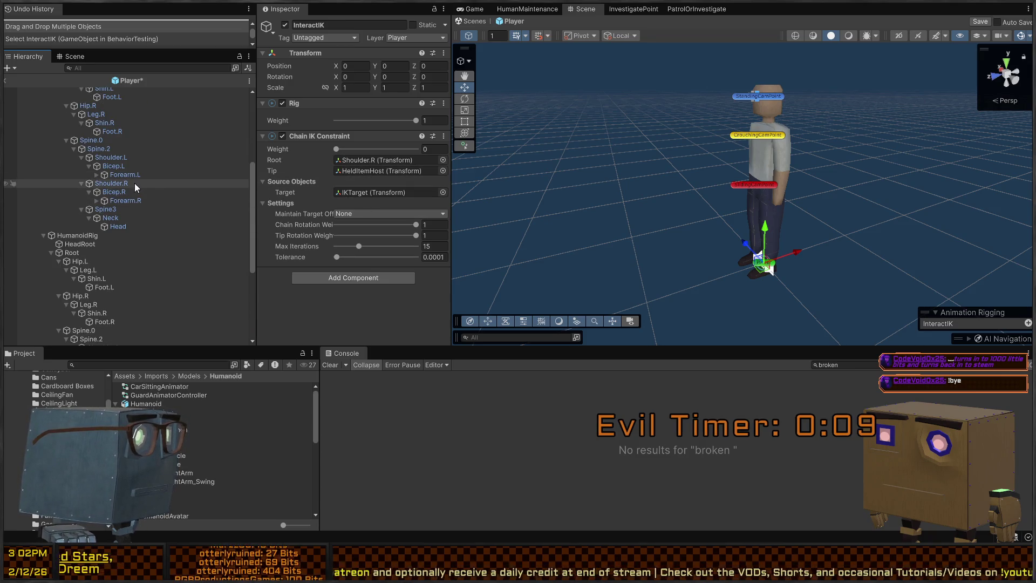
scroll(129, 189, up, 1)
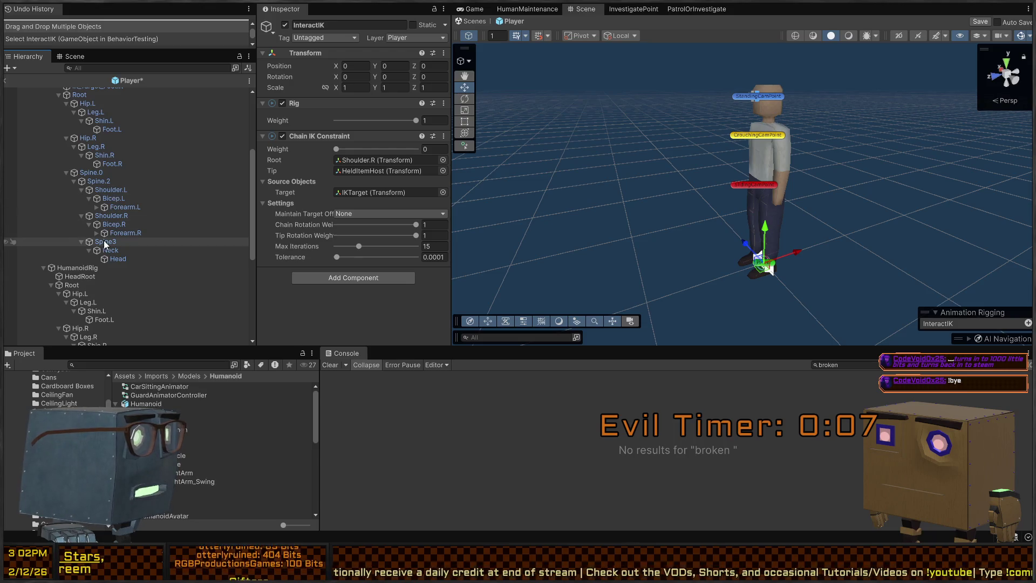
drag(105, 244, 110, 231)
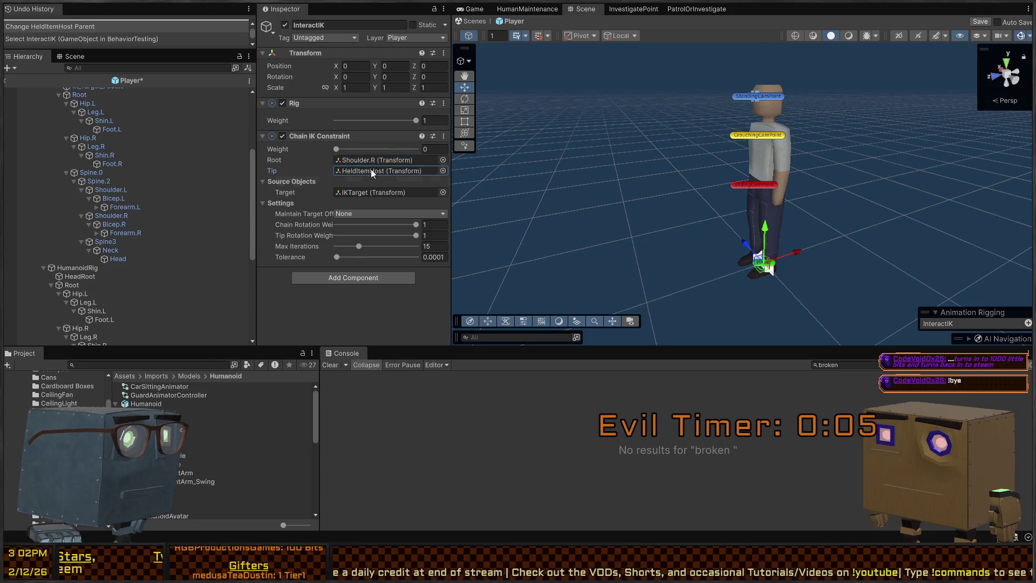
scroll(128, 251, down, 6)
Step: Set DragLeftArm's Chain IK Root to the new rig's Shoulder.L
click(71, 273)
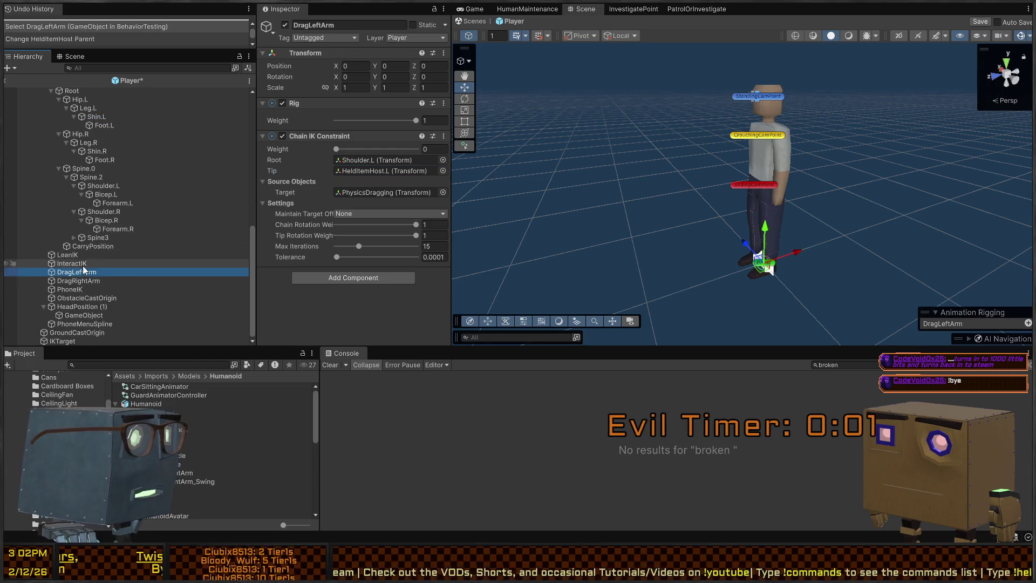
click(80, 255)
click(80, 270)
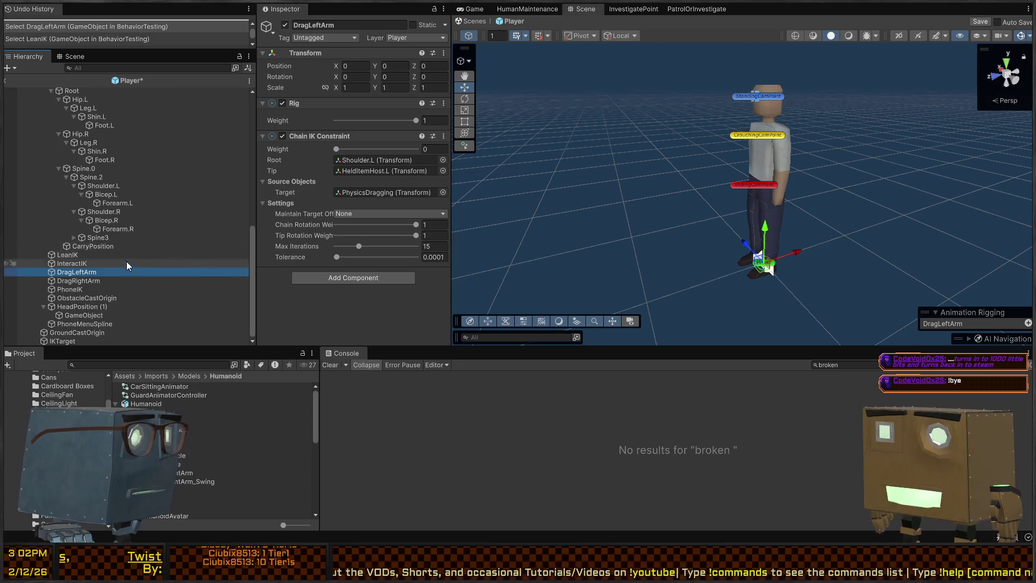
scroll(151, 231, up, 7)
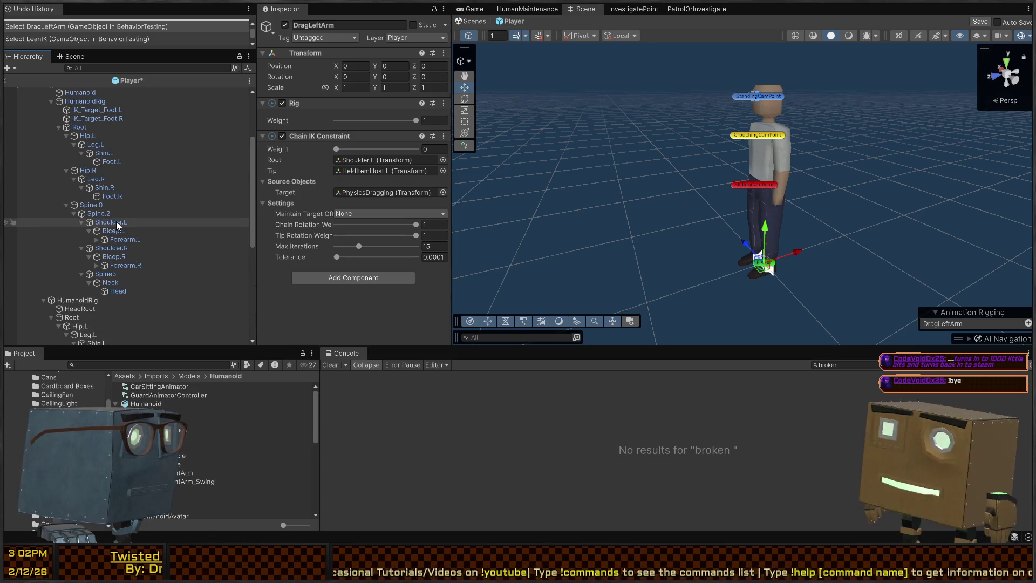
drag(117, 225, 380, 160)
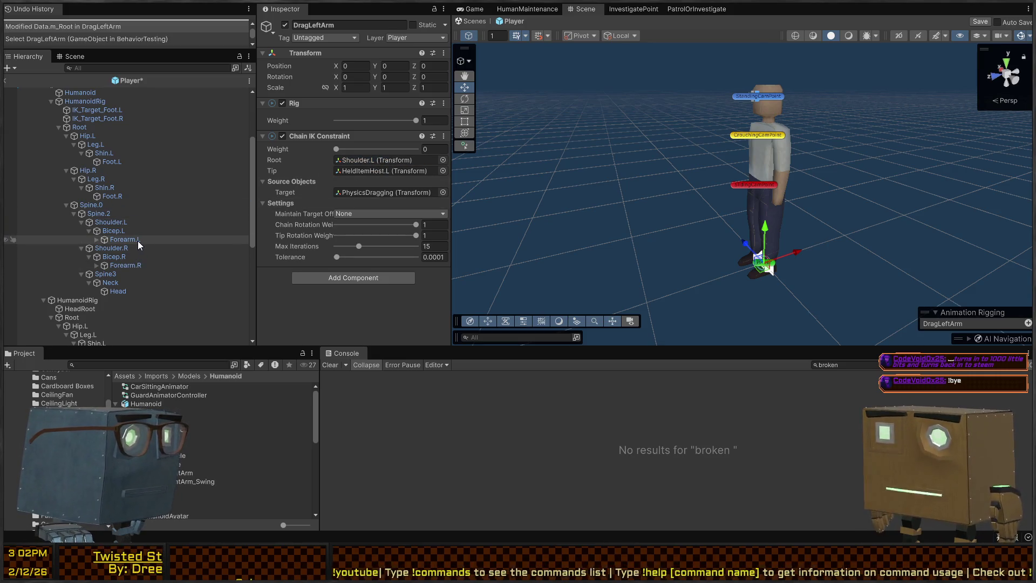
Step: Expand both forearms to reveal HeldItemHost.L and HeldItemHost, and locate PhysicsDragging
click(96, 240)
click(96, 274)
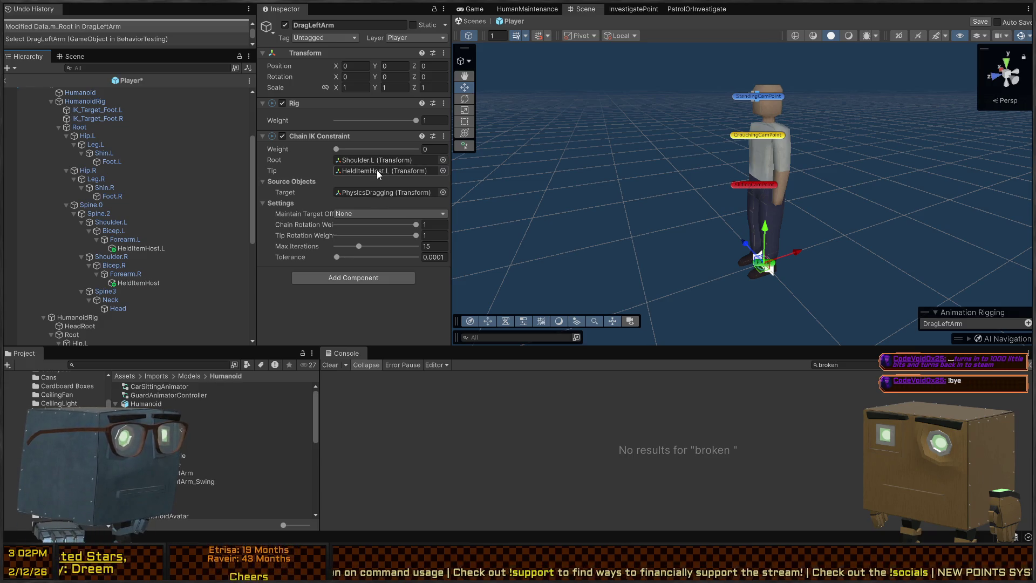
click(367, 192)
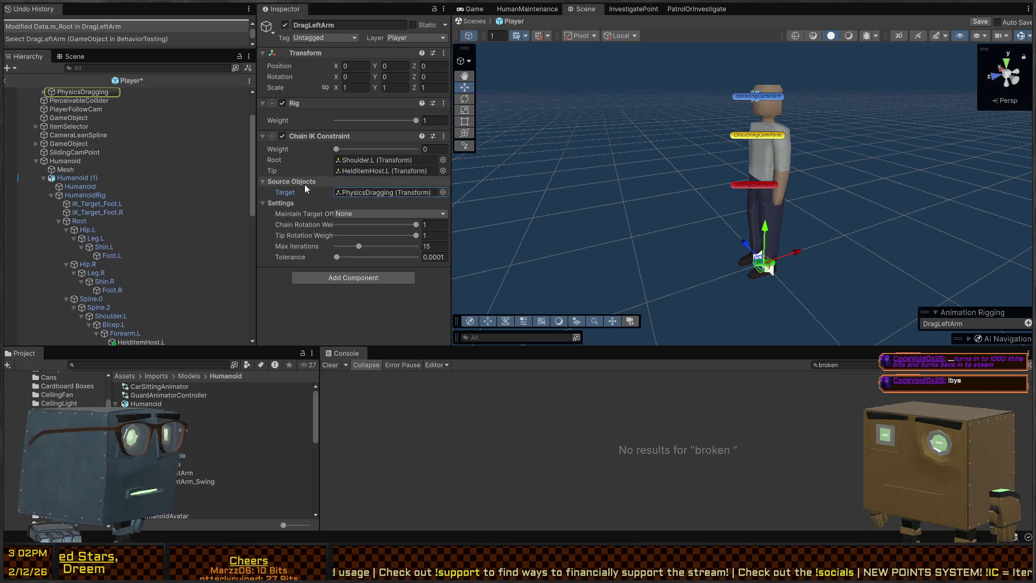
click(360, 170)
scroll(64, 233, down, 5)
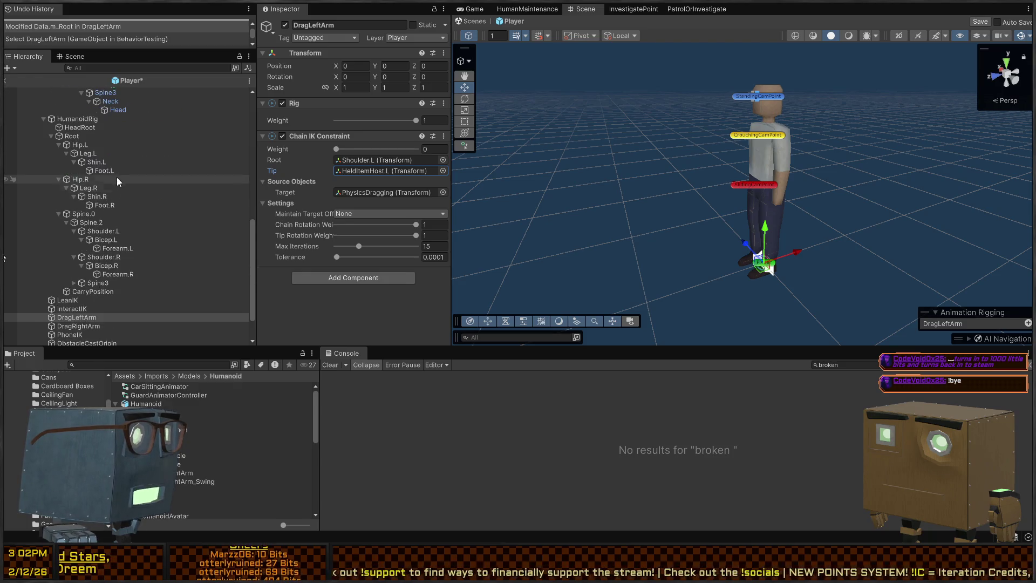
Step: Assign the new rig's Shoulder.R as DragRightArm's Chain IK Root
click(87, 281)
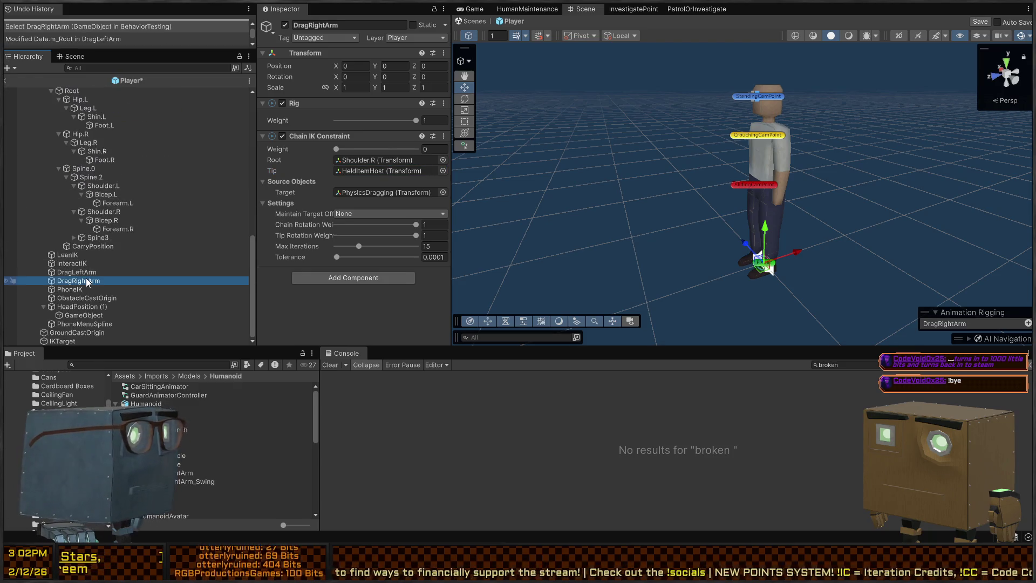
click(75, 272)
scroll(145, 205, up, 5)
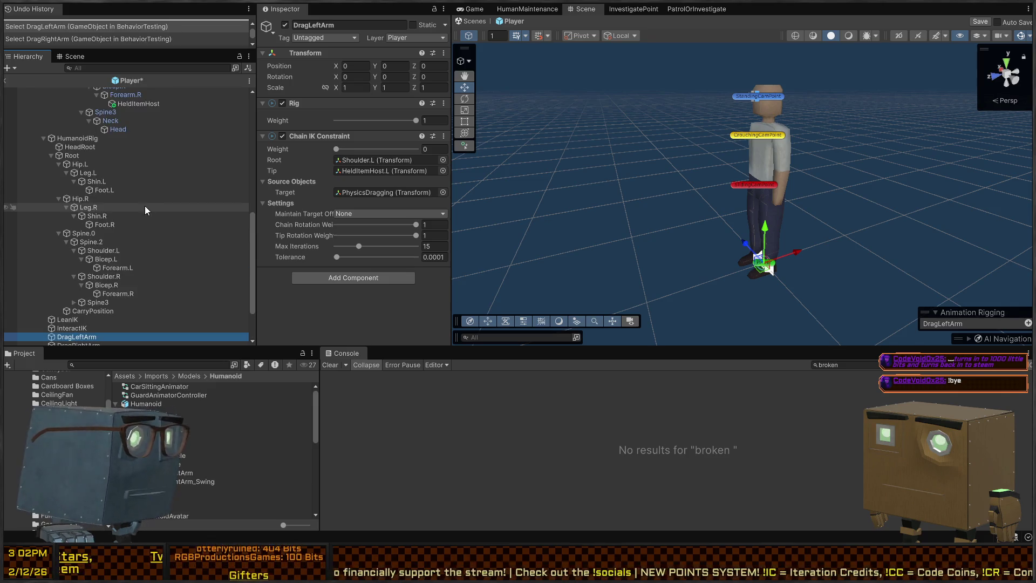
scroll(128, 197, up, 1)
mouse_move(125, 177)
mouse_down()
mouse_move(121, 153)
mouse_move(178, 143)
mouse_move(269, 159)
mouse_move(384, 156)
mouse_move(116, 241)
mouse_move(108, 260)
mouse_up()
scroll(116, 241, down, 5)
click(84, 312)
scroll(122, 199, up, 6)
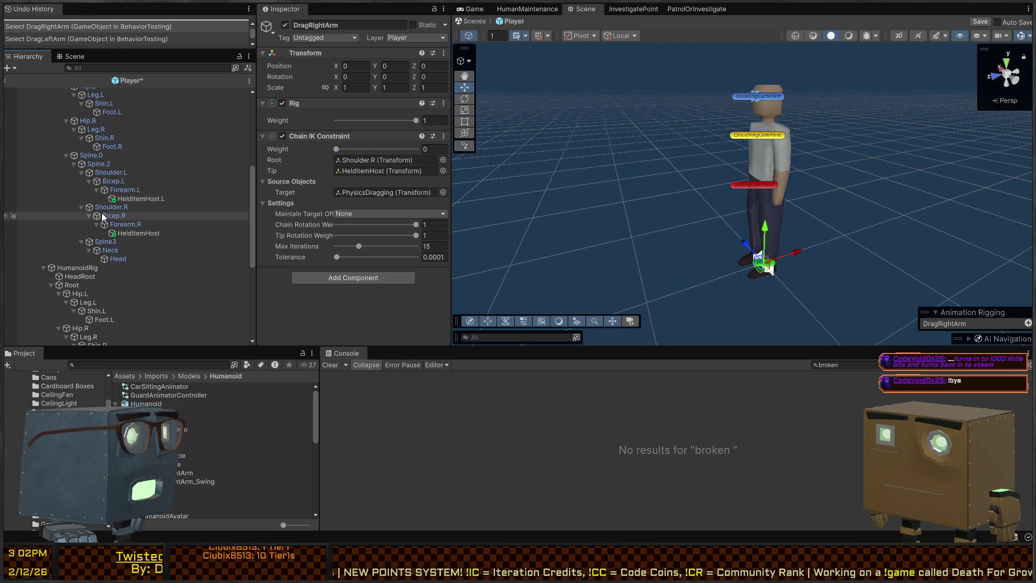
mouse_move(111, 208)
mouse_down()
mouse_move(386, 171)
mouse_move(385, 157)
mouse_up()
scroll(155, 238, down, 7)
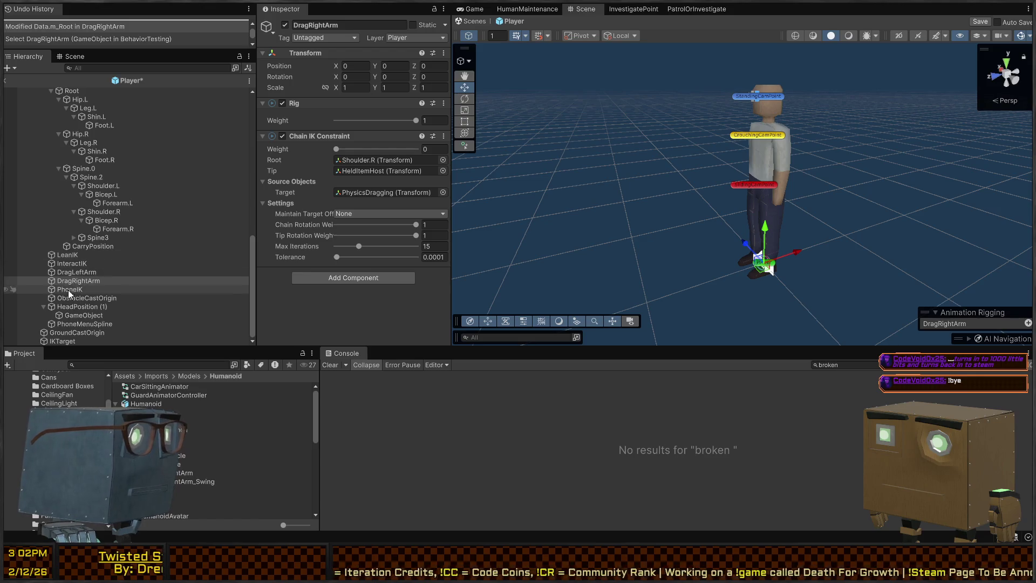
Step: Set PhoneIK's Chain IK Root to Shoulder.R, then inspect ObstacleCastOrigin and HeadPosition (1)
click(70, 289)
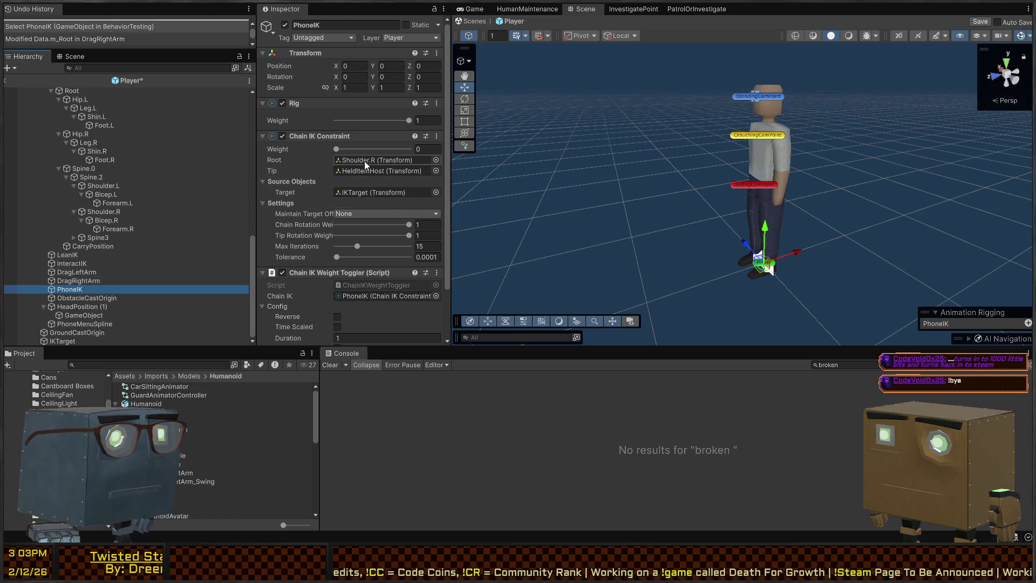
scroll(190, 193, up, 6)
scroll(133, 194, up, 1)
drag(112, 206, 390, 160)
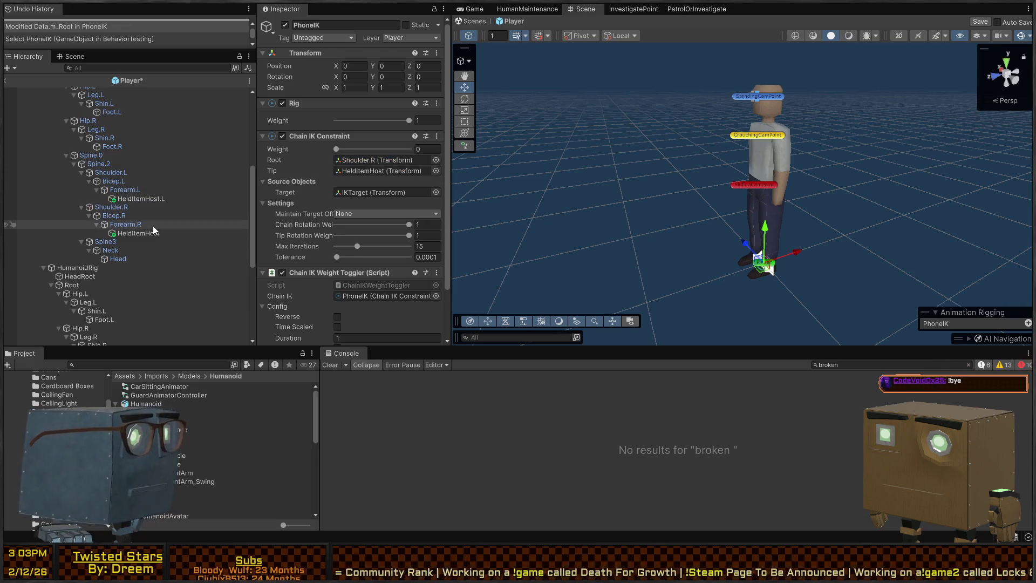
scroll(153, 225, down, 6)
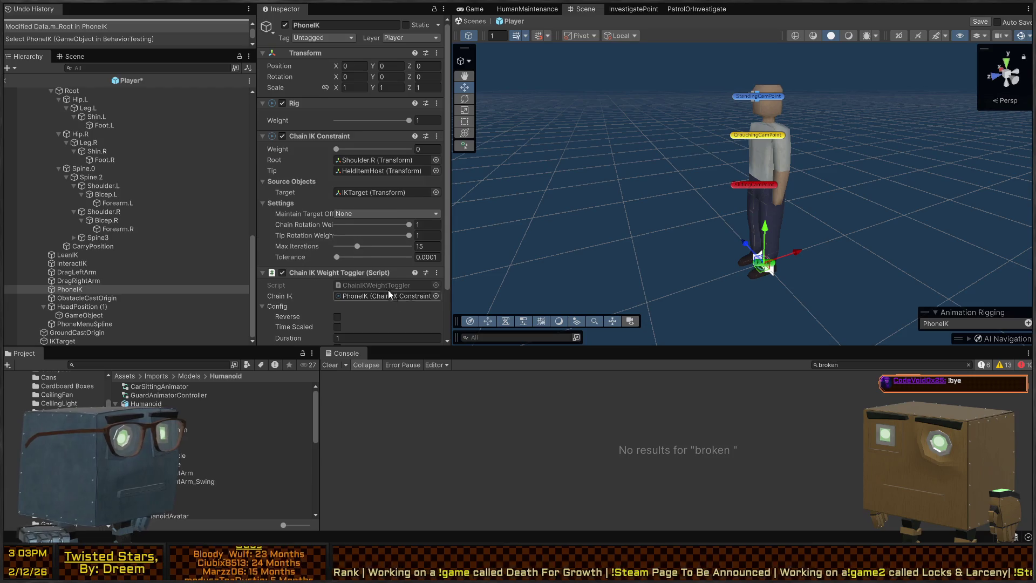
scroll(393, 291, down, 2)
click(92, 297)
click(70, 306)
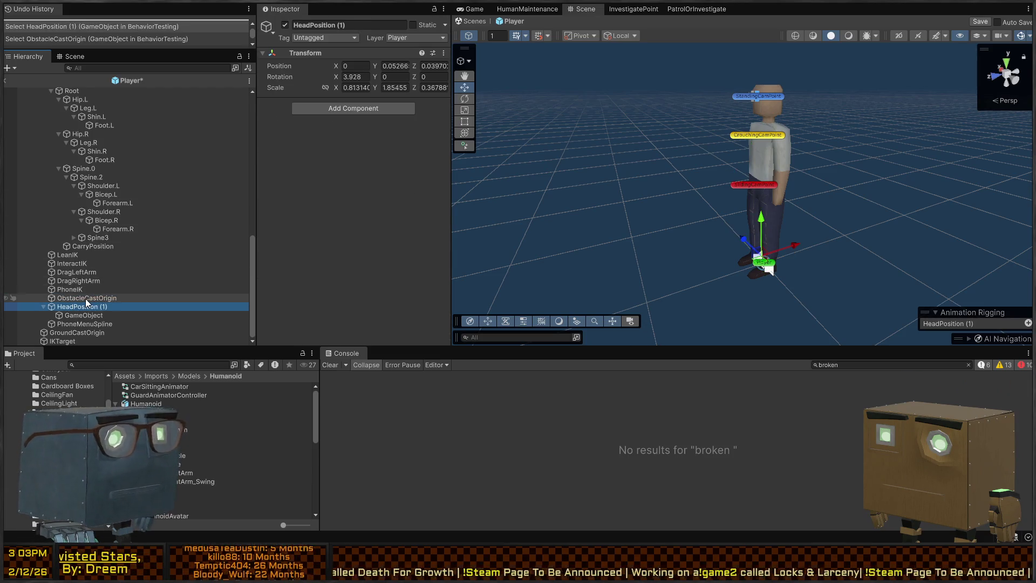
click(85, 299)
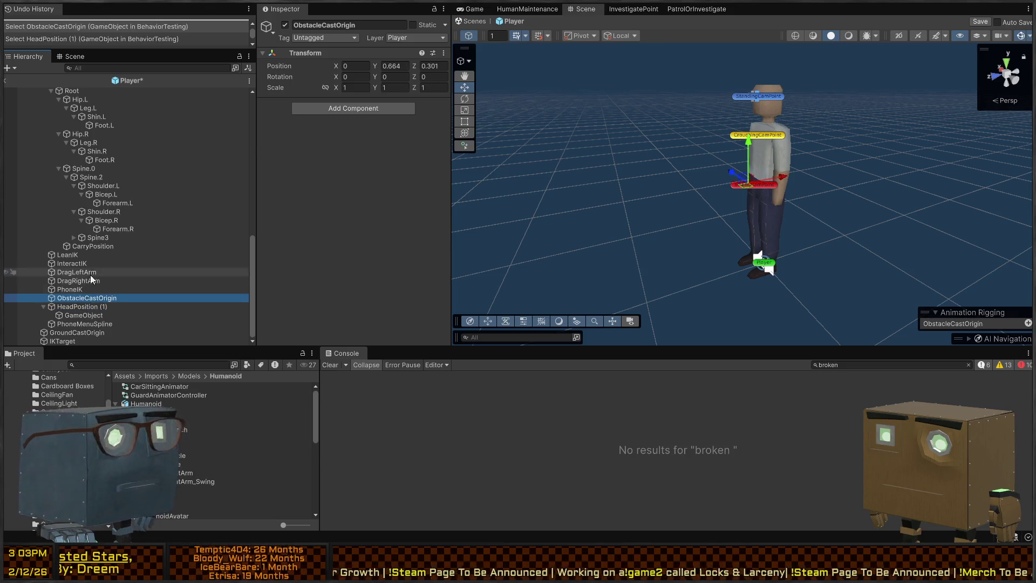
scroll(102, 236, up, 10)
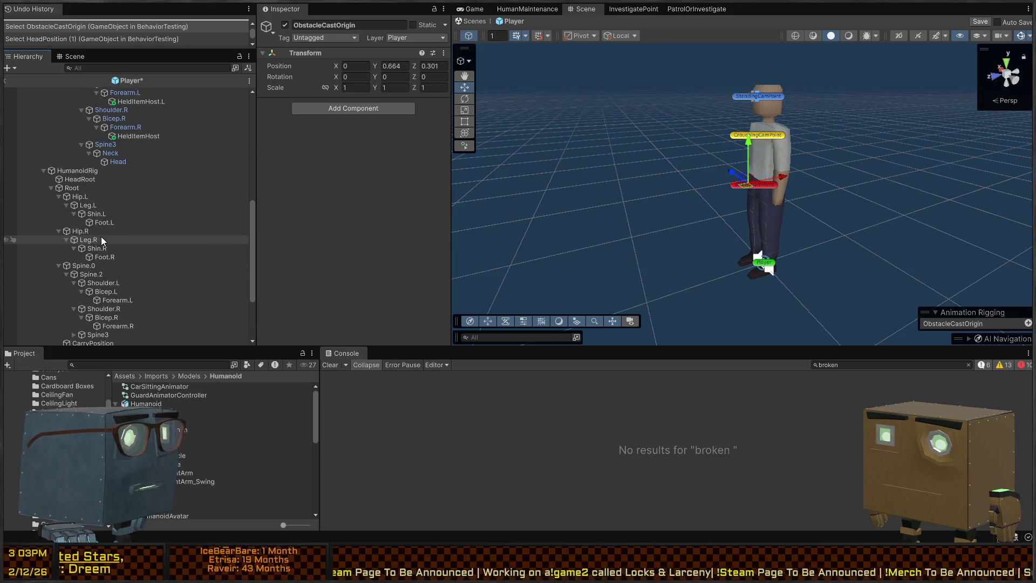
scroll(114, 217, up, 3)
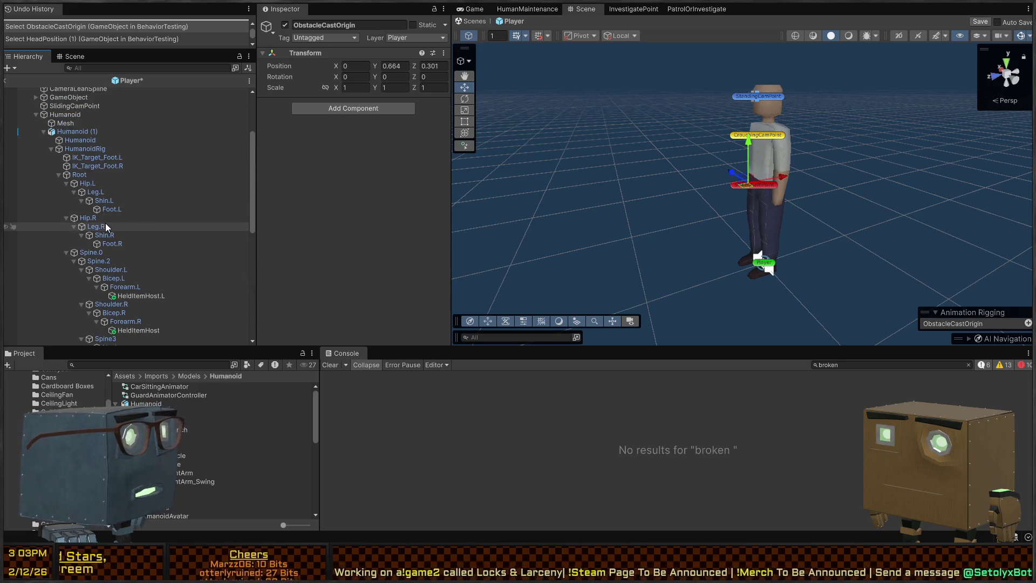
scroll(105, 226, down, 15)
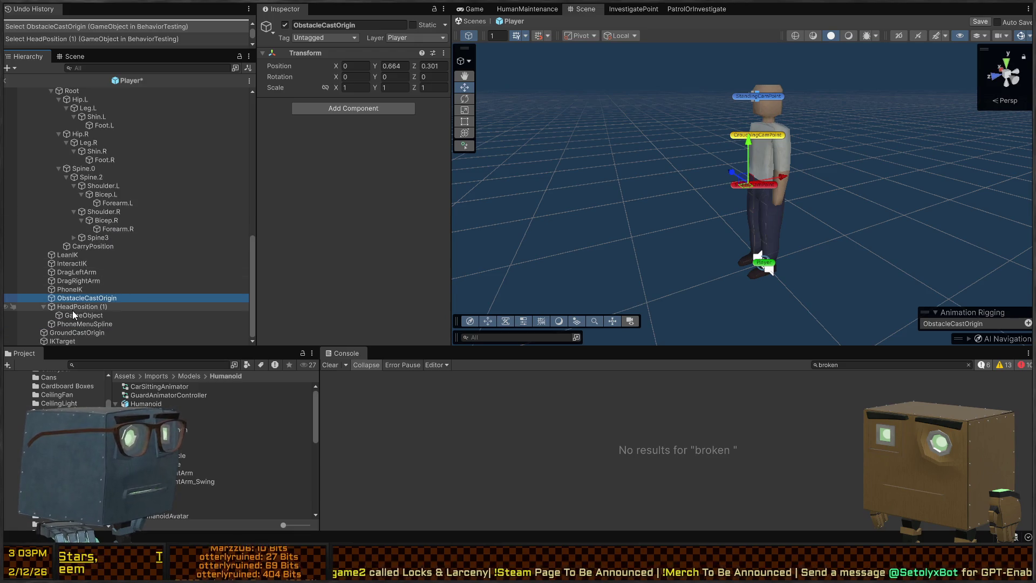
click(77, 307)
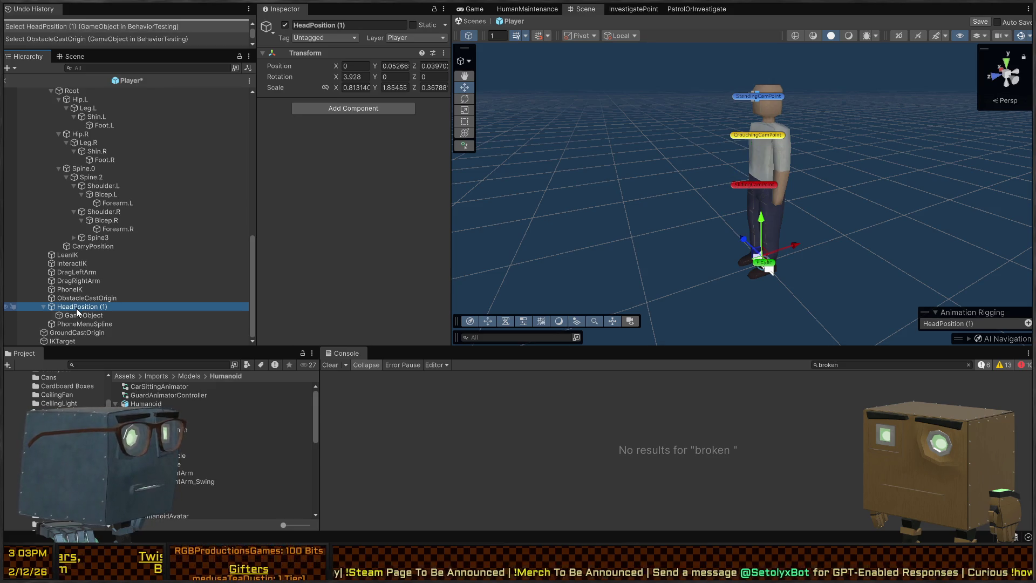
click(83, 316)
click(89, 308)
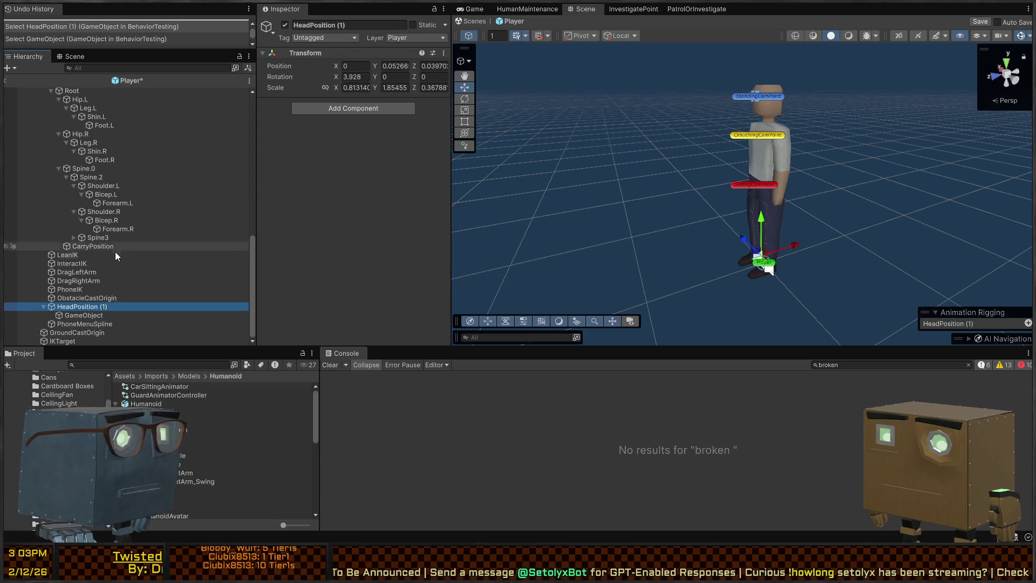
click(100, 326)
click(102, 238)
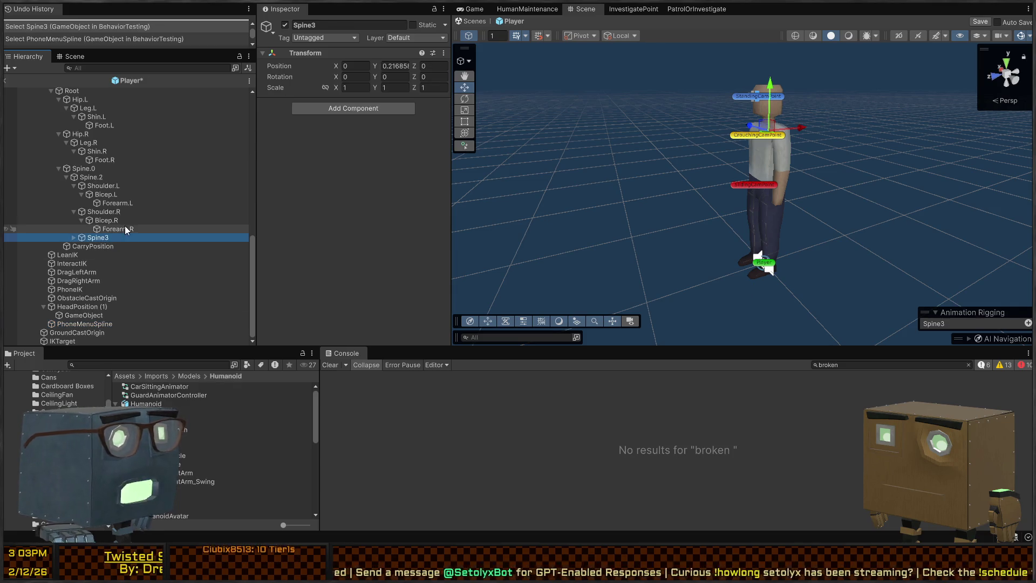
key(Up)
key(Up)
key(Up)
key(Up)
key(Up)
key(Up)
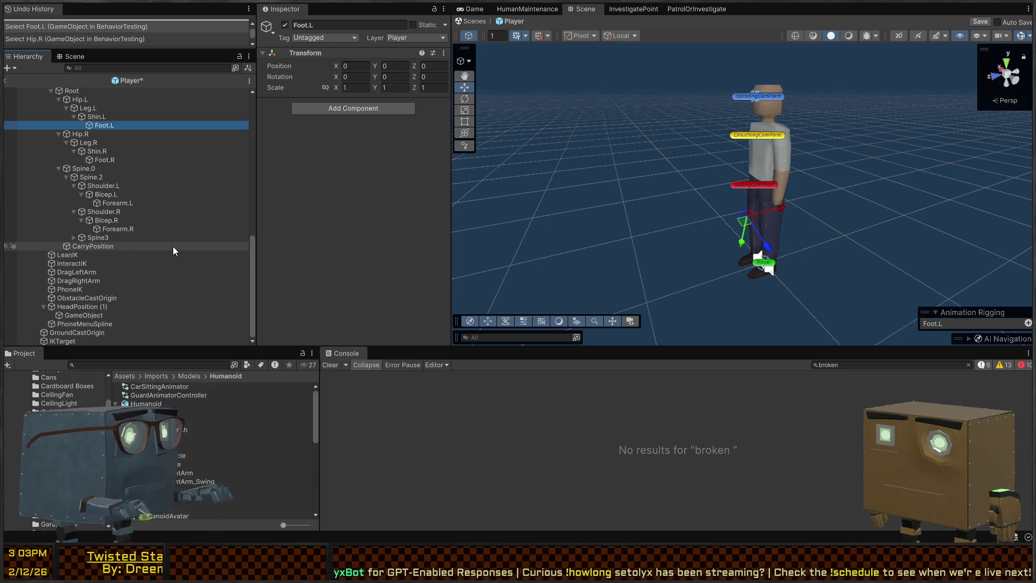
key(Up)
key(Up)
key(Up)
key(Up)
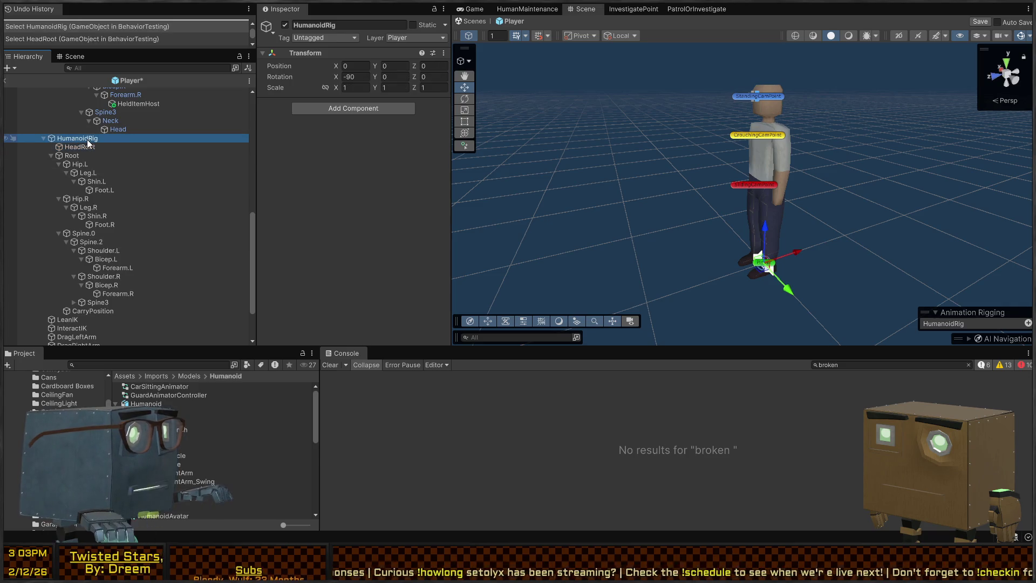
Step: Drag HeadRoot from the old rig onto the new HumanoidRig under Humanoid (1)
click(85, 144)
scroll(107, 174, up, 3)
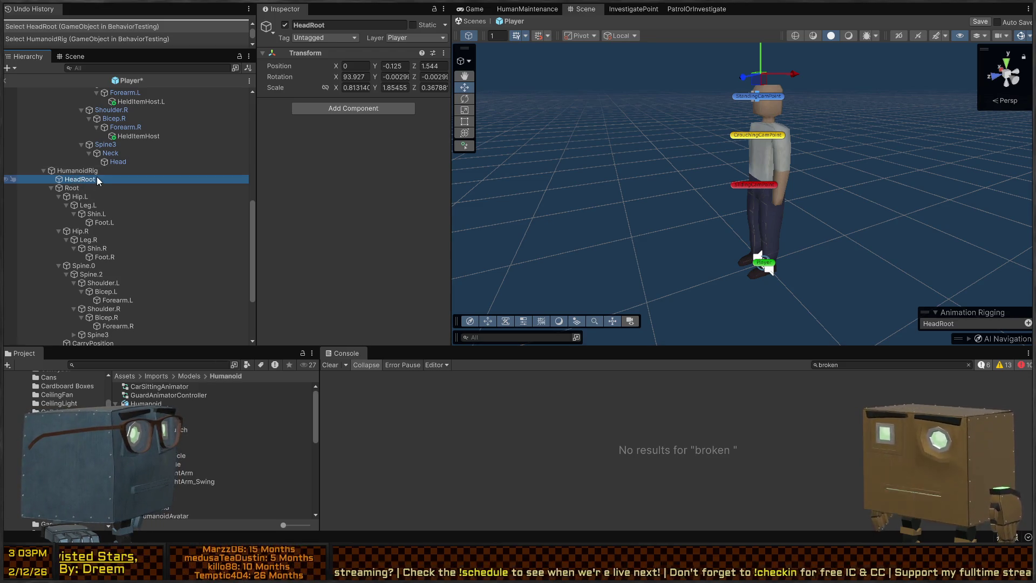
scroll(96, 177, up, 10)
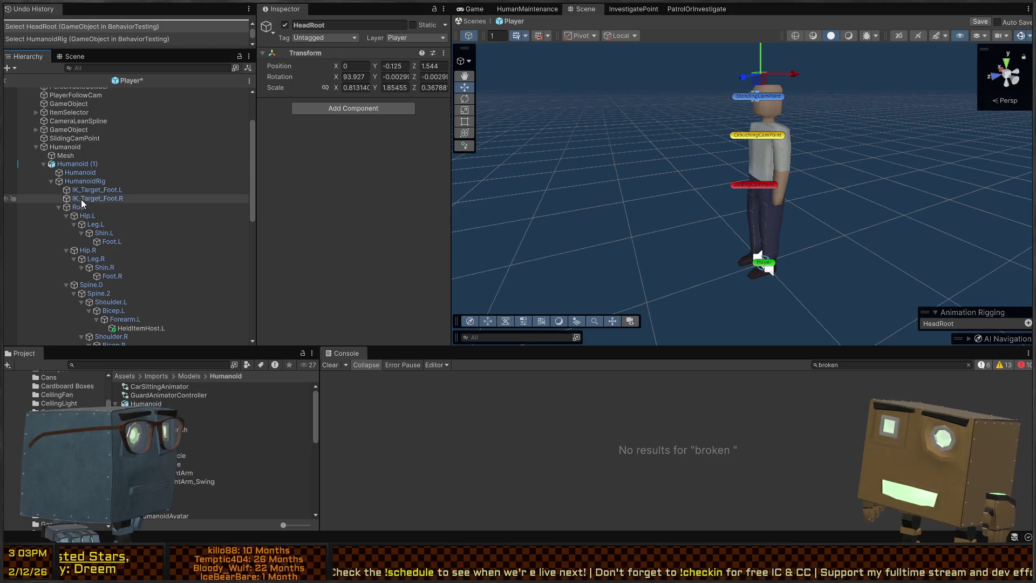
scroll(82, 201, down, 10)
mouse_move(75, 280)
mouse_down()
mouse_move(91, 116)
mouse_move(98, 132)
mouse_up()
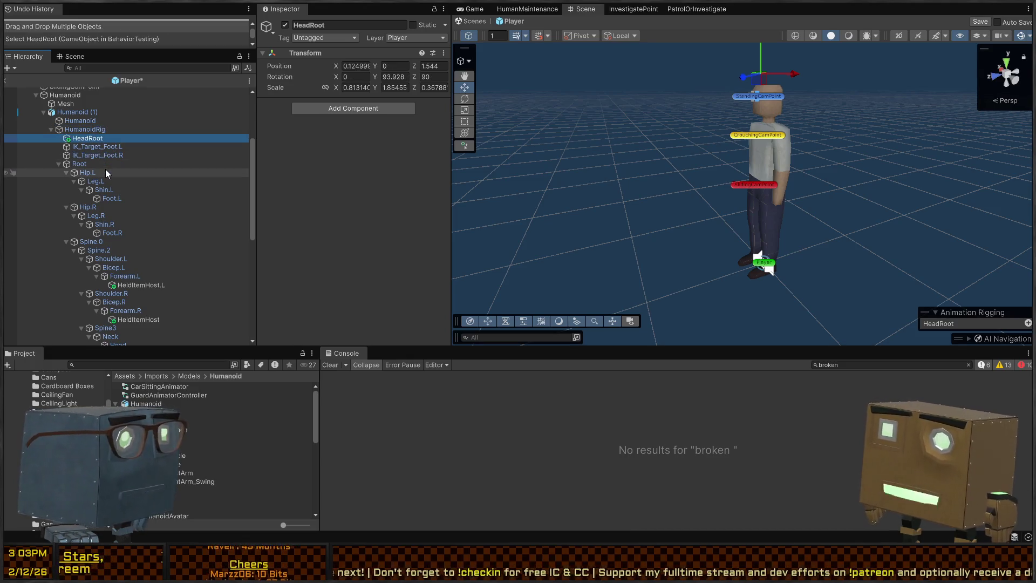
scroll(105, 173, down, 10)
click(76, 203)
scroll(99, 233, down, 2)
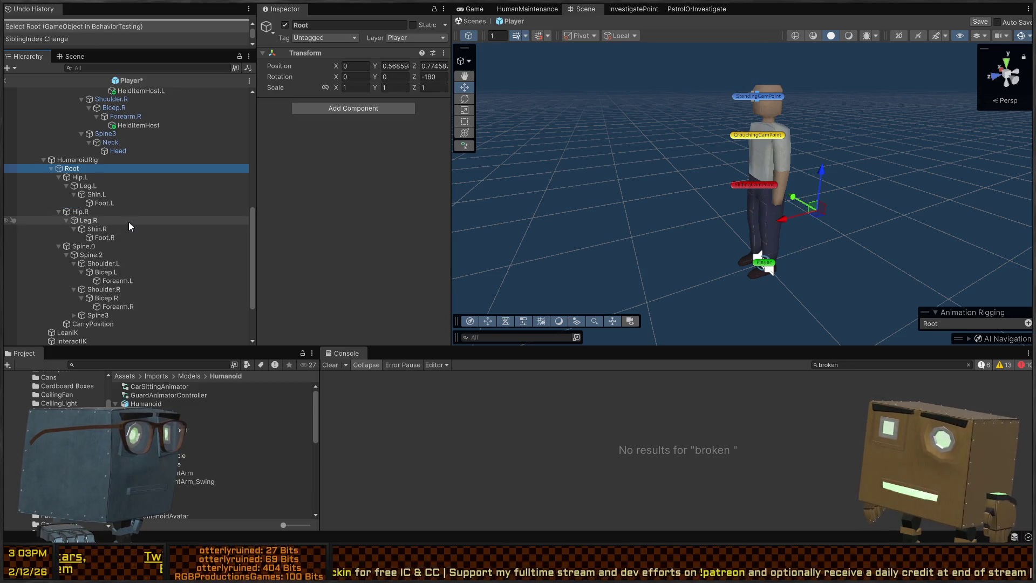
key(Down)
key(Down)
key(Down)
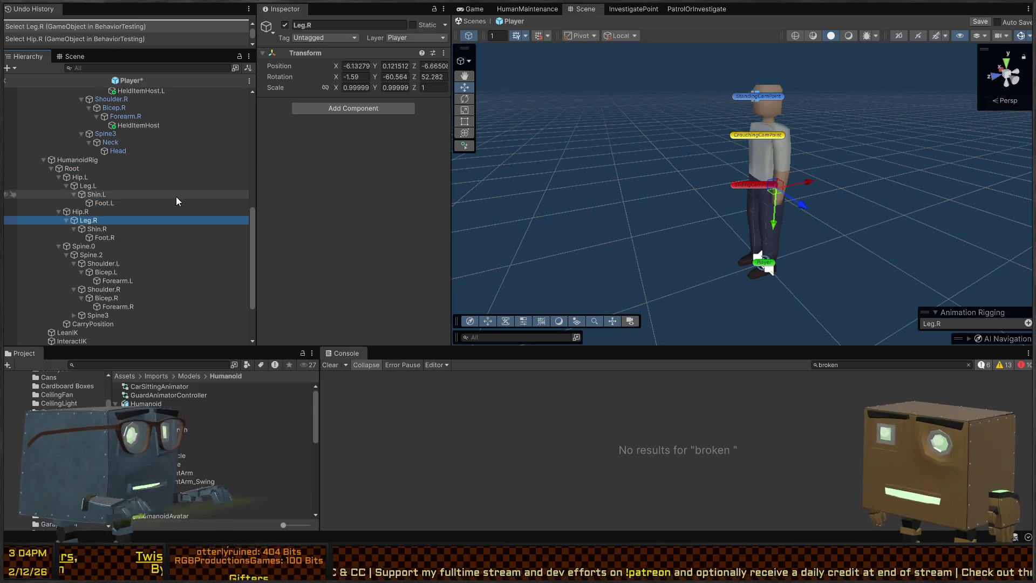
scroll(176, 196, down, 5)
key(Down)
key(Down)
key(Down)
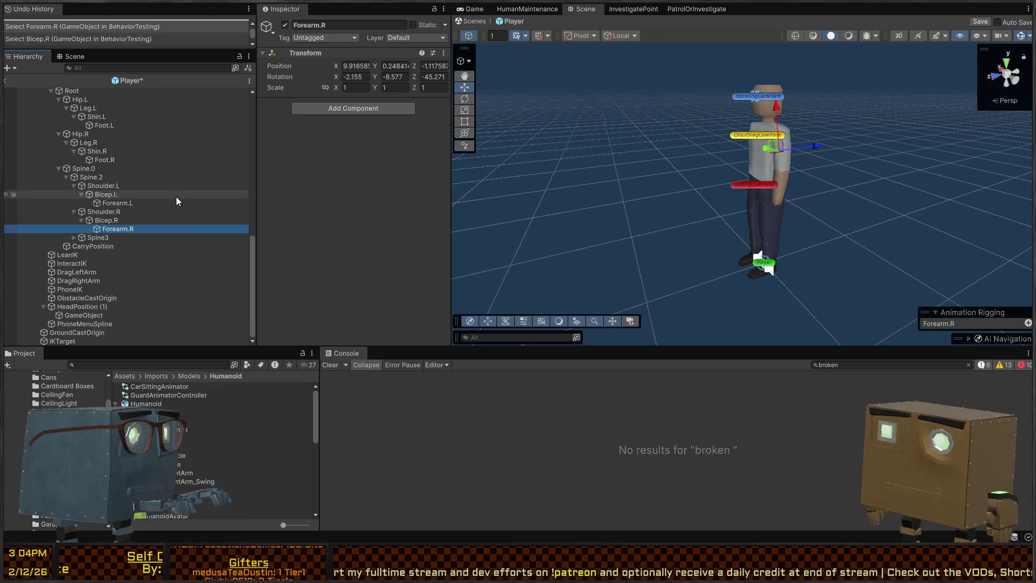
key(Down)
key(Right)
key(Right)
key(Right)
key(Down)
key(Down)
key(Down)
key(Up)
key(Up)
key(Up)
key(Down)
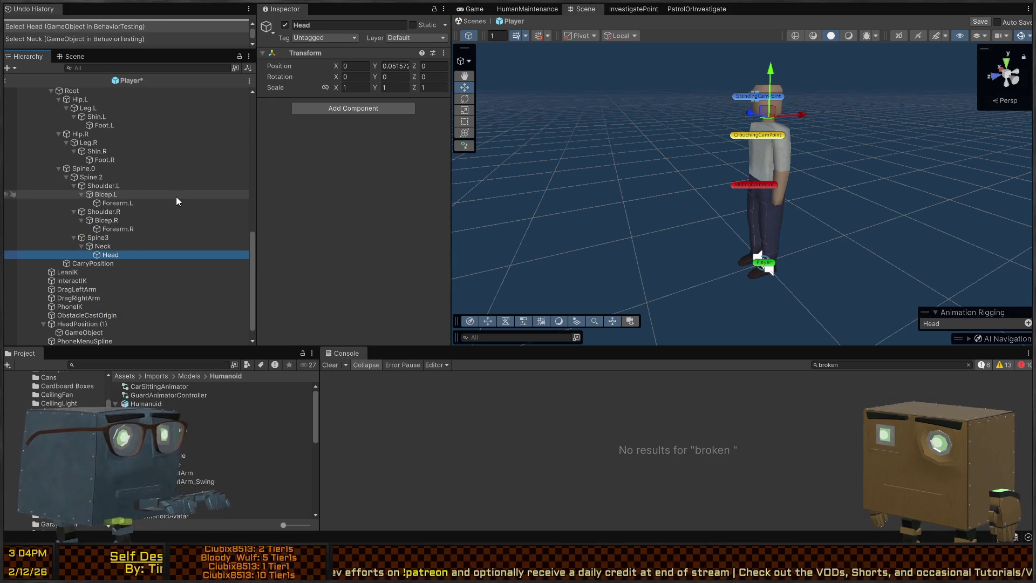
key(Down)
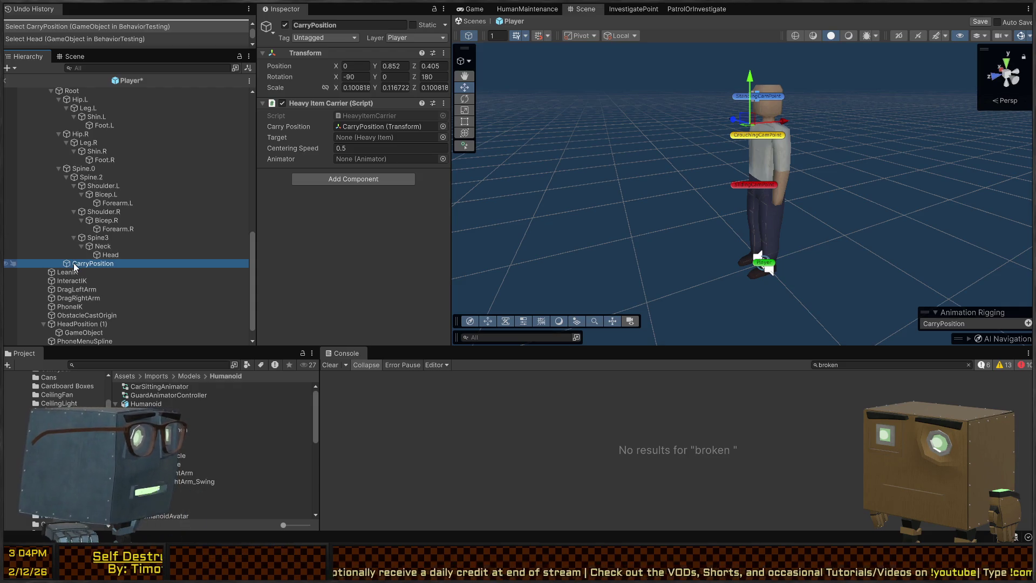
click(65, 177)
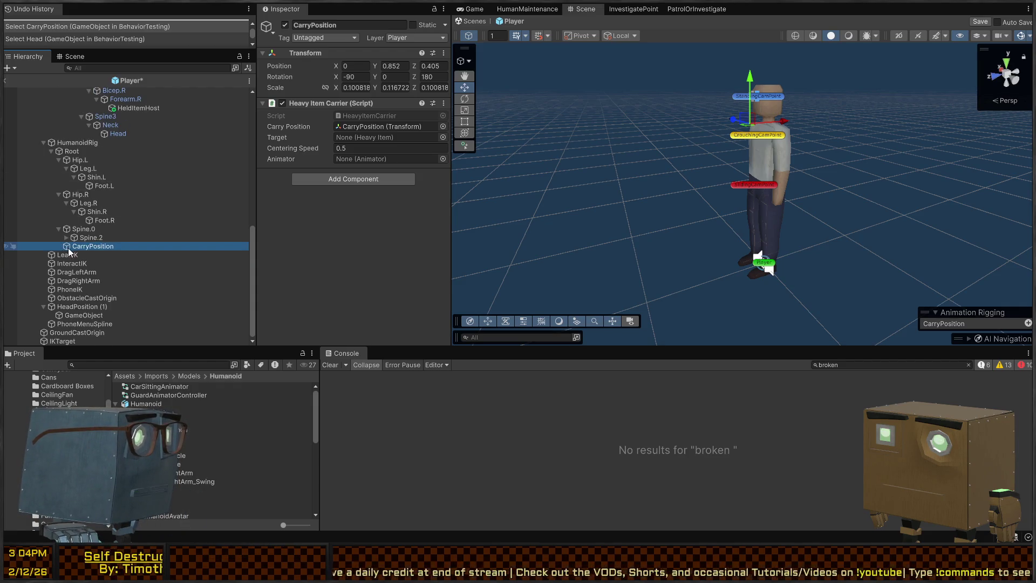
Step: Move CarryPosition into the new Humanoid (1) rig
mouse_move(82, 246)
mouse_down()
mouse_move(89, 102)
mouse_move(92, 171)
mouse_up()
scroll(82, 190, down, 5)
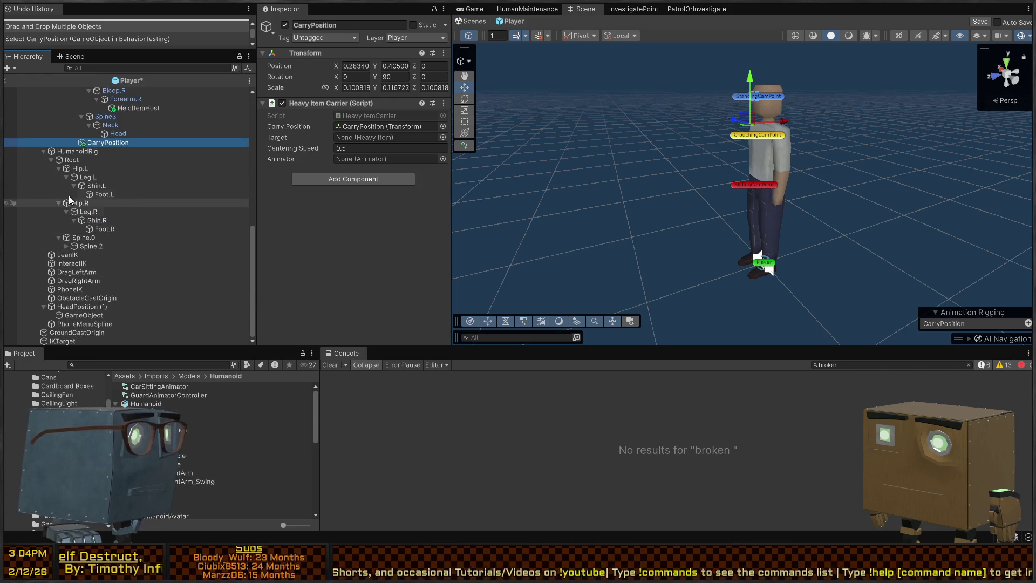
click(67, 153)
scroll(67, 155, up, 1)
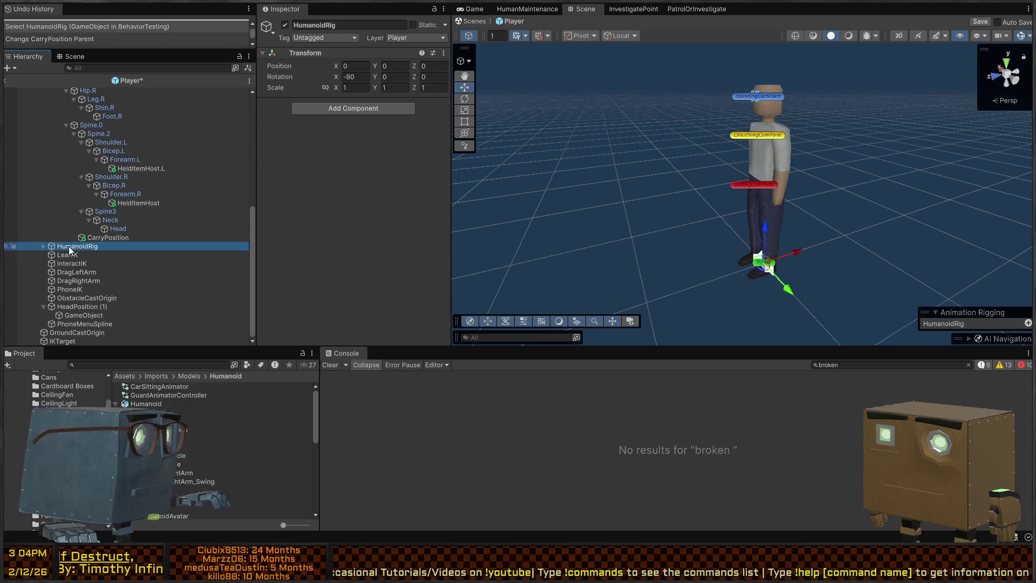
Step: Check the new rig's Spine.2 bones, then delete the old HumanoidRig with all its bones
key(Down)
key(Down)
key(Down)
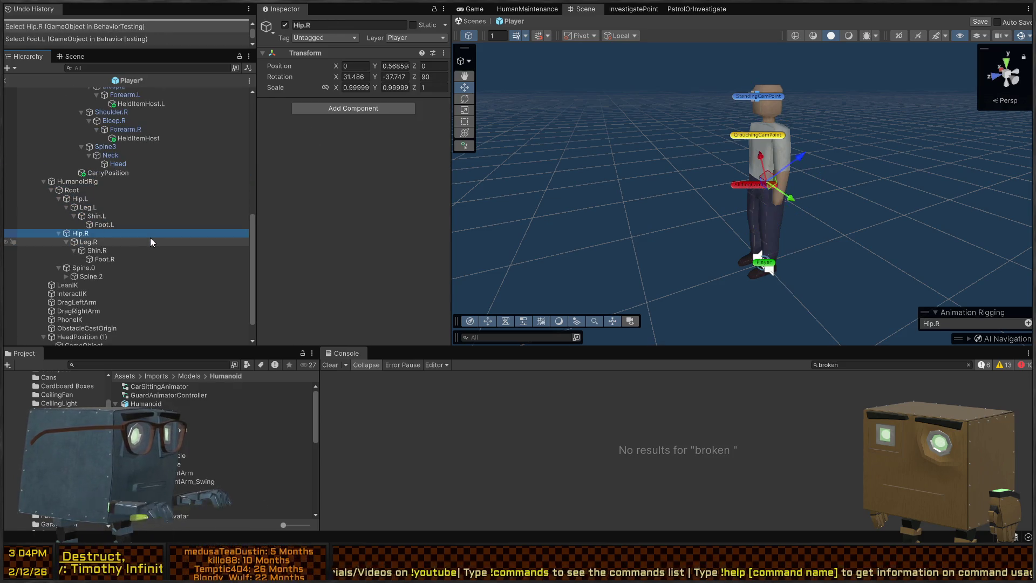
key(Right)
scroll(150, 241, up, 1)
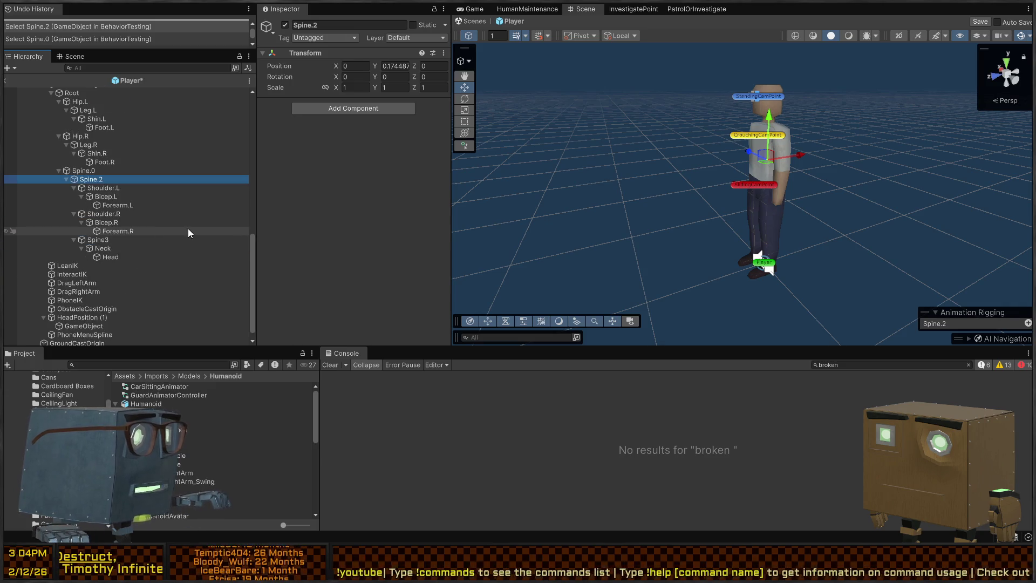
click(82, 215)
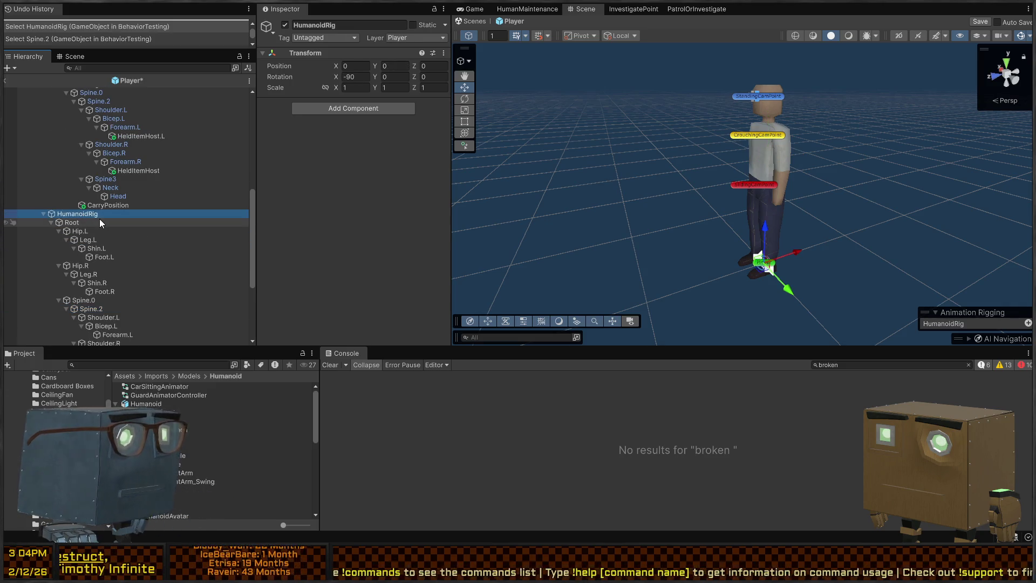
key(Delete)
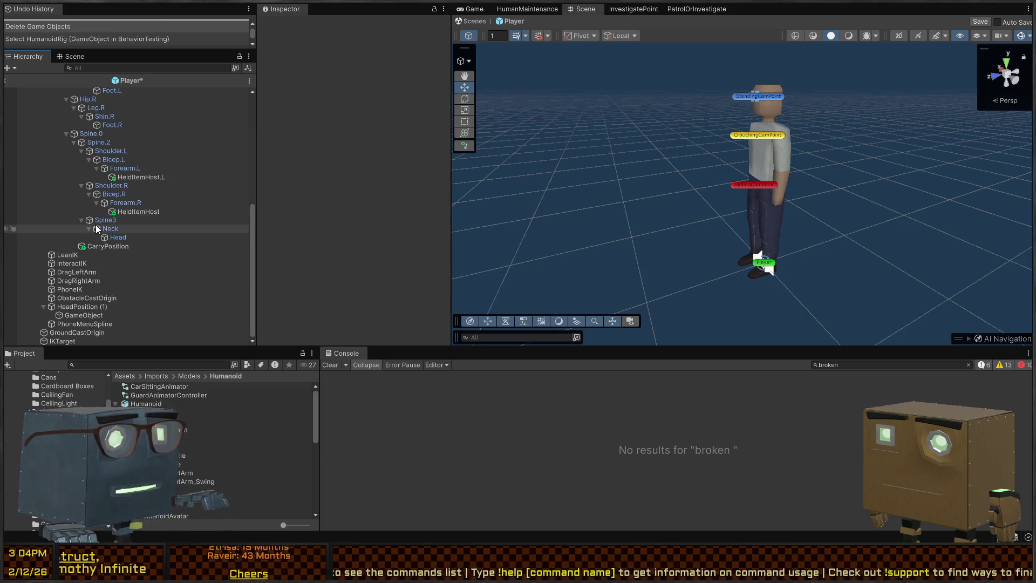
Step: Verify Humanoid (1), its HumanoidRig and HeadRoot, then leave the prefab for the Game view
scroll(72, 254, up, 8)
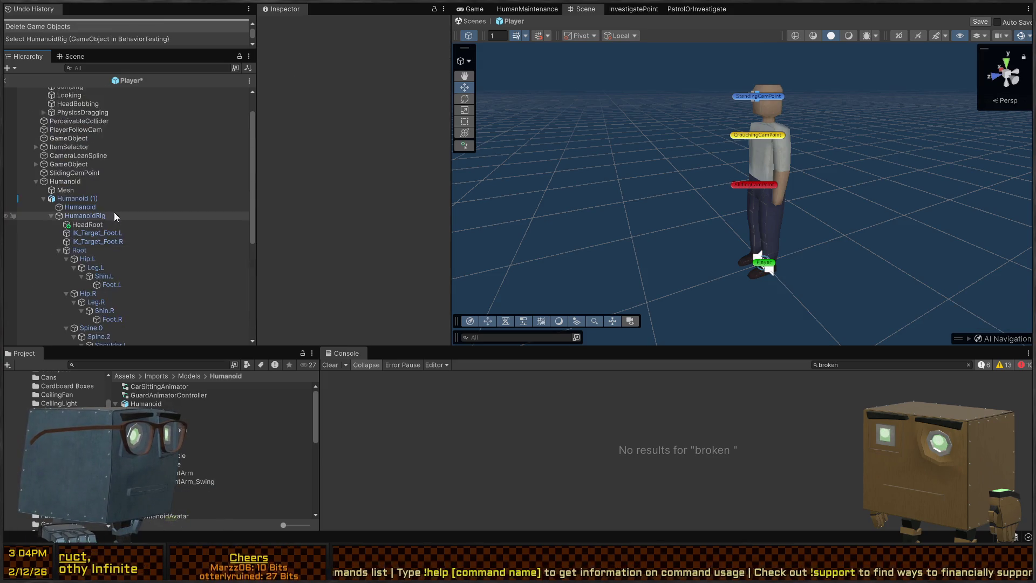
click(65, 221)
click(108, 230)
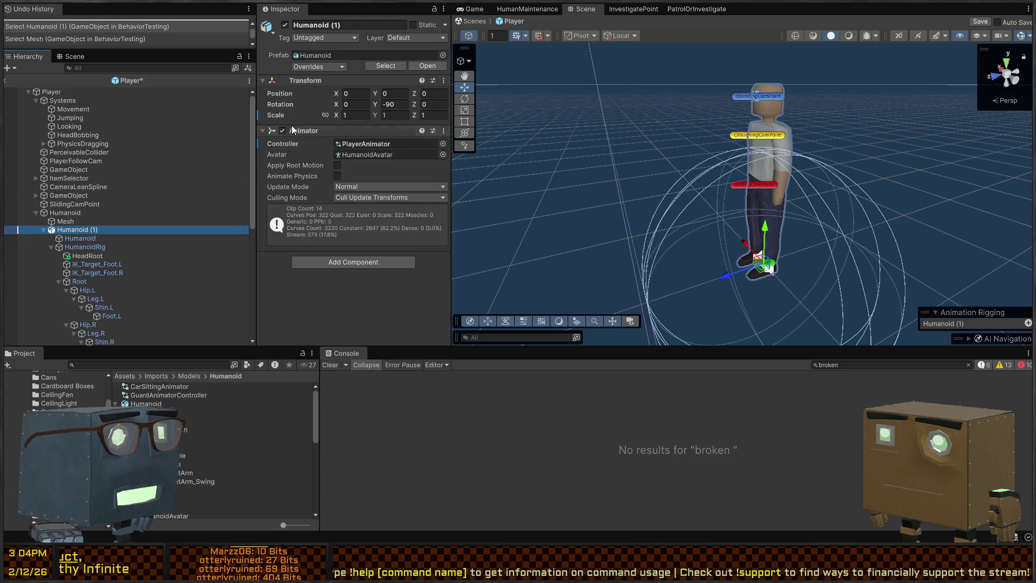
key(Down)
key(Down)
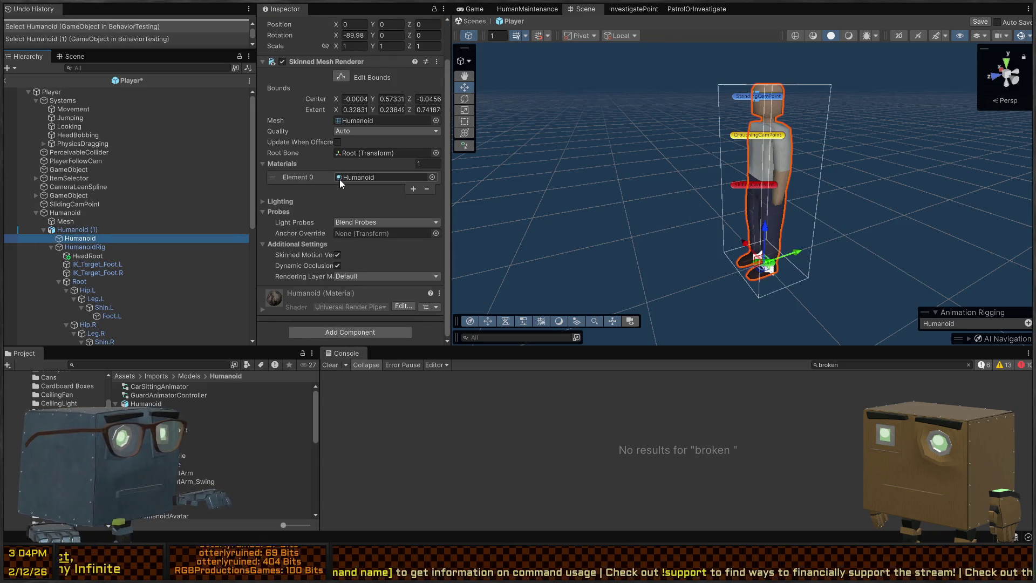
key(Down)
key(Down)
key(Down)
key(Down)
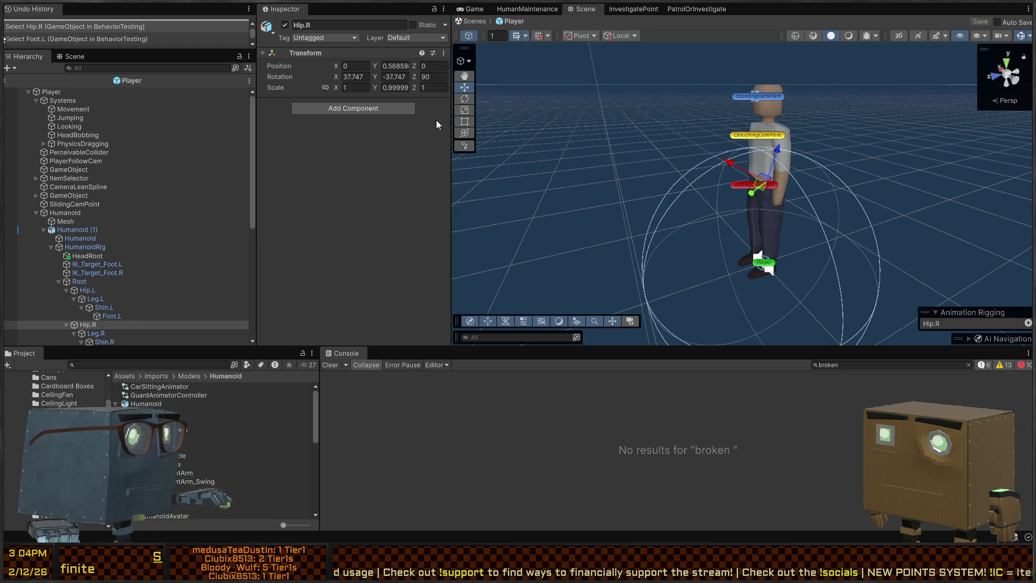
click(479, 22)
click(475, 9)
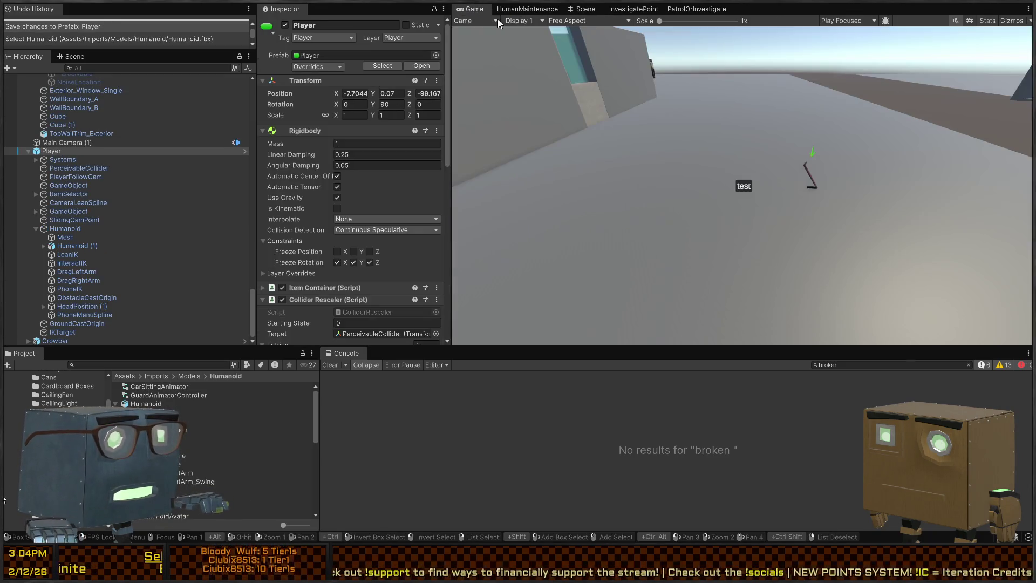
Step: Run a short Play-mode test of the player, then reopen the Player prefab
key(ctrl+p)
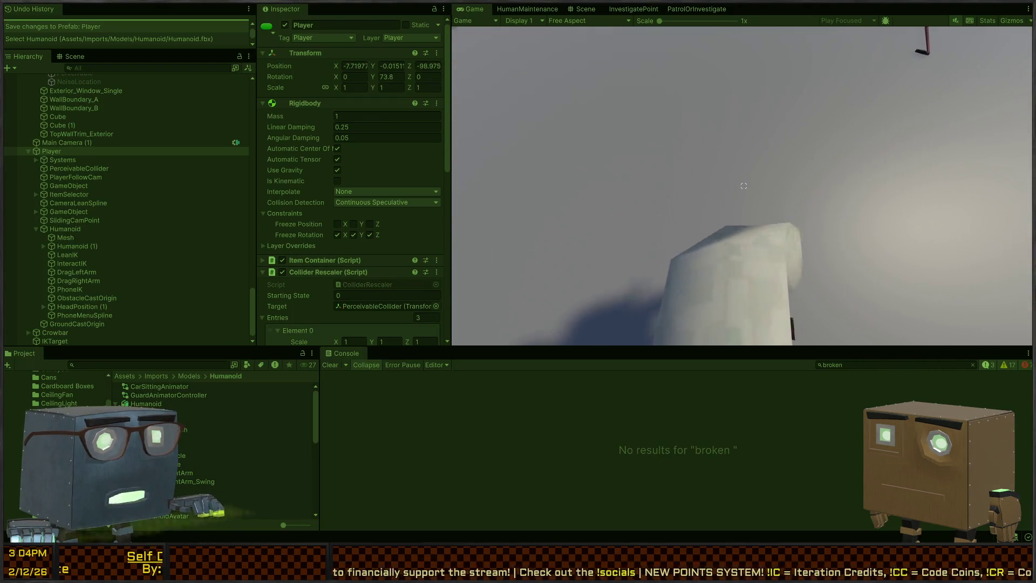
key(ctrl+p)
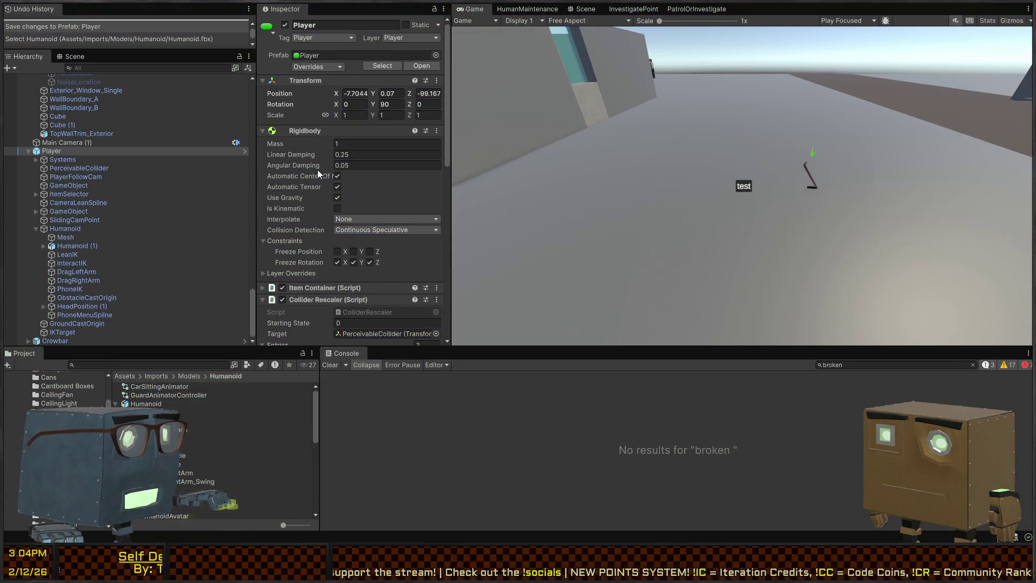
click(245, 150)
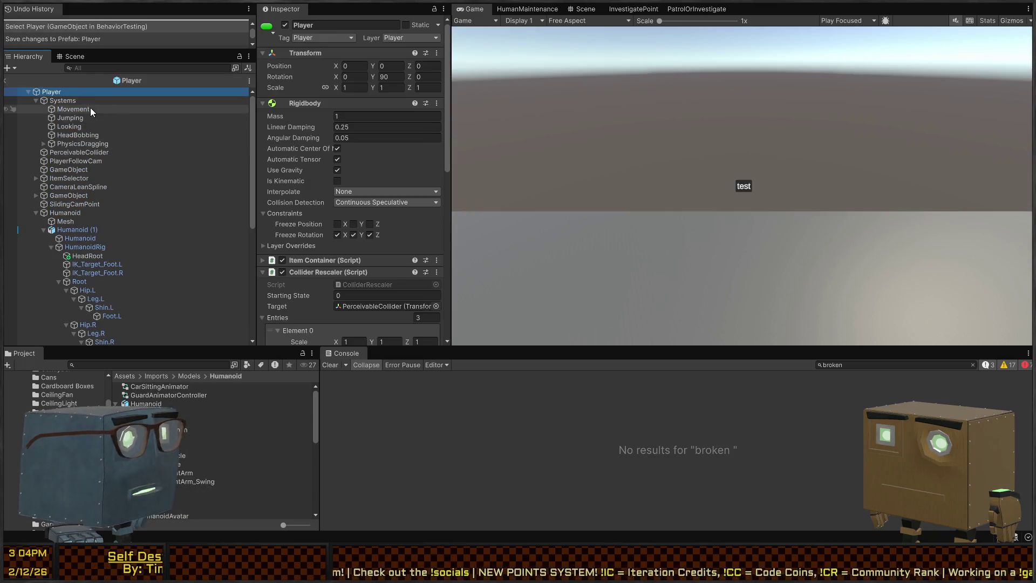
Step: Set Humanoid (1)'s Rotation Y to 0
click(78, 230)
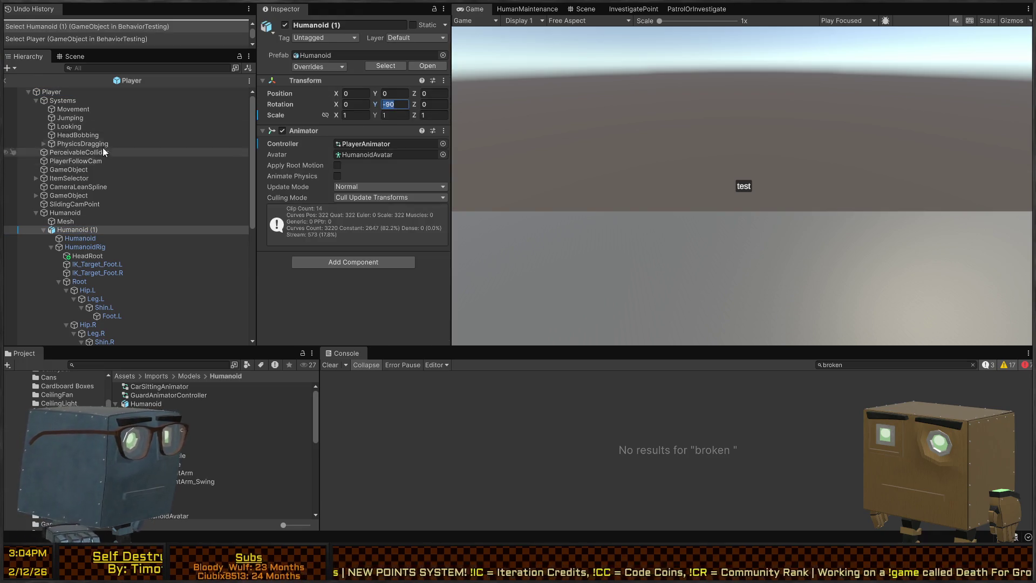
click(585, 8)
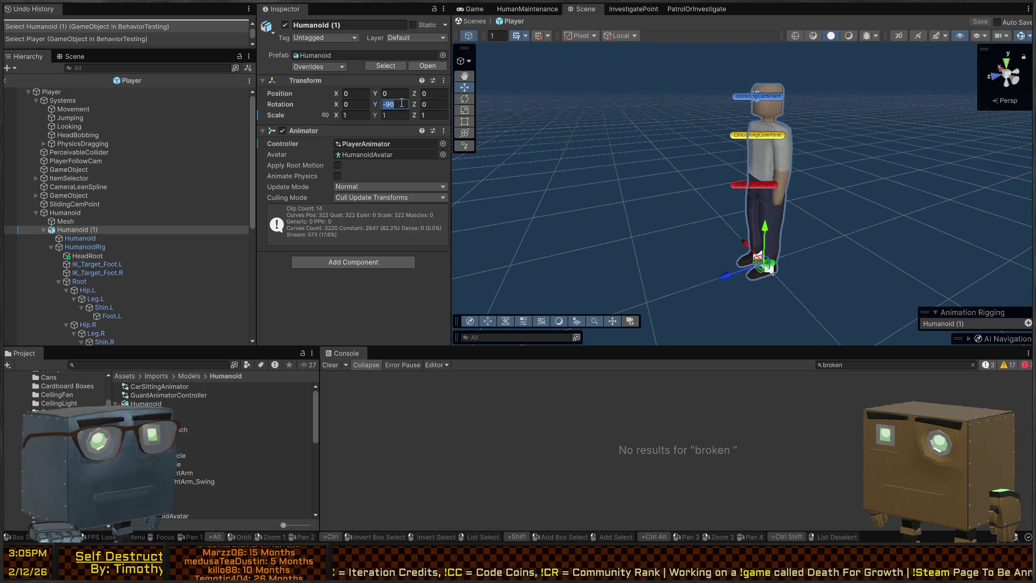
text(0)
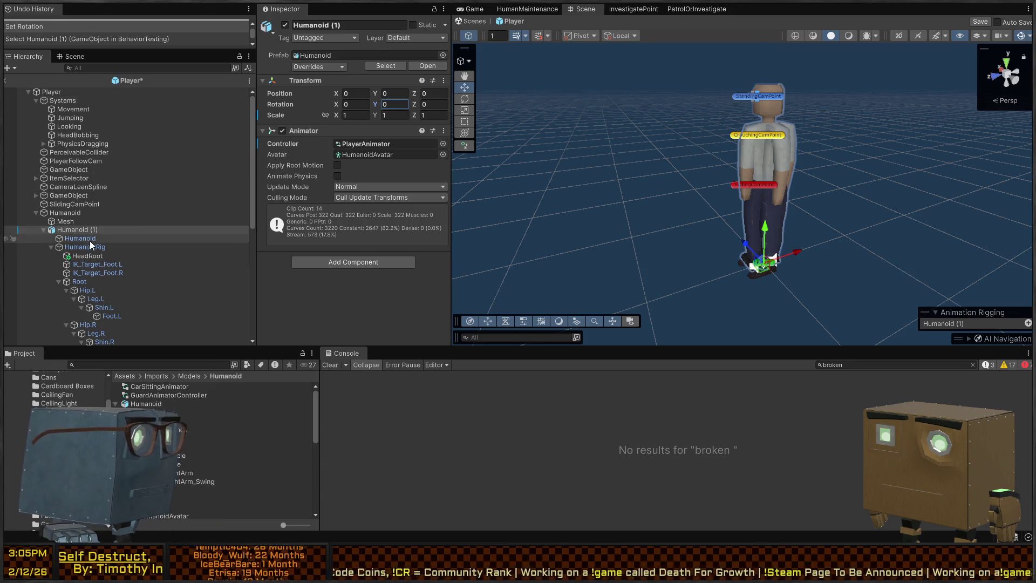
Step: Remove the old Mesh's Skinned Mesh Renderer, then delete the Mesh object
click(76, 218)
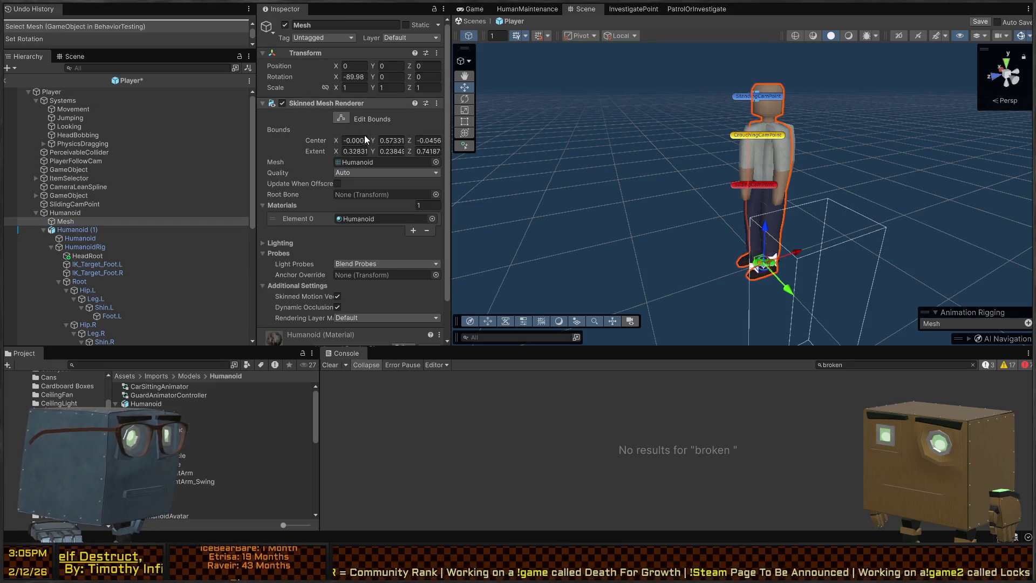
key(Delete)
click(78, 230)
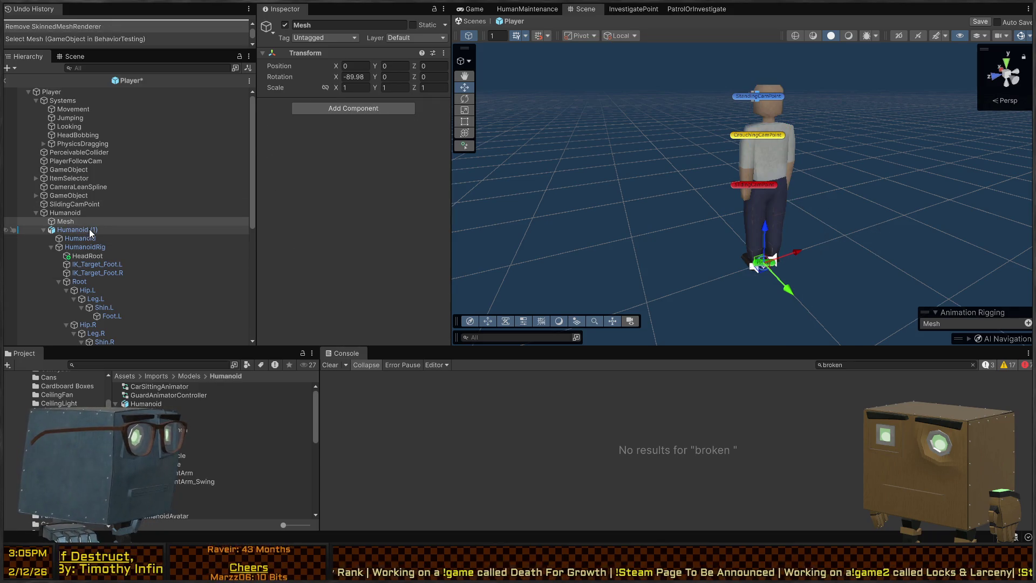
click(74, 221)
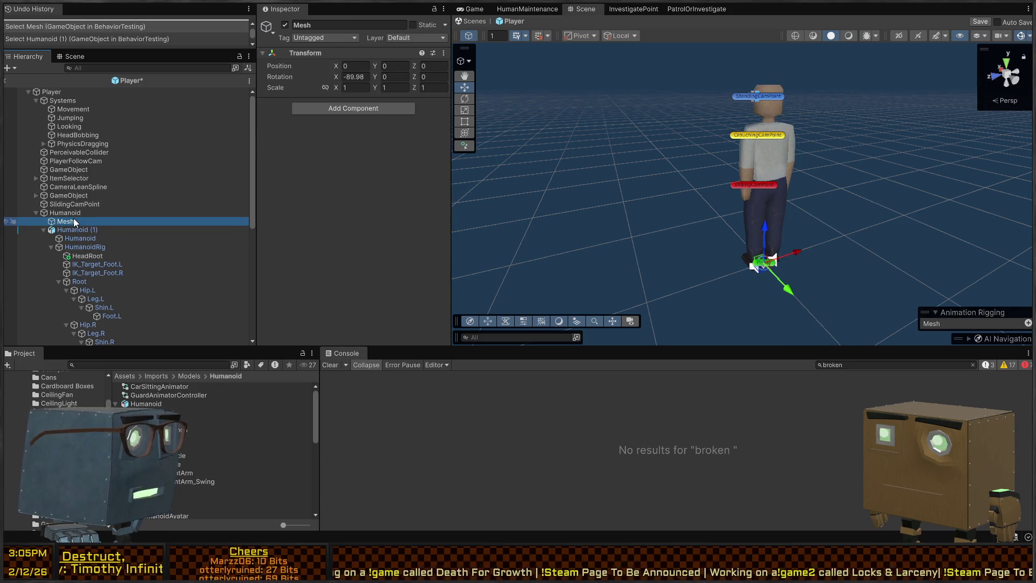
key(Delete)
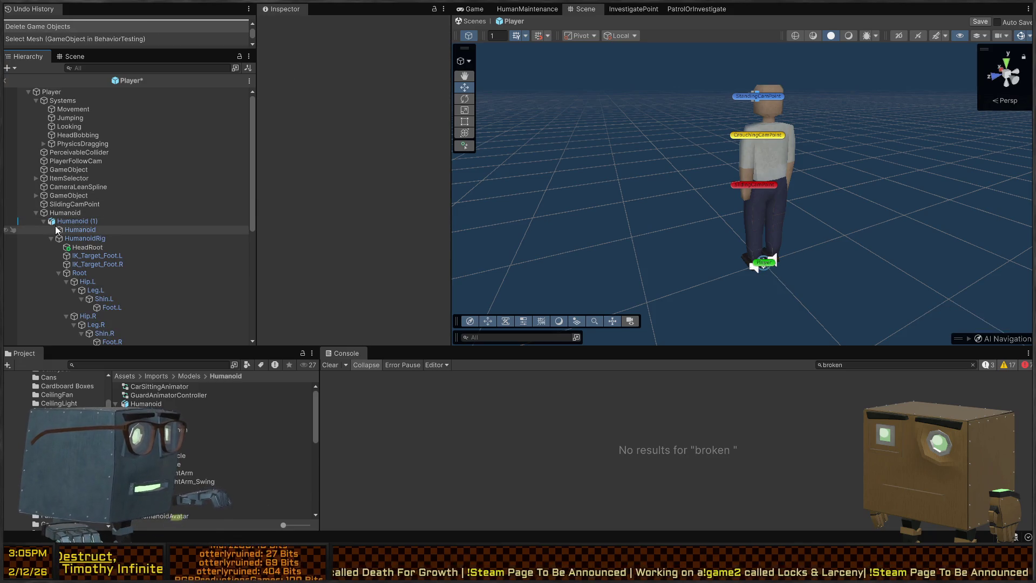
scroll(63, 215, down, 2)
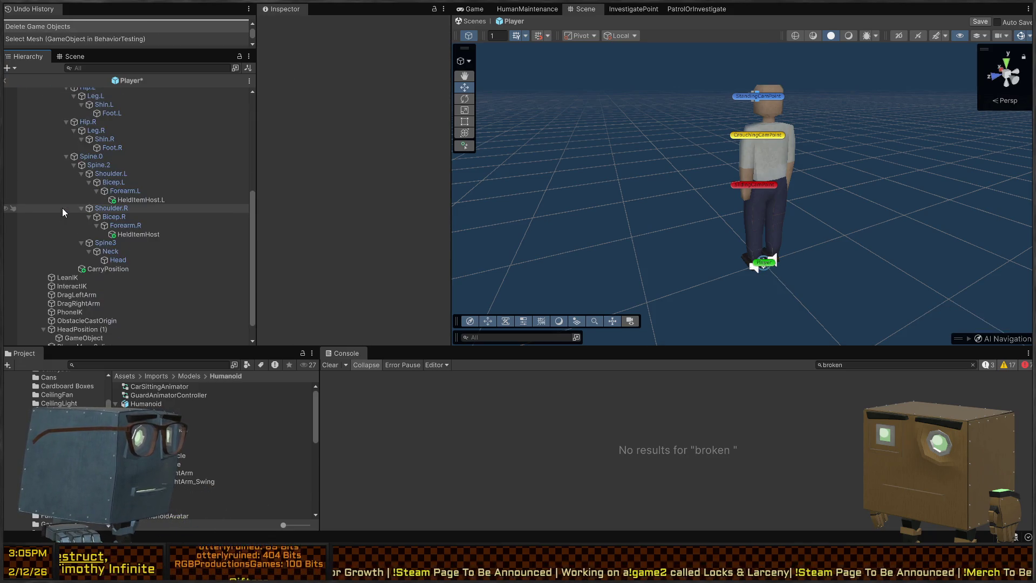
Step: Rename Humanoid (1) to Model
click(43, 189)
click(67, 222)
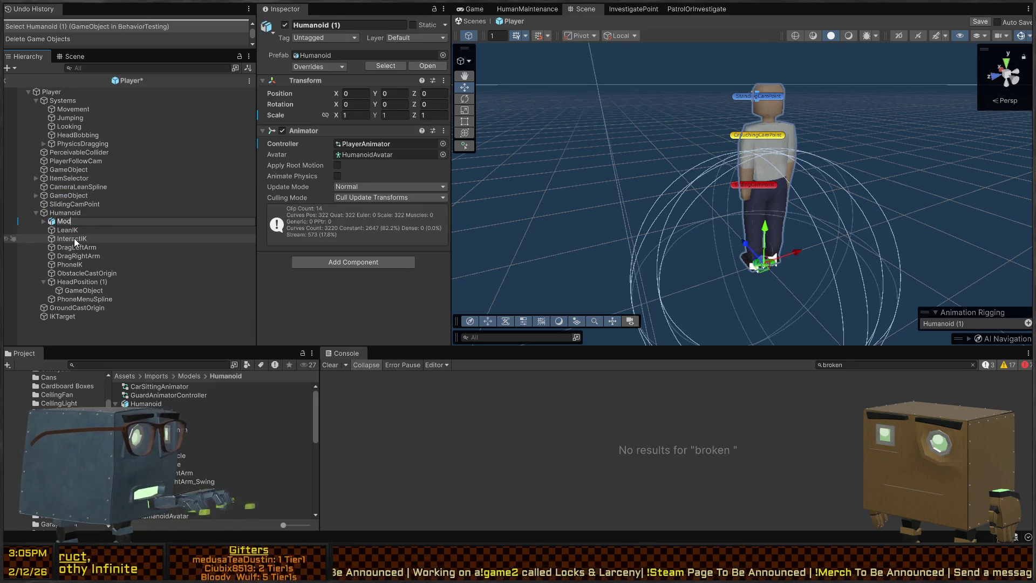
text(del)
key(Return)
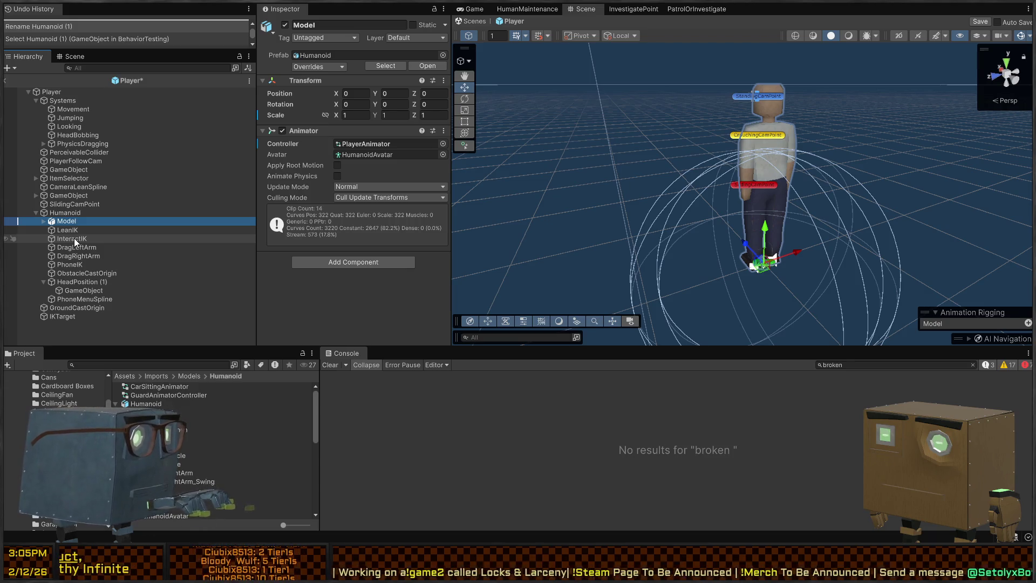
Step: Review LeanIK, PhoneIK, Model and Humanoid, collapsing HeadPosition (1), and start a selection at LeanIK
click(74, 230)
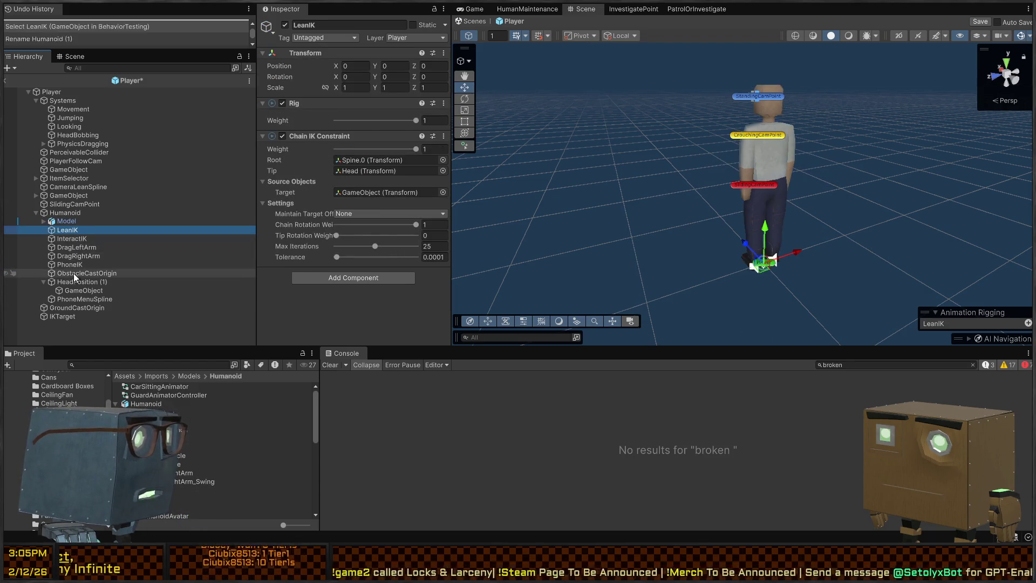
click(76, 265)
click(61, 221)
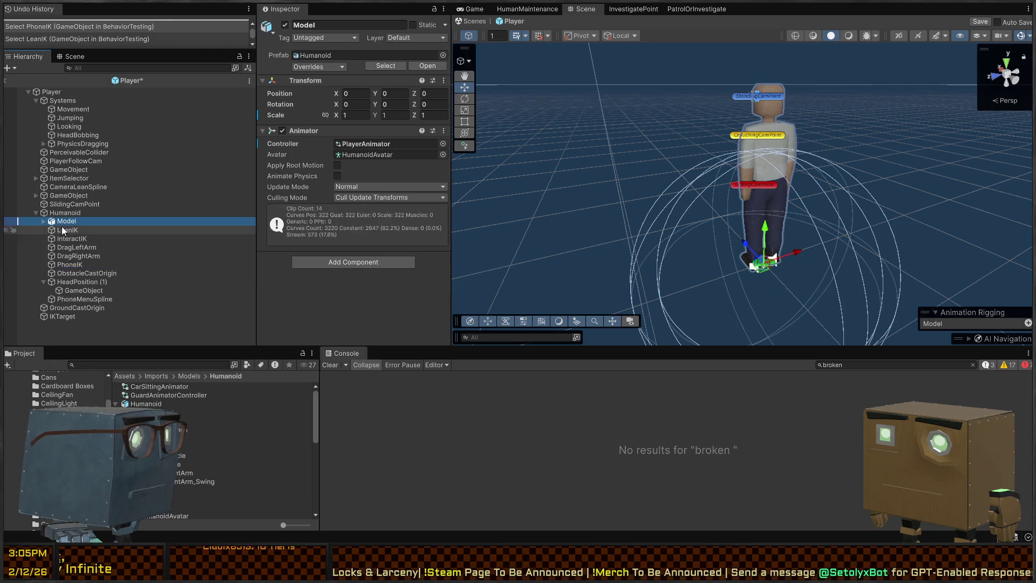
click(51, 213)
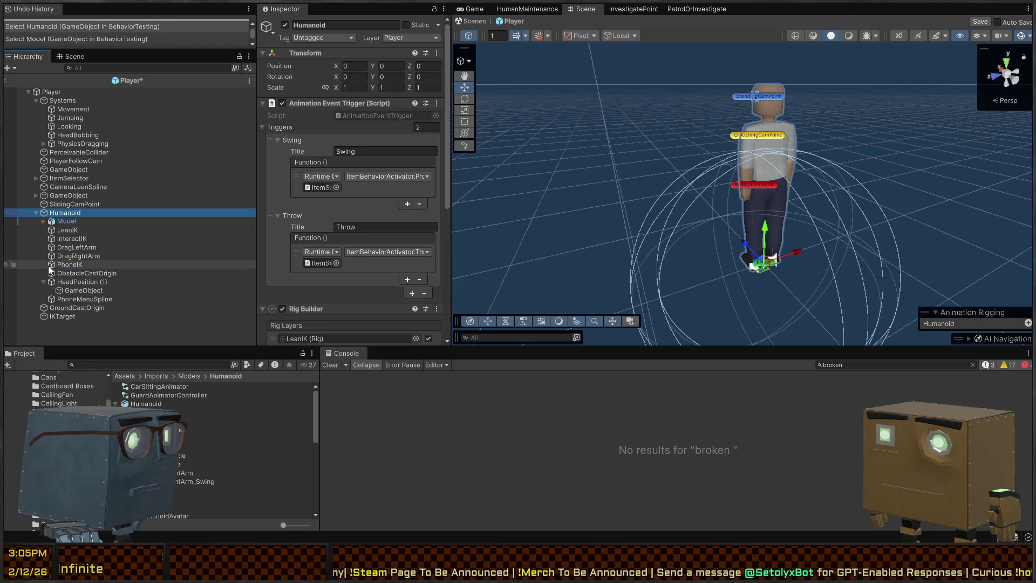
click(44, 281)
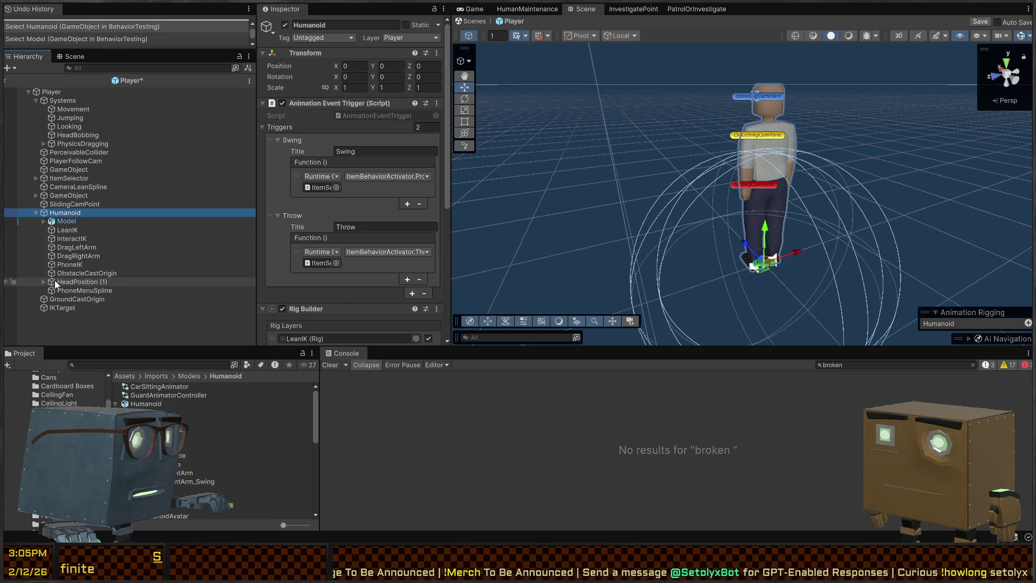
click(64, 222)
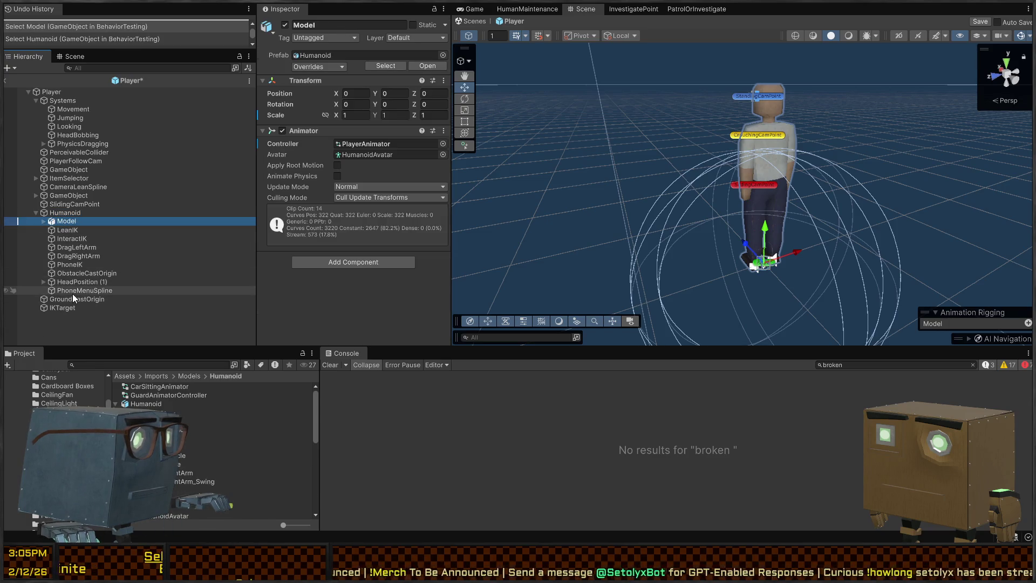
shift+click(73, 291)
click(64, 232)
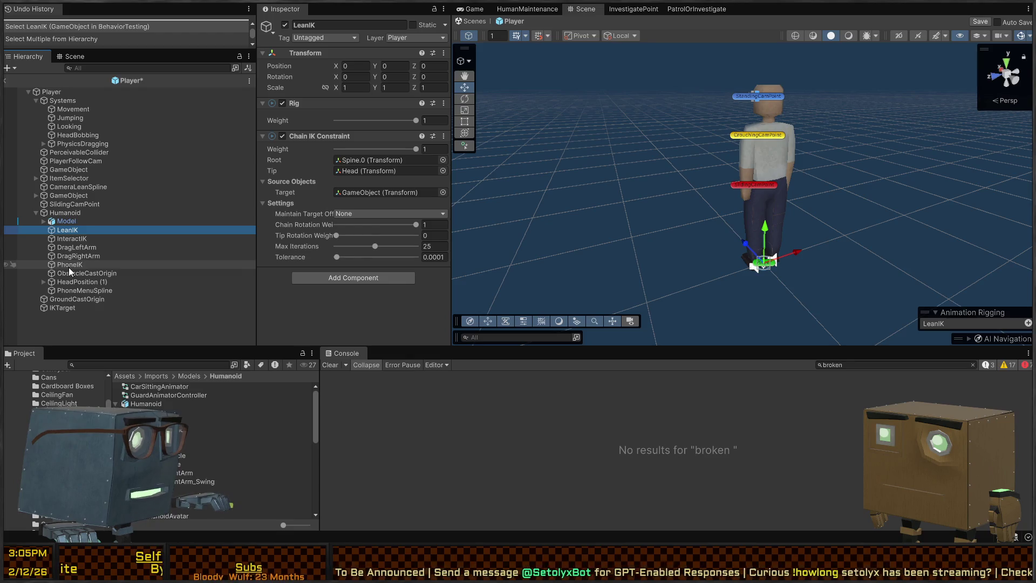
Step: Group LeanIK through PhoneIK into 'Animation Rigging' and place it directly under Player
shift+click(71, 266)
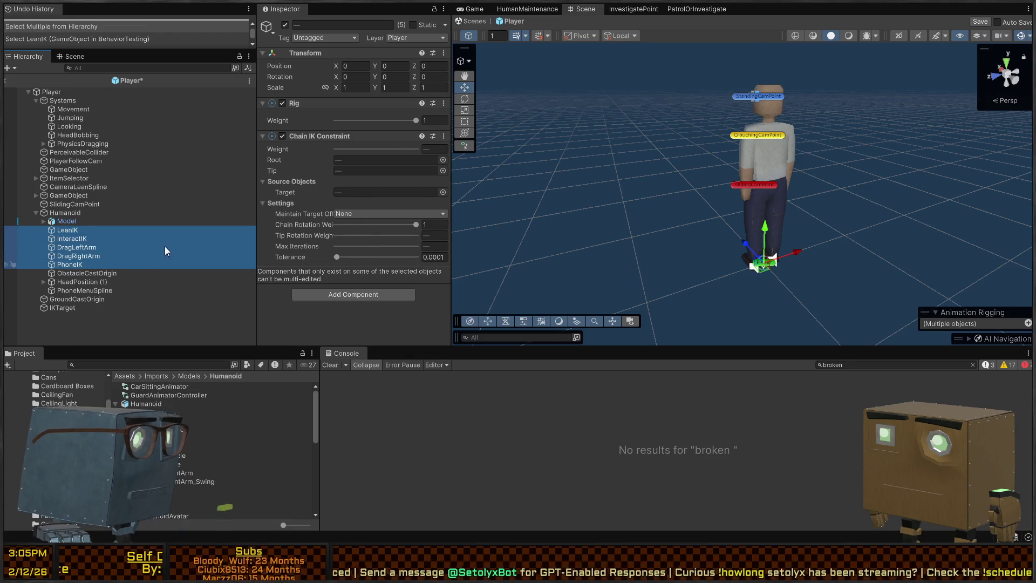
key(ctrl+shift+g)
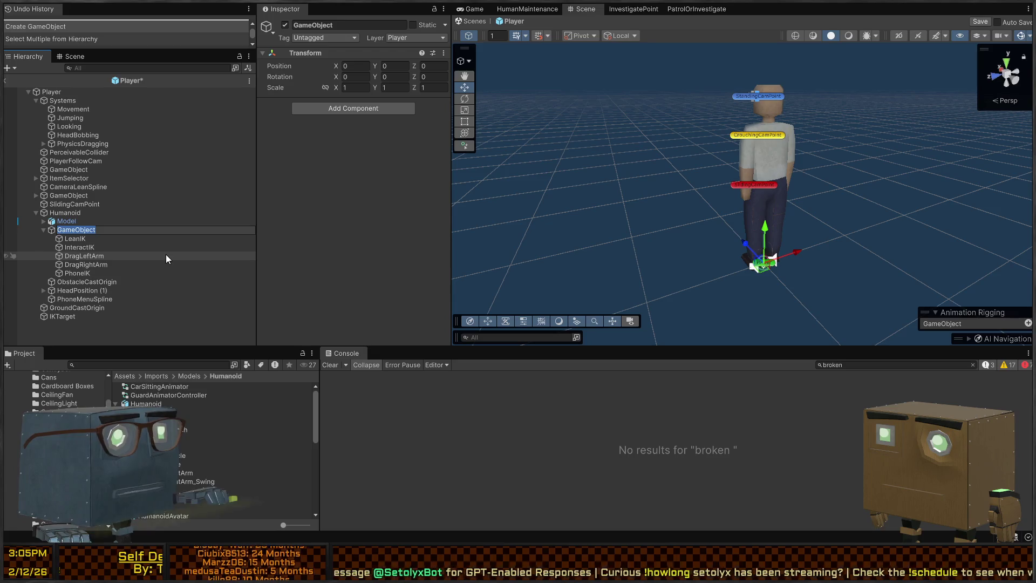
text(IK O)
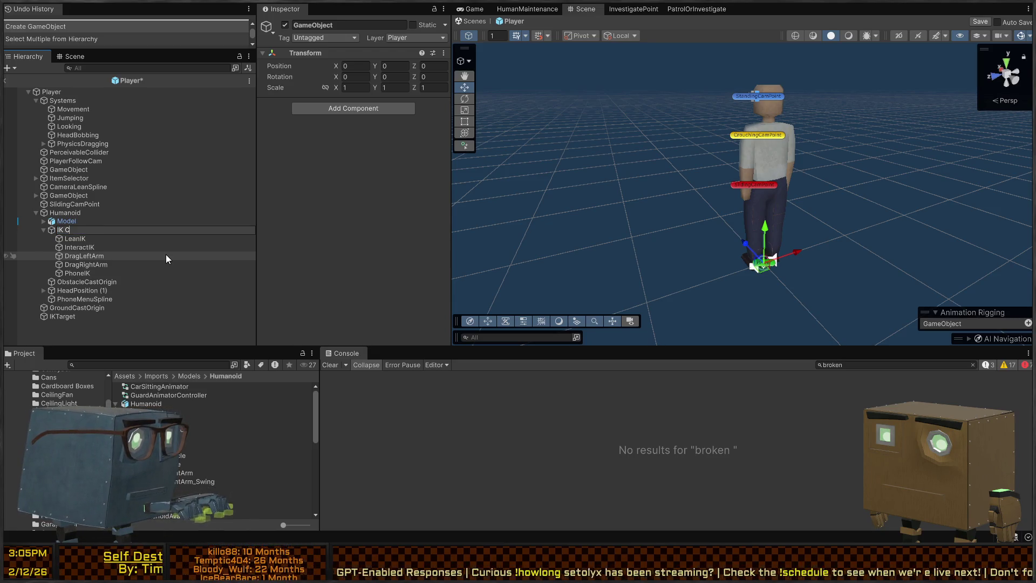
key(ctrl+a)
text(Animation Riggi)
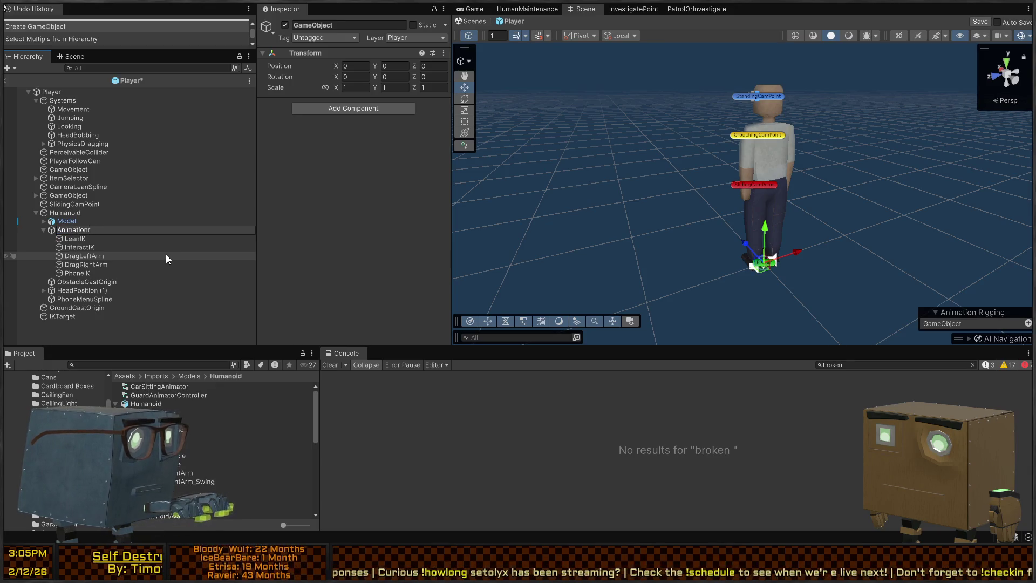
text(ng)
key(Return)
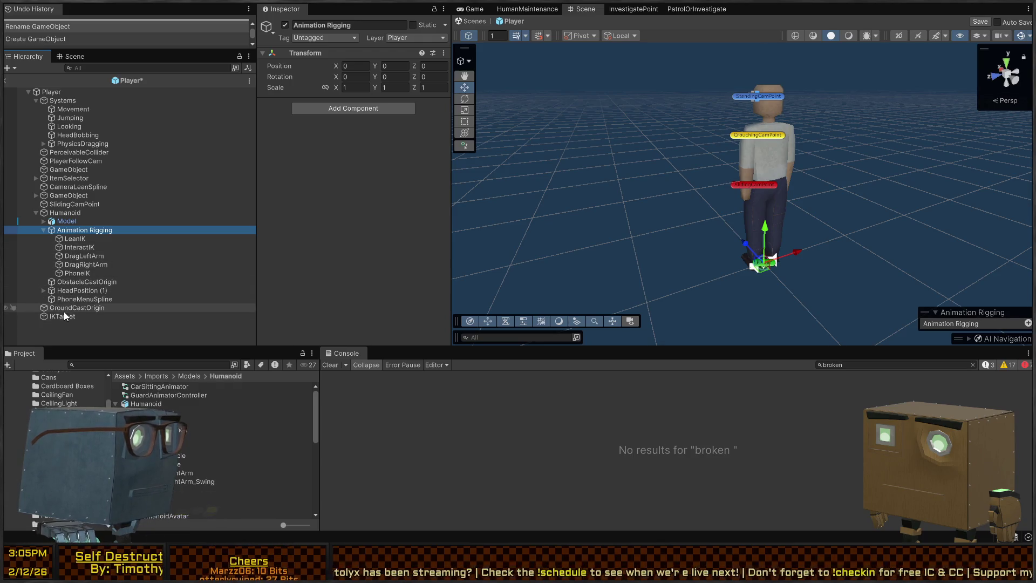
drag(69, 231, 43, 210)
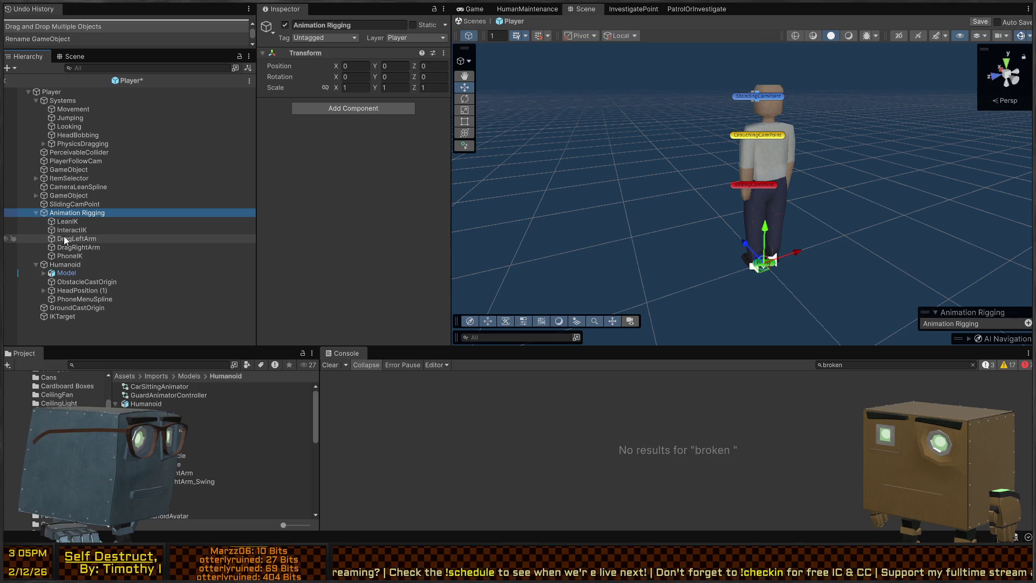
Step: Expand all of Model's children and select its HumanoidRig
click(66, 272)
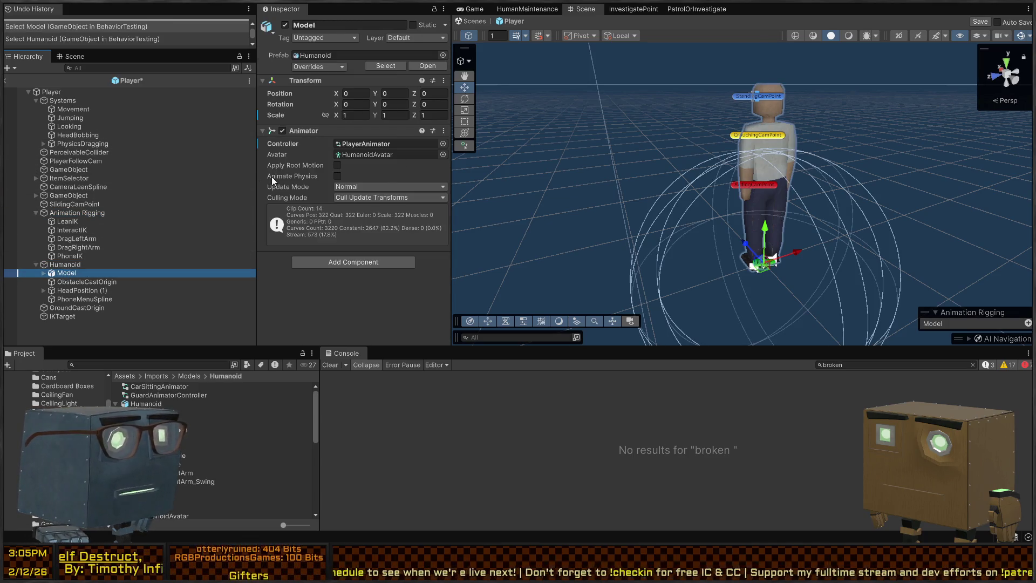
alt+click(44, 272)
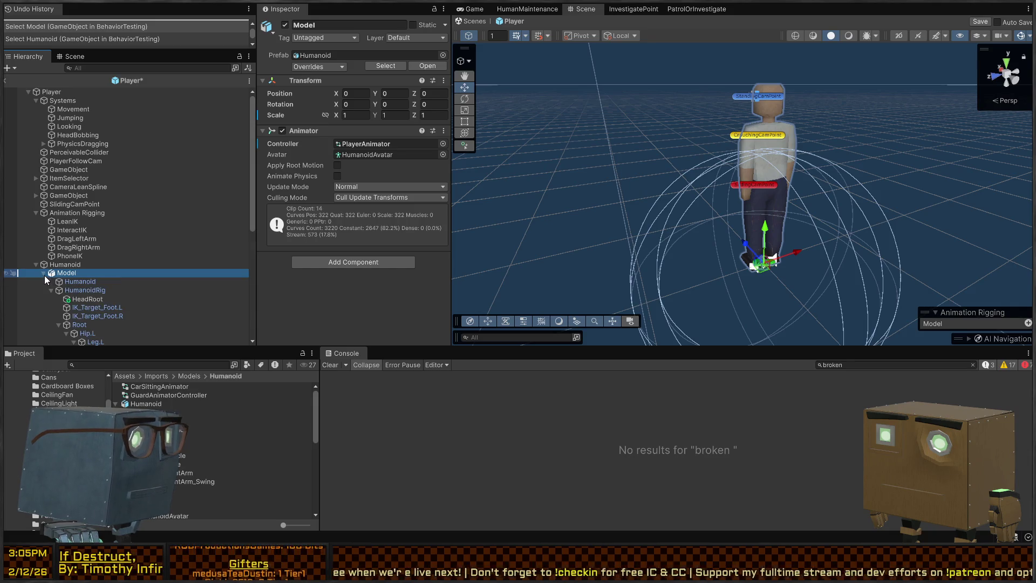
click(95, 290)
scroll(85, 252, down, 3)
scroll(108, 235, down, 3)
Step: Filter the Hierarchy with t:RigBuilder to list only objects carrying a Rig Builder
scroll(100, 235, up, 5)
click(134, 67)
text(t:Ri)
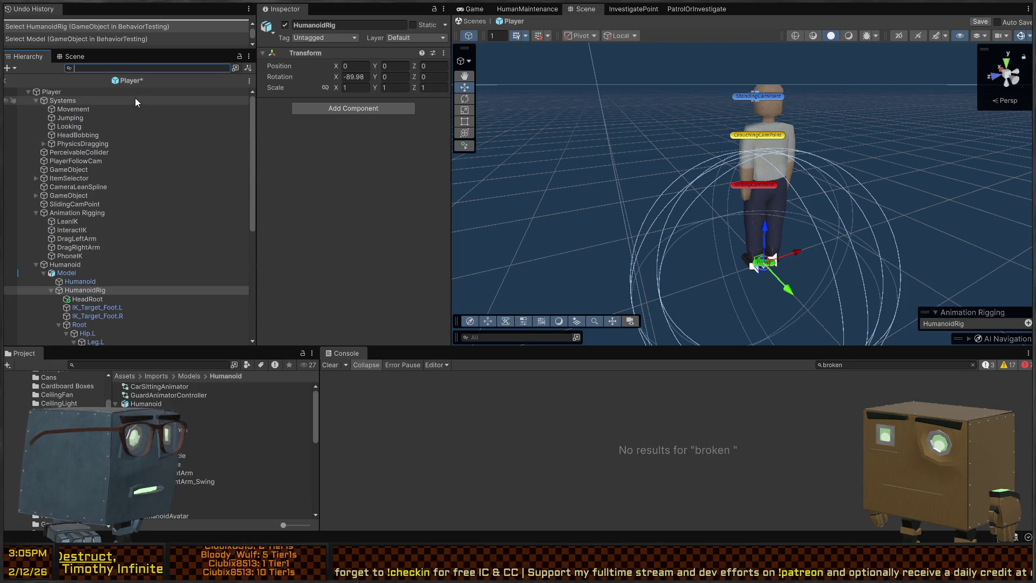
text(g)
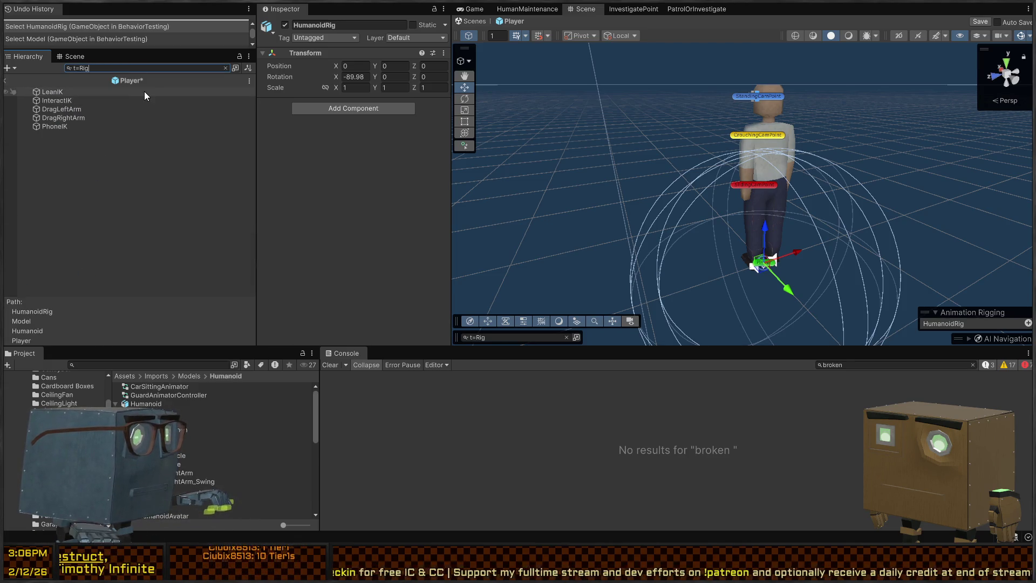
click(132, 92)
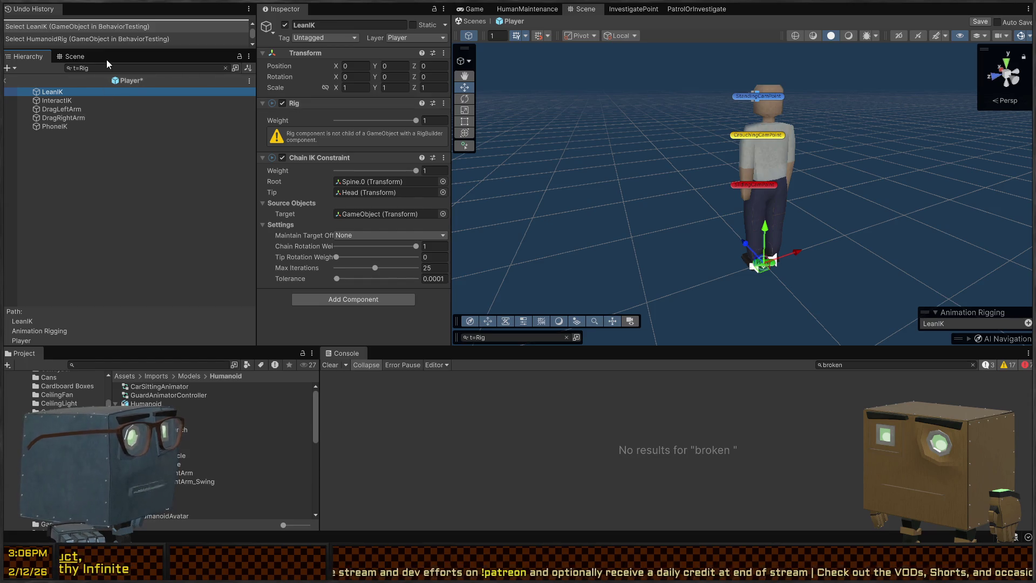
text(Builder)
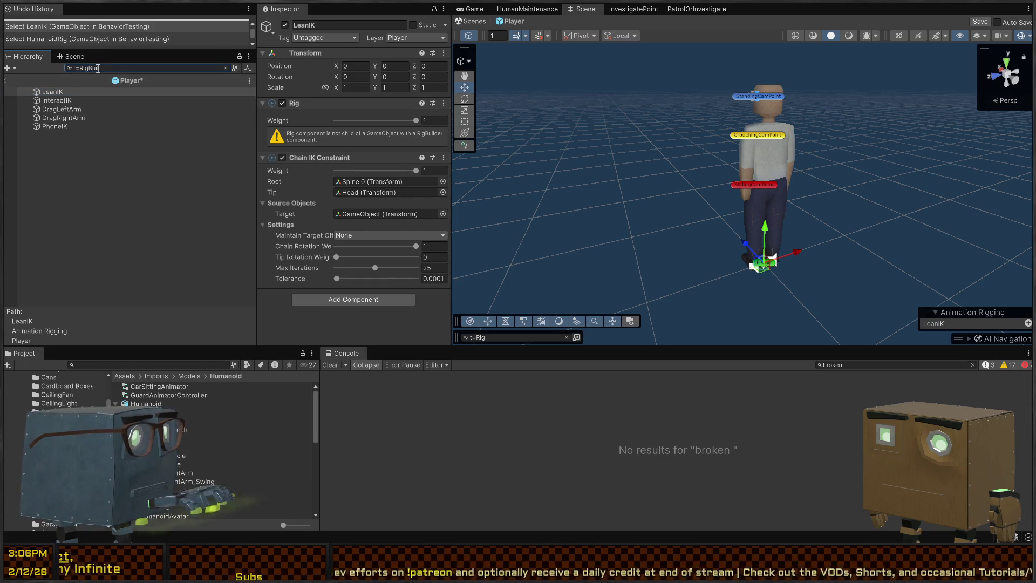
Step: Select the Humanoid result and clear the search to reveal it in the full Player tree
click(68, 93)
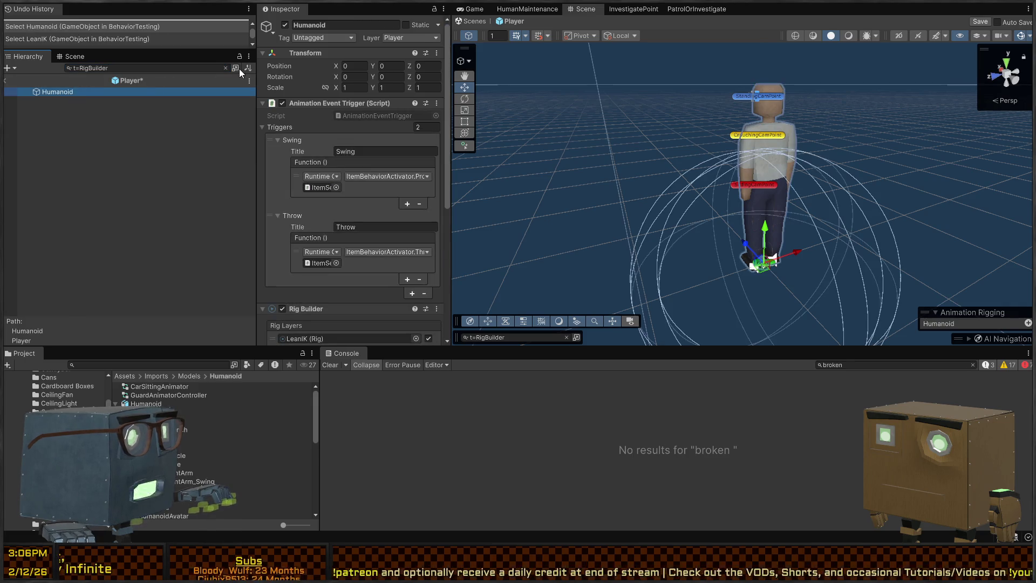
click(225, 68)
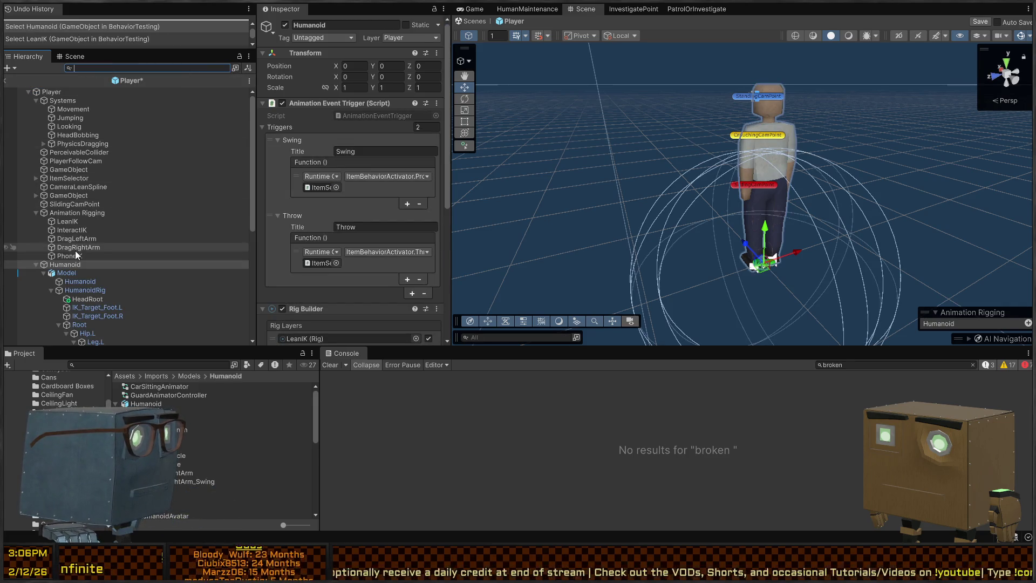
scroll(75, 250, down, 4)
scroll(286, 114, down, 6)
scroll(288, 189, down, 2)
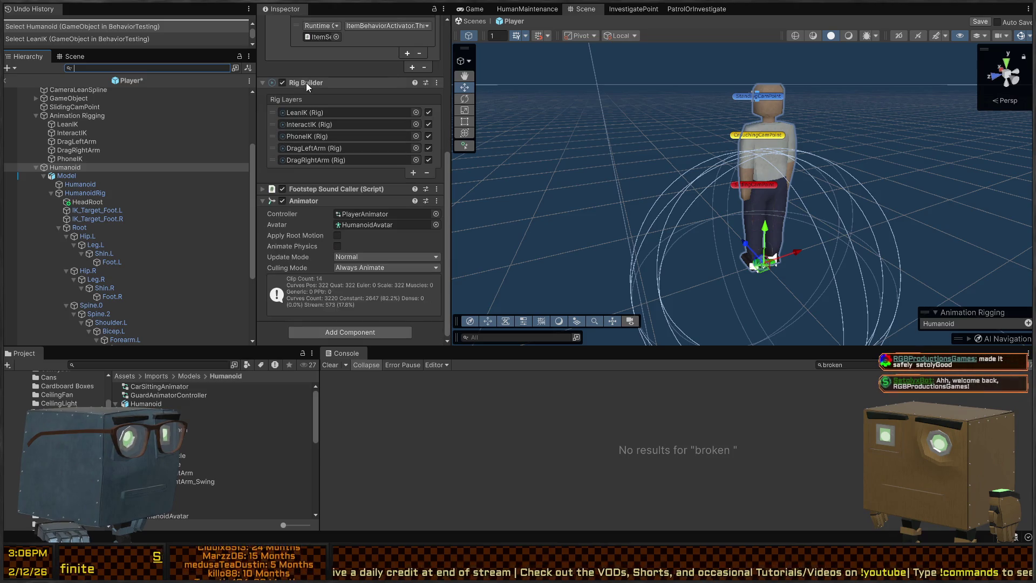
Step: Assign PlayerAnimator as the Animator Controller on HumanoidRig
click(76, 193)
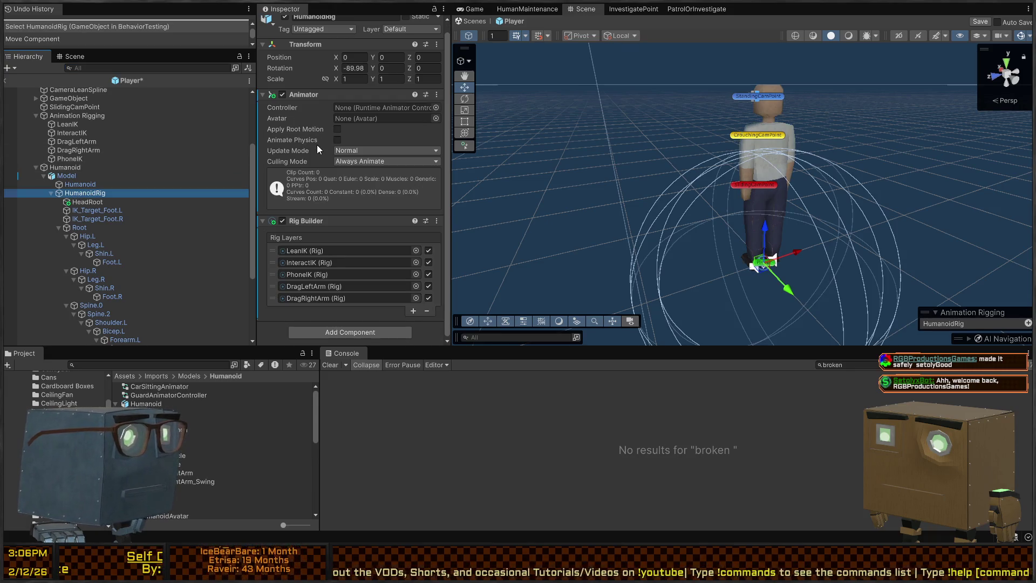
click(439, 106)
key(Return)
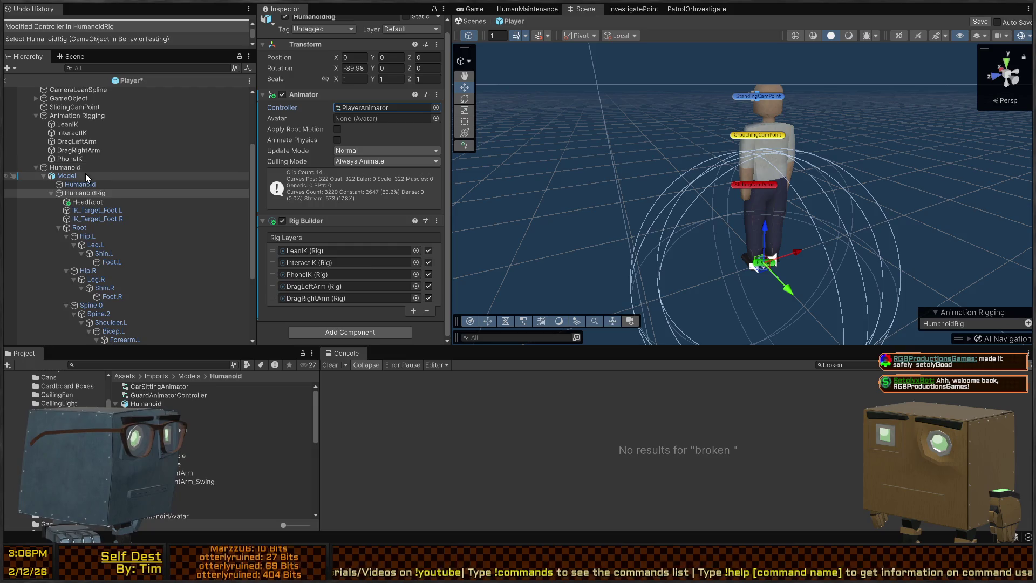
Step: Remove the Animator component from the Model object
click(78, 184)
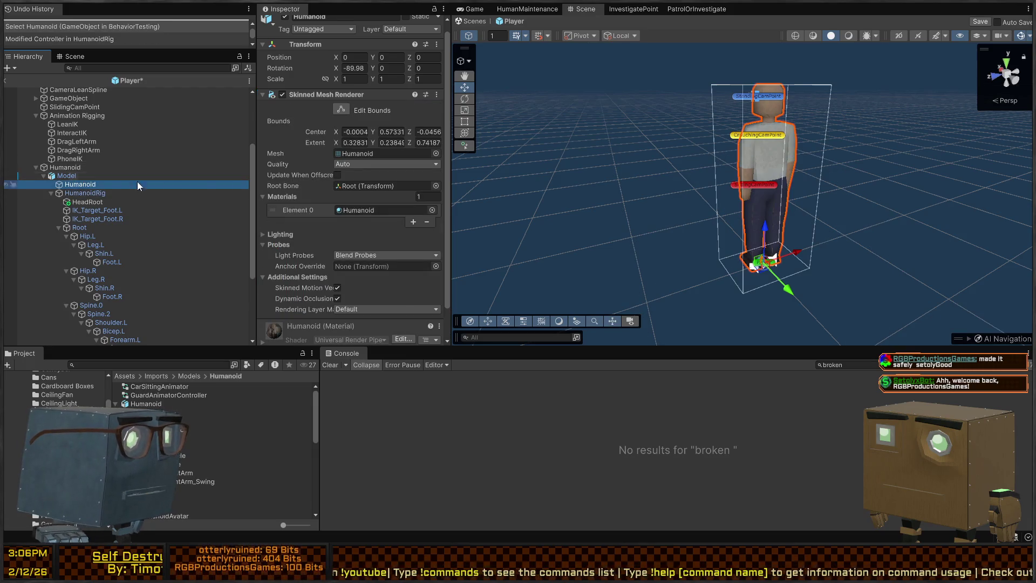
click(68, 176)
right_click(309, 132)
click(370, 190)
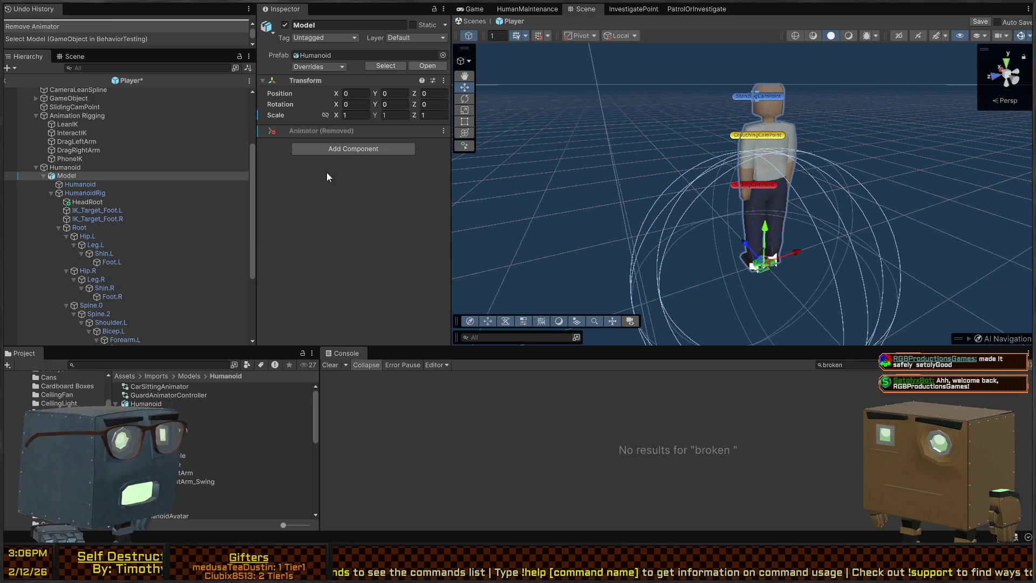
Step: Review the Humanoid, Model and HumanoidRig components after the change
click(83, 170)
click(83, 177)
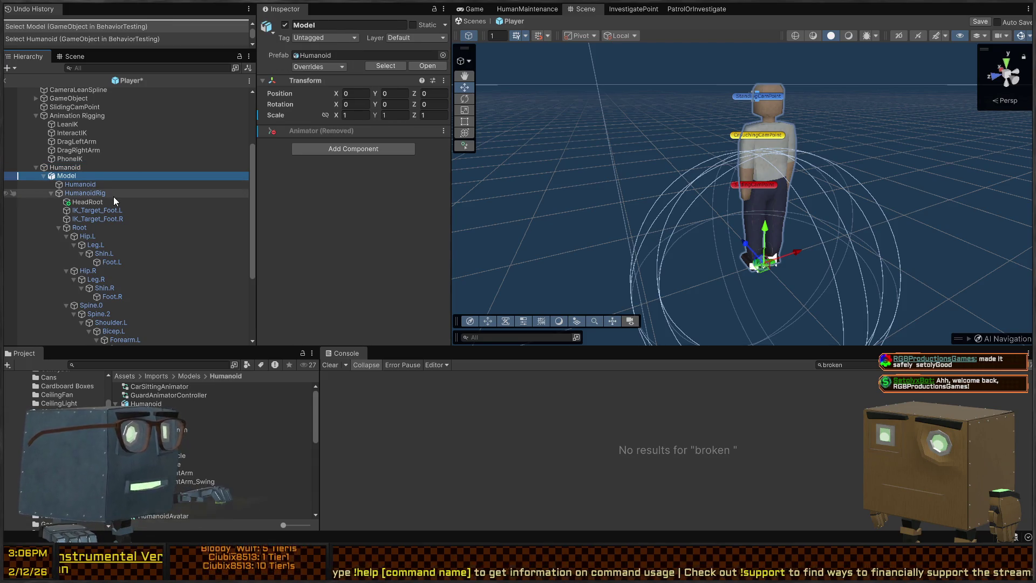
click(97, 193)
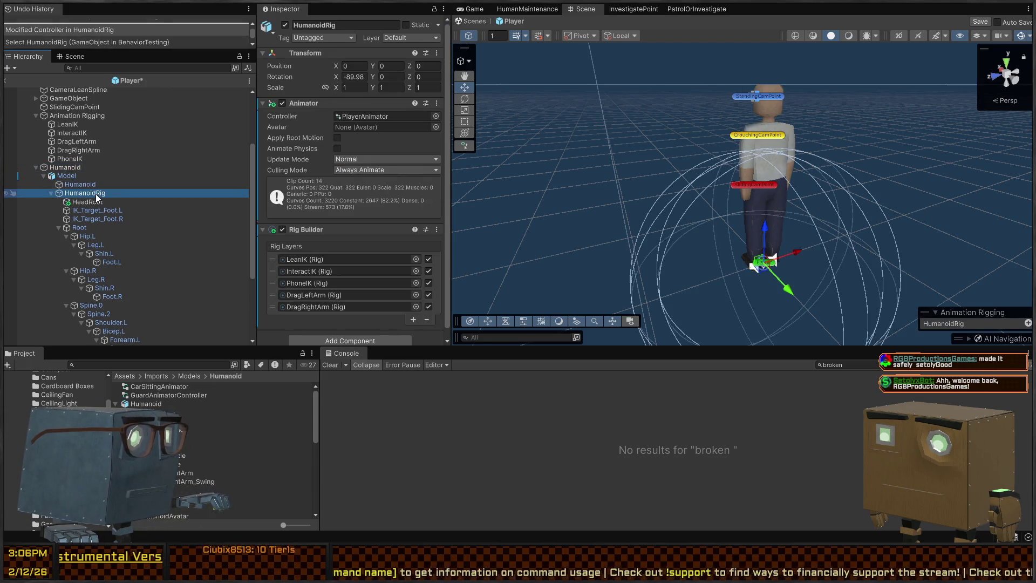
click(102, 167)
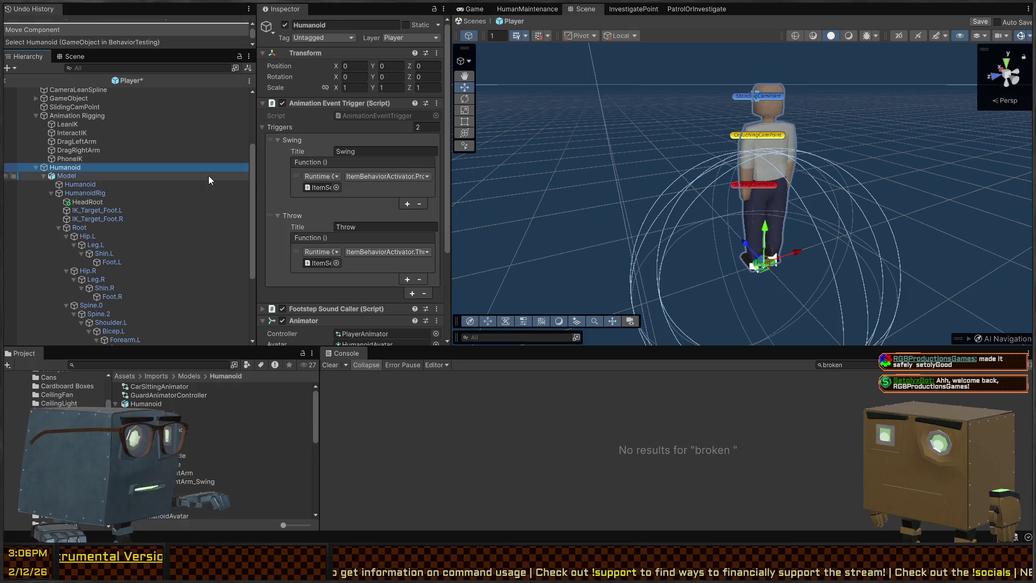
scroll(328, 172, down, 10)
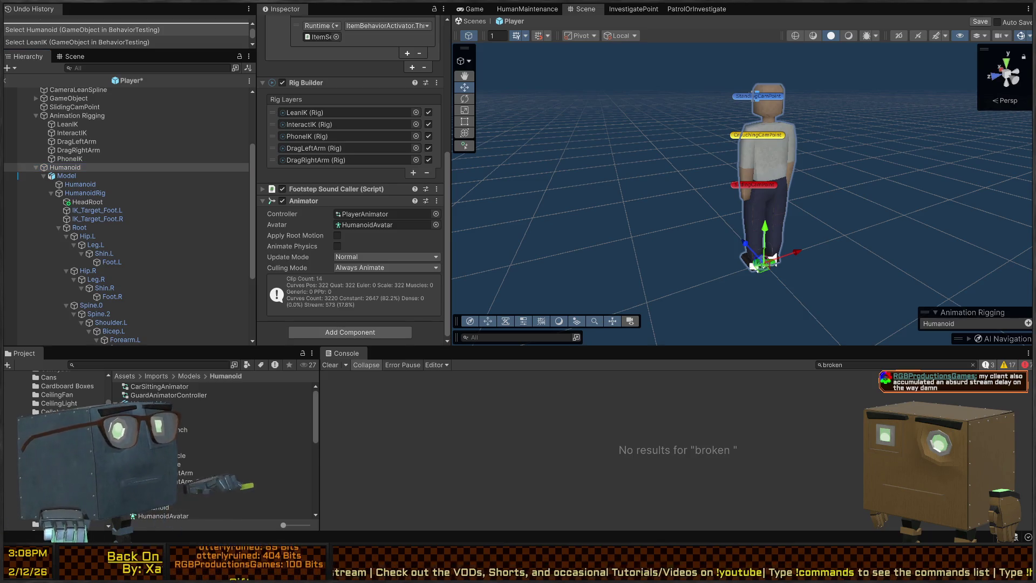
click(64, 167)
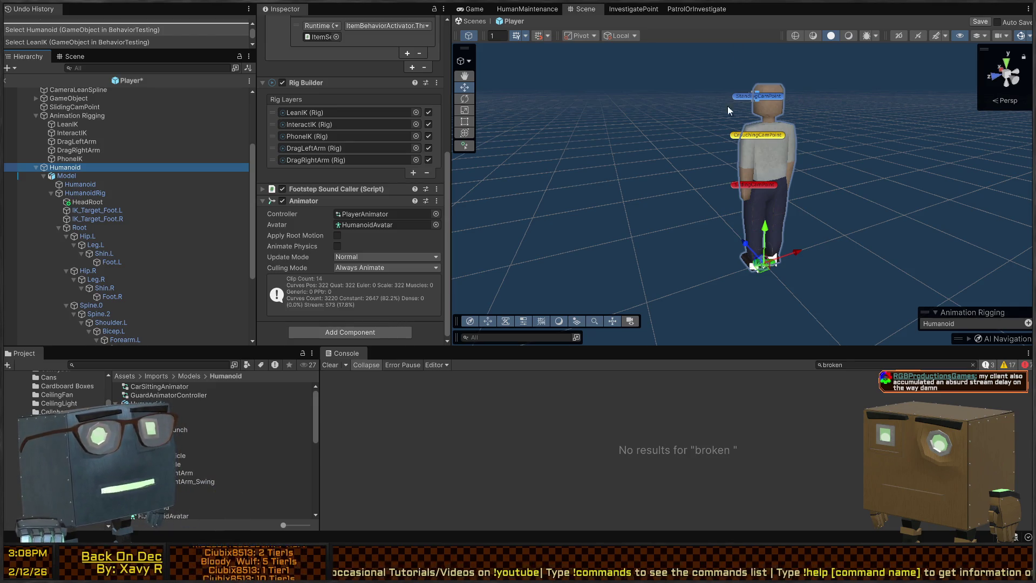
Step: Frame the character, collapse Humanoid's Animator and Rig Builder sections, and compare with Model
drag(714, 133, 841, 139)
key(w)
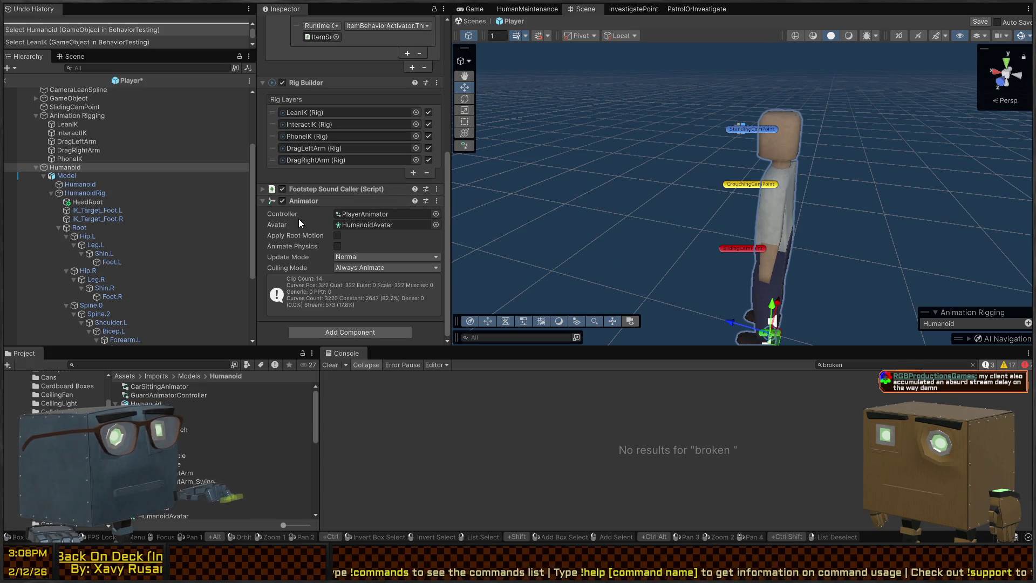
click(305, 201)
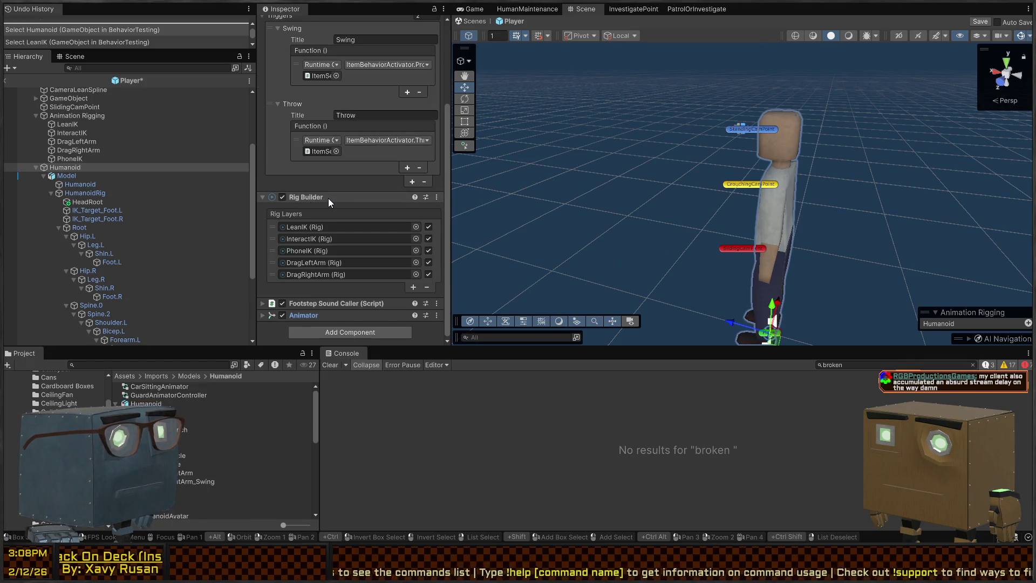
click(328, 199)
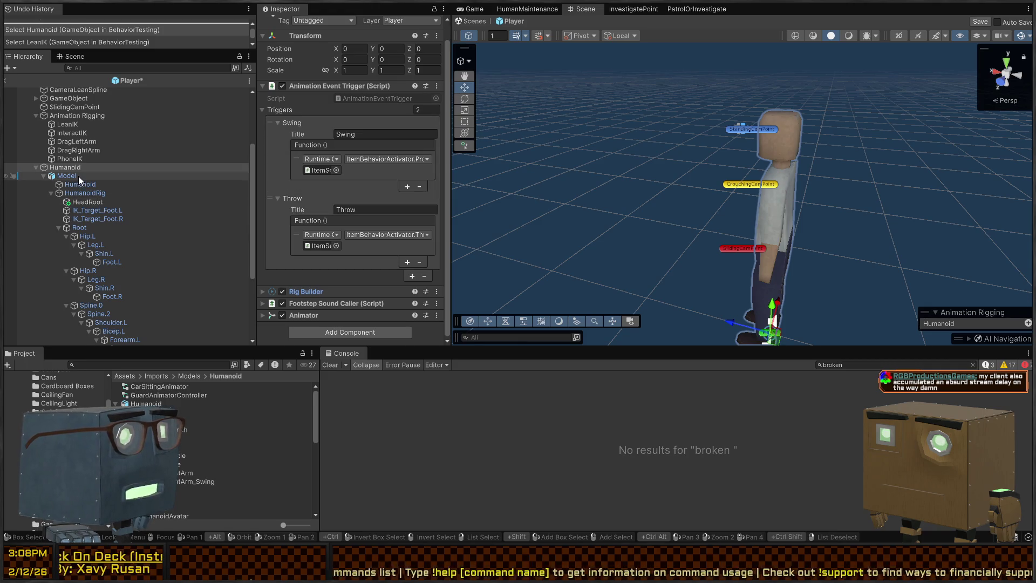
click(79, 177)
click(78, 168)
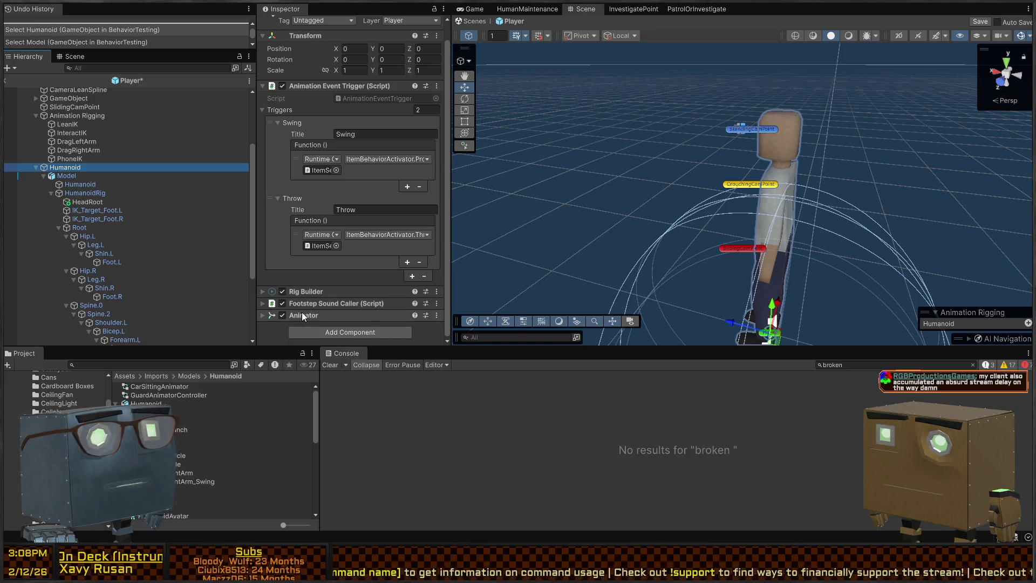
Step: Move Humanoid's Rig Builder, with its five rig layers, onto the Model object
click(302, 315)
scroll(308, 286, down, 3)
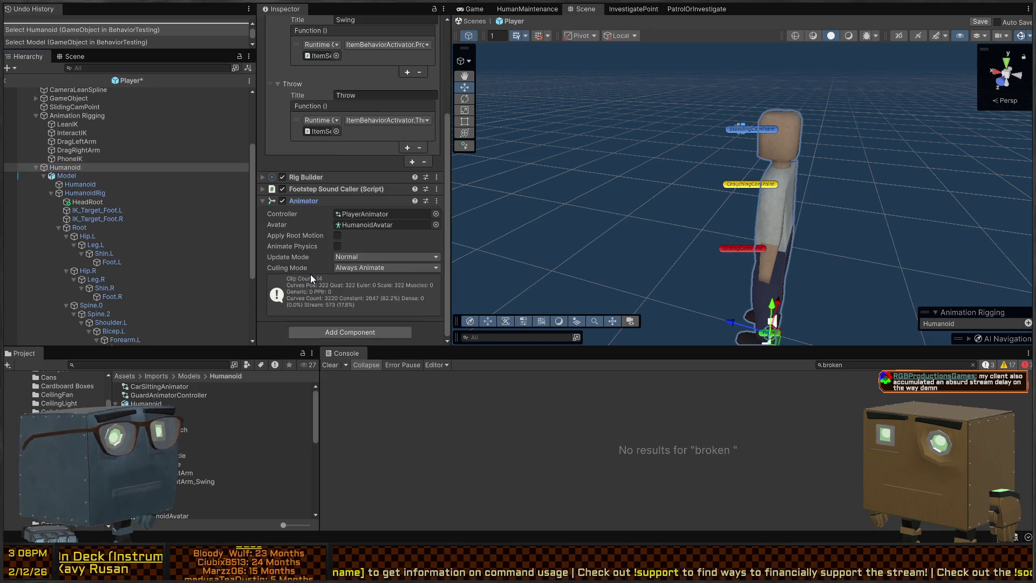
click(318, 188)
click(315, 178)
drag(65, 168, 78, 186)
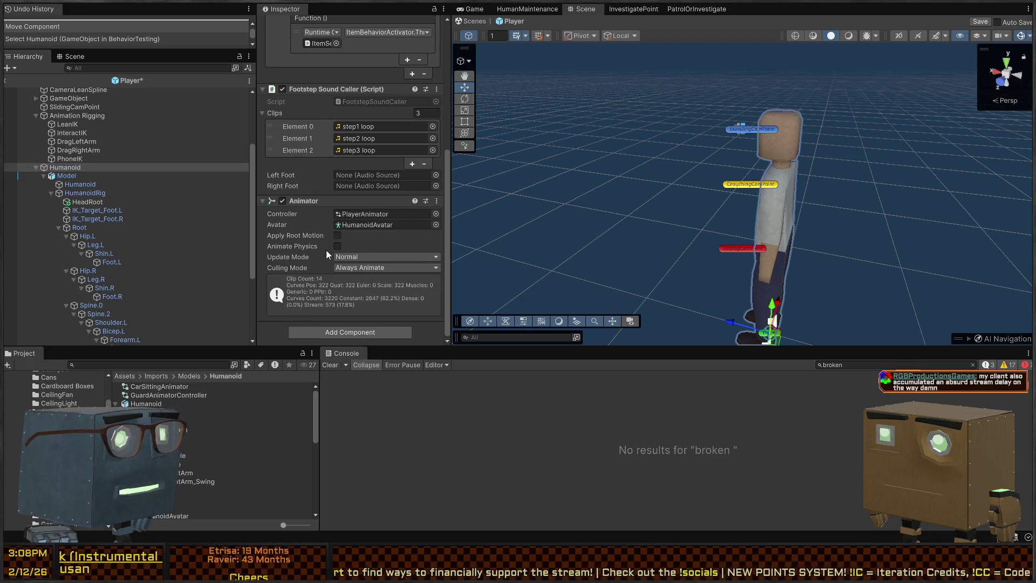
Step: Check the components now on Model and the PhoneIK rig, then return to Humanoid
click(85, 193)
click(87, 176)
scroll(329, 200, down, 3)
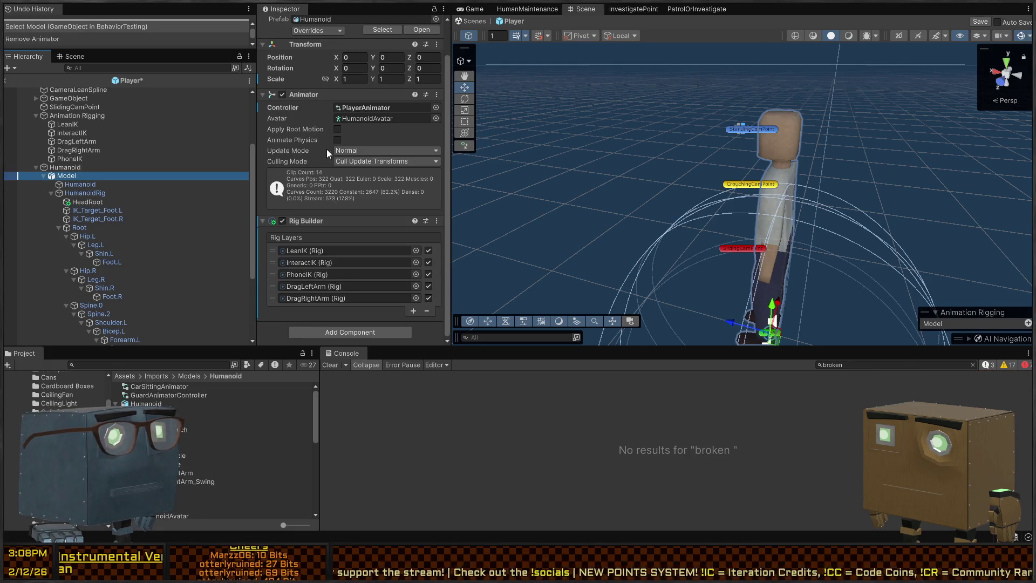
scroll(328, 151, up, 3)
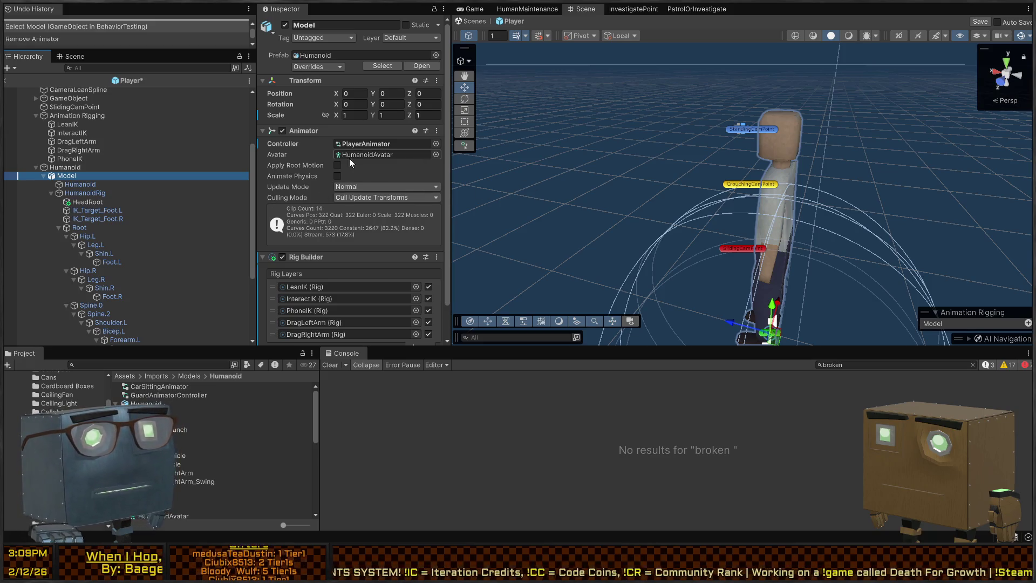
click(80, 158)
click(72, 167)
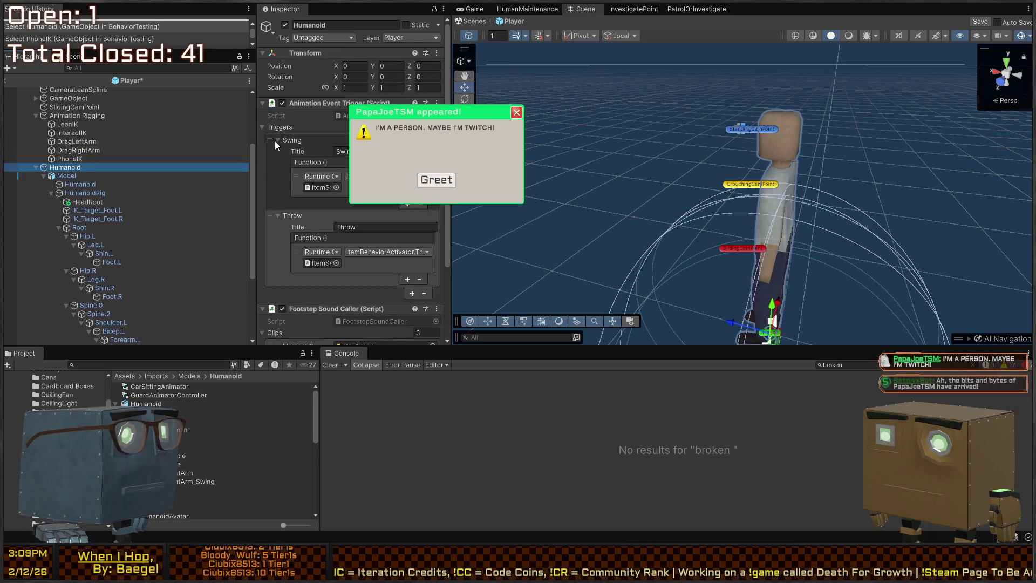
Step: Review PhoneIK's Chain IK Constraint settings and orbit the camera around the player
scroll(275, 140, down, 5)
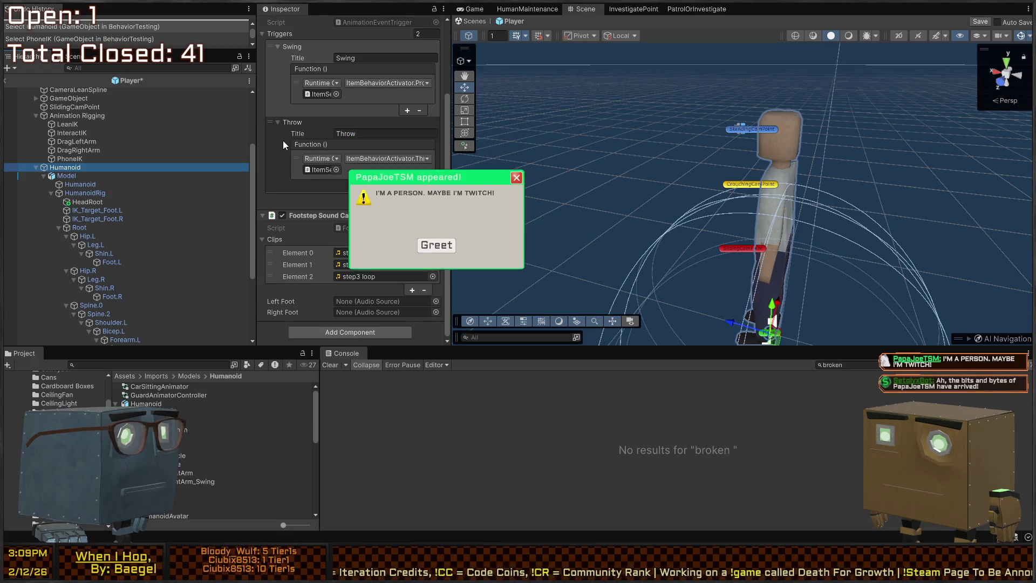
click(69, 159)
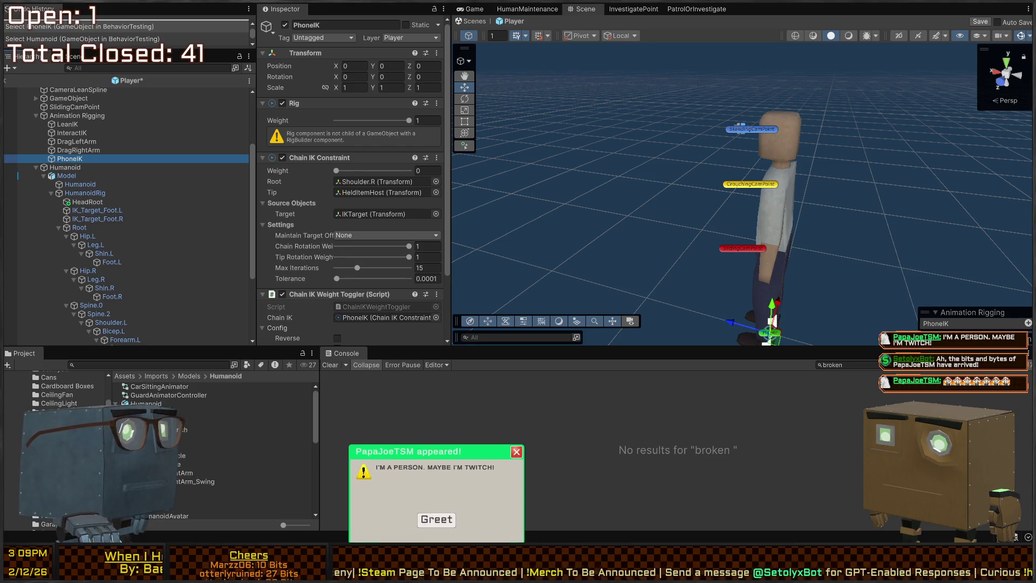
click(435, 519)
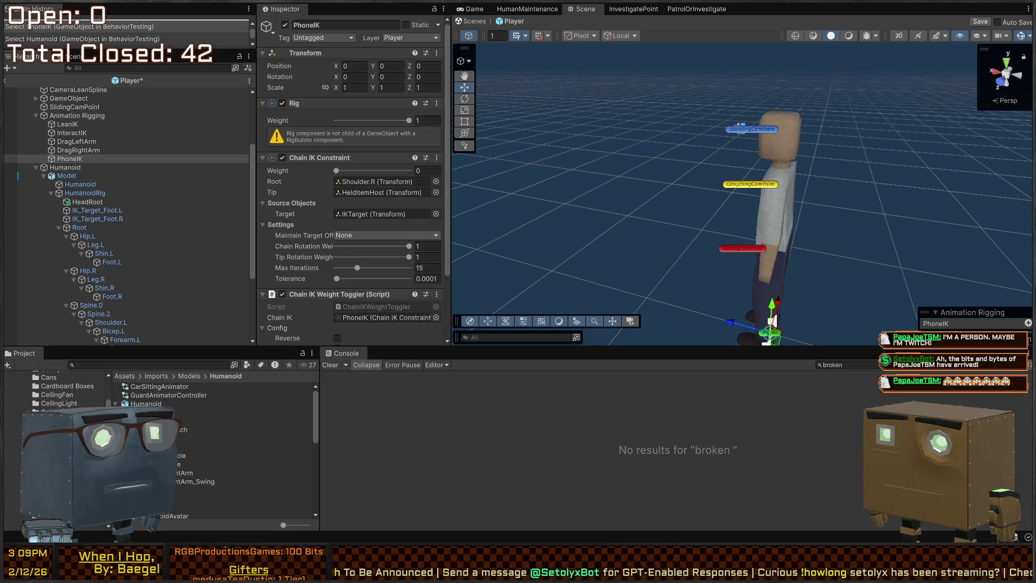
drag(777, 183, 746, 197)
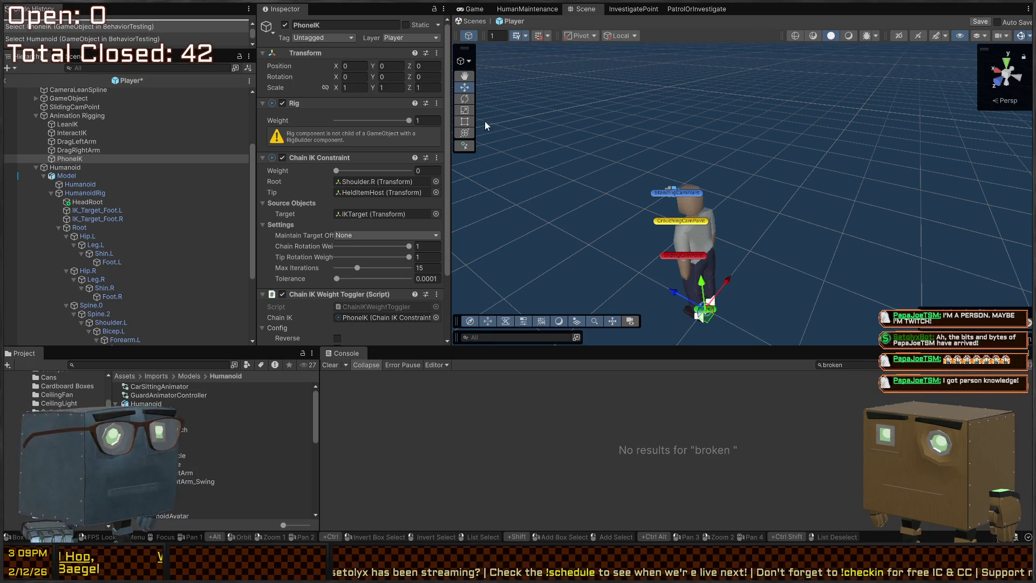
drag(758, 168, 779, 210)
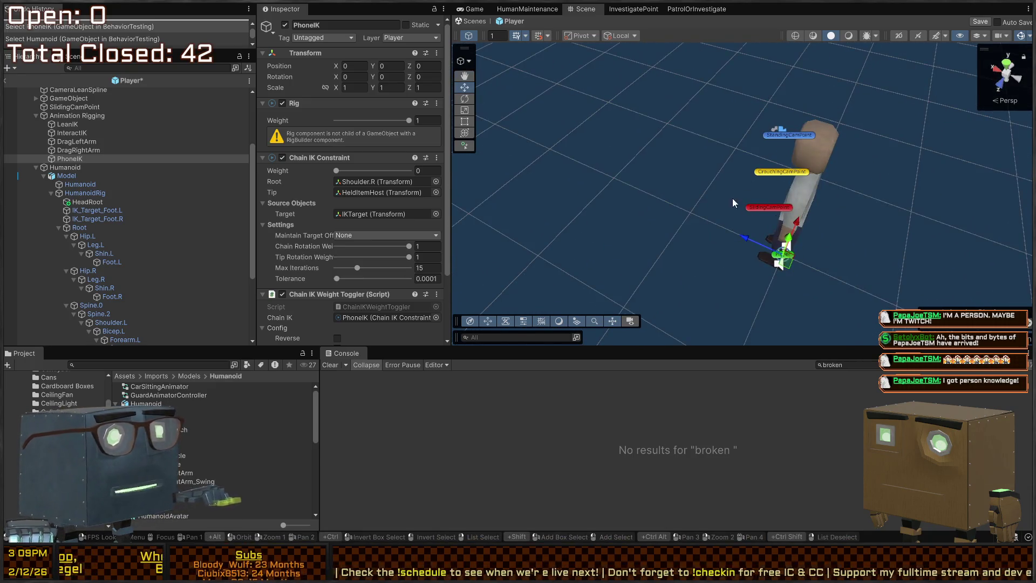
Step: Move the Animation Rigging group under Model and save the Player prefab
drag(75, 116, 78, 178)
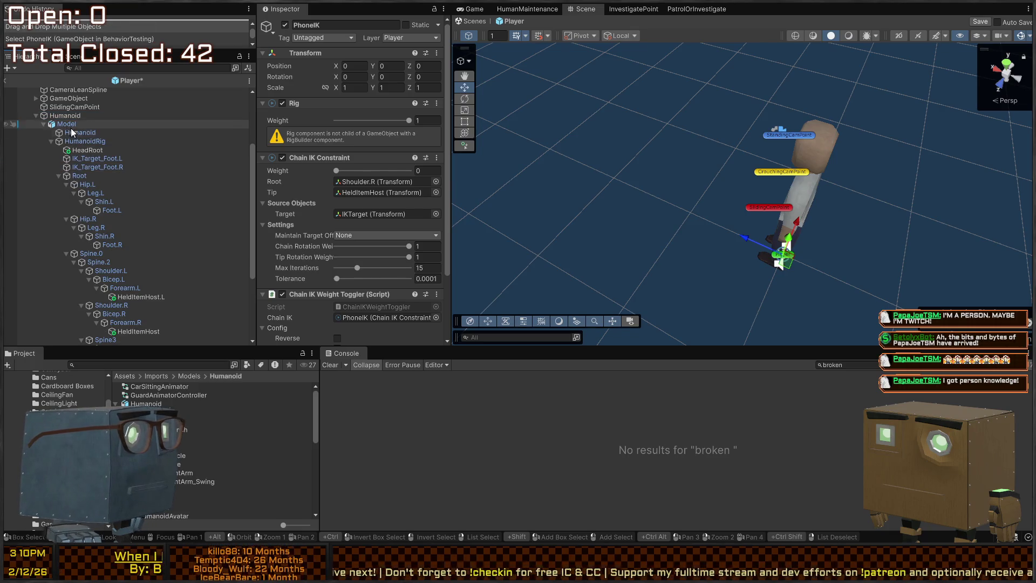
scroll(300, 144, down, 3)
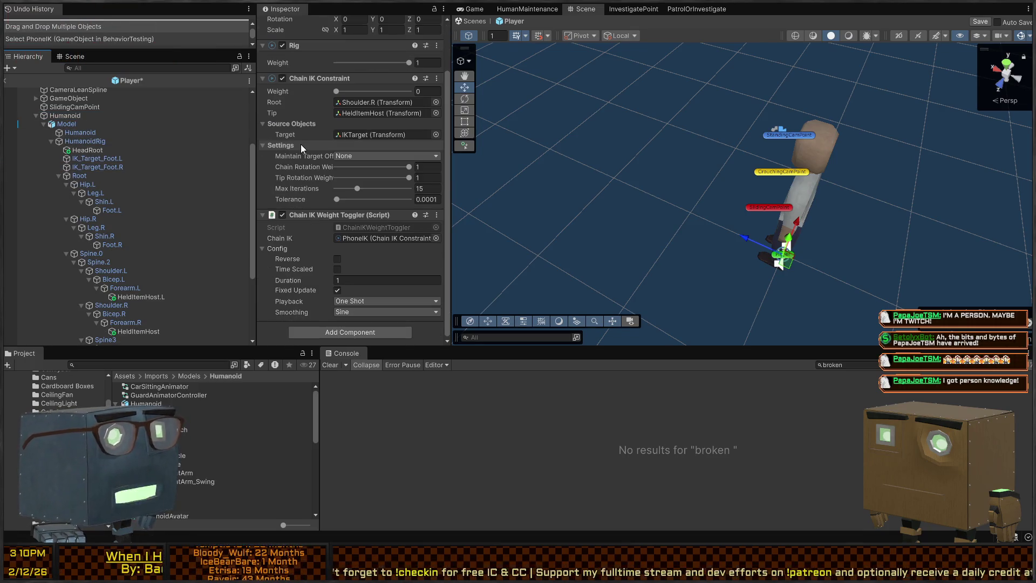
key(ctrl+s)
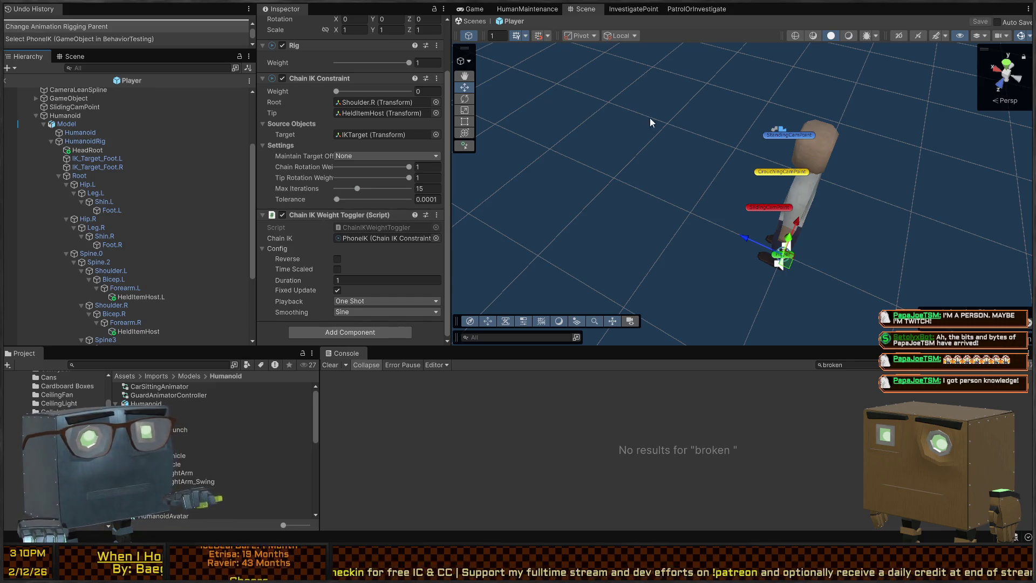
Step: Return to the scene and run a quick Play-mode test of the player
click(480, 23)
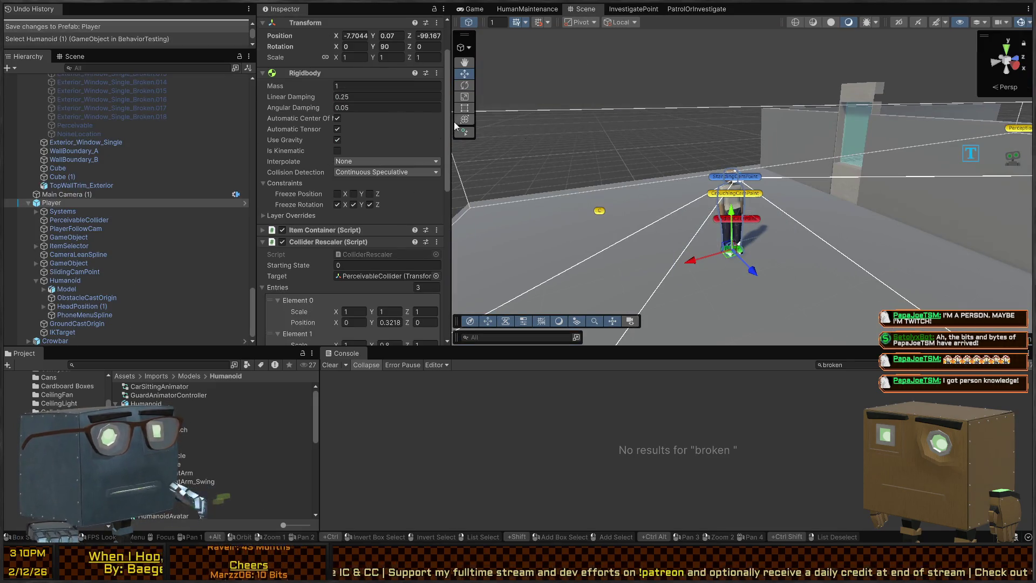
key(ctrl+p)
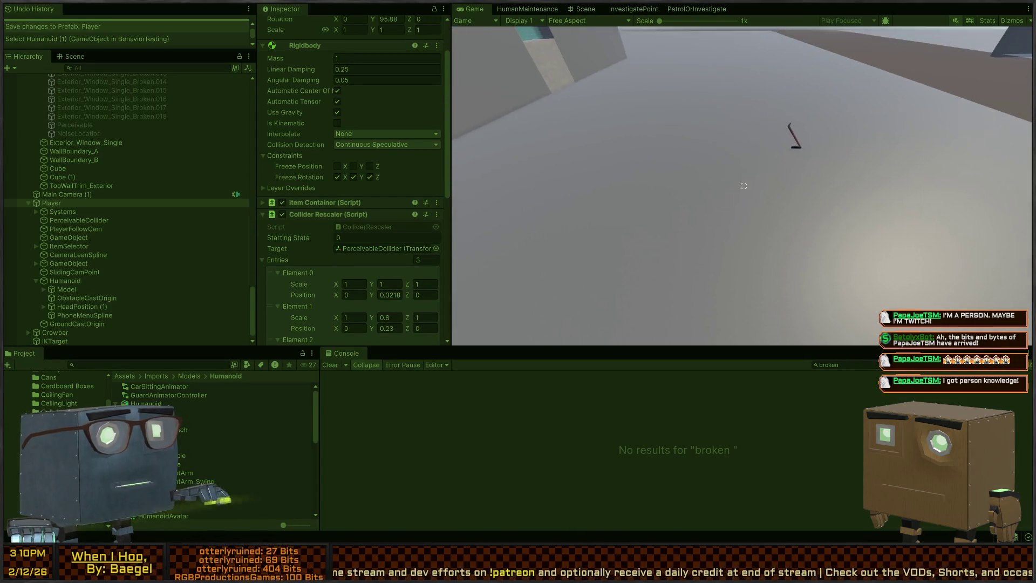
key(ctrl+p)
Step: Reopen the Player prefab, clear the Console filter, and read the RigBase and NullReferenceException errors
click(244, 203)
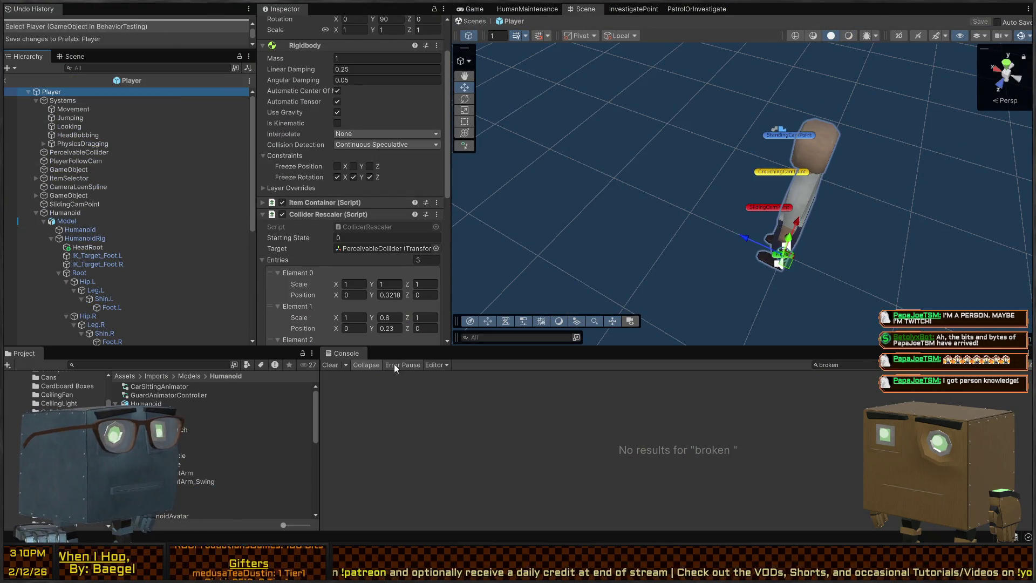
click(958, 369)
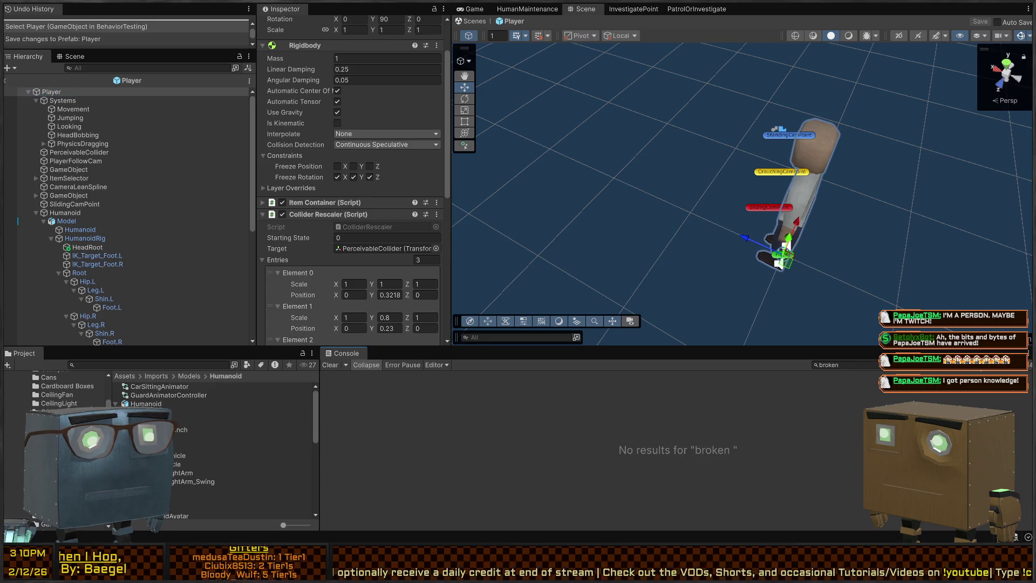
key(ctrl+a)
key(BackSpace)
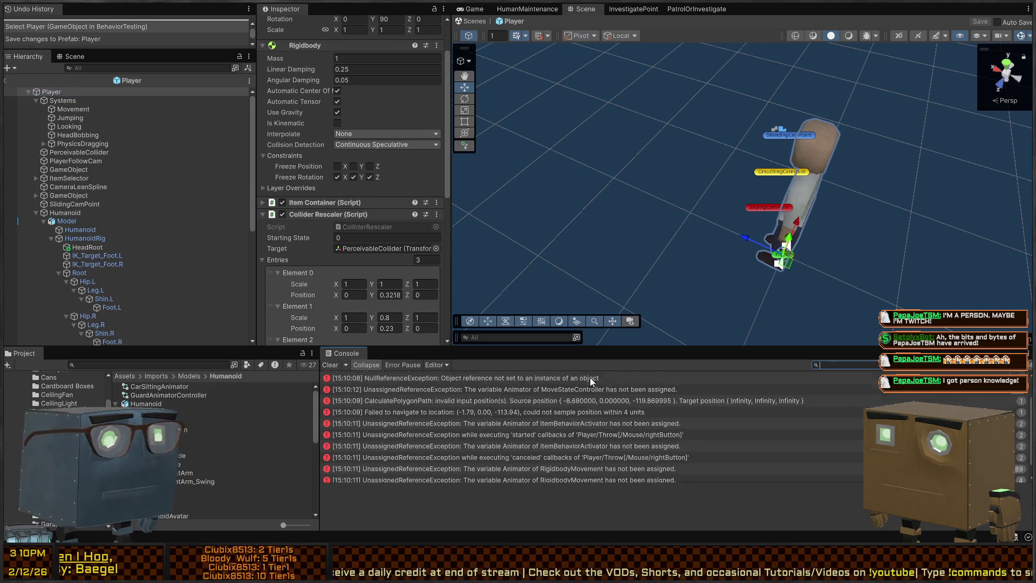
click(524, 380)
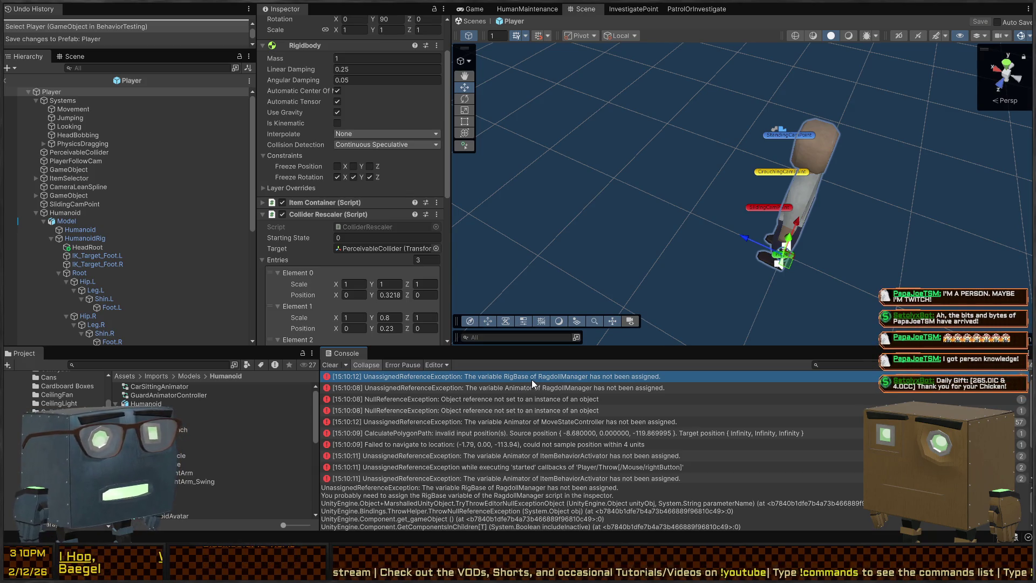
click(493, 388)
click(481, 401)
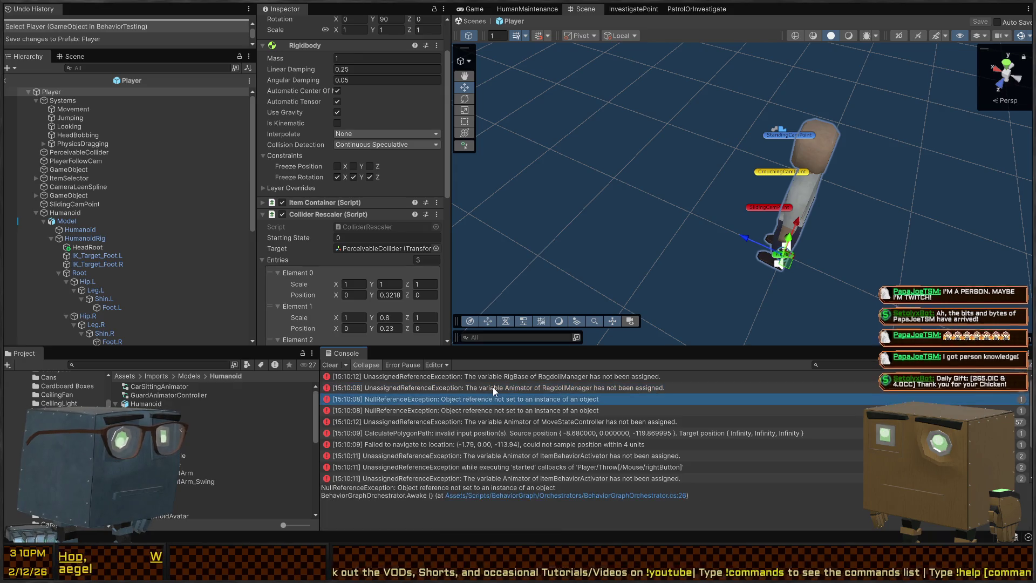
click(538, 377)
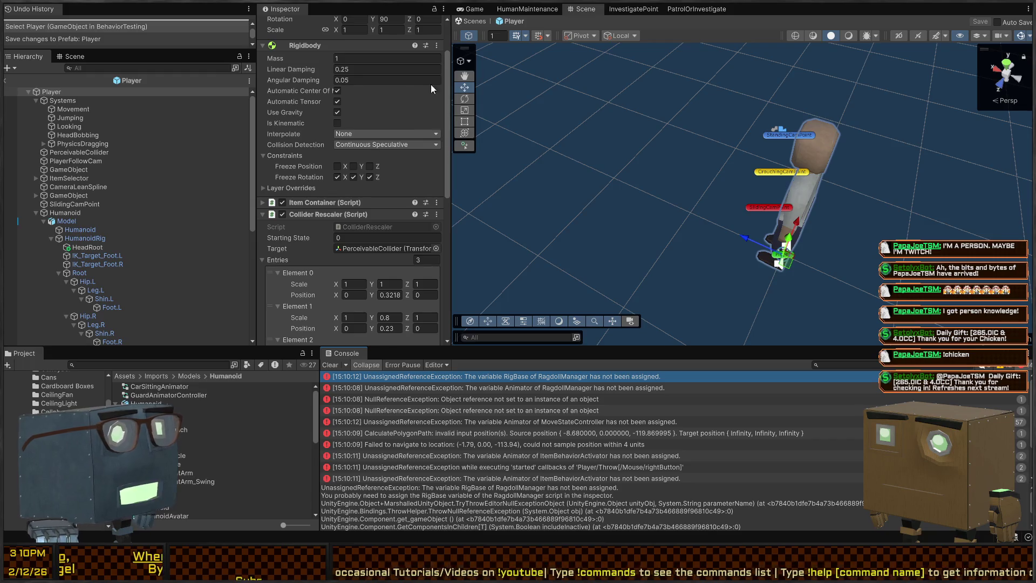
Step: Assign the Model object to the Animator Bool Controller's Animator reference on Player
click(481, 20)
mouse_move(709, 179)
mouse_down()
mouse_move(776, 176)
mouse_move(746, 201)
mouse_up()
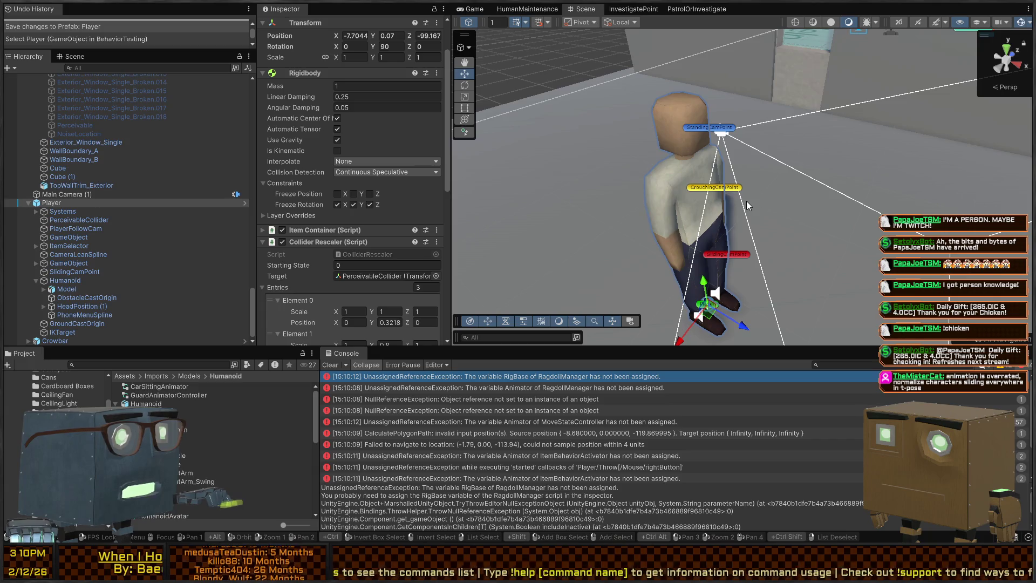
mouse_move(770, 150)
mouse_down()
mouse_move(672, 187)
mouse_move(687, 193)
mouse_up()
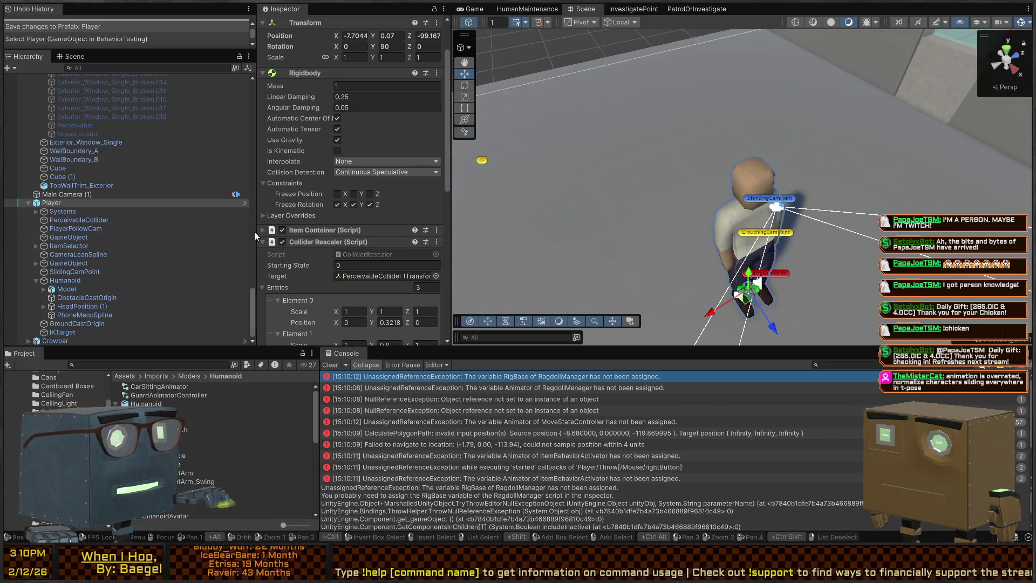
scroll(352, 205, down, 15)
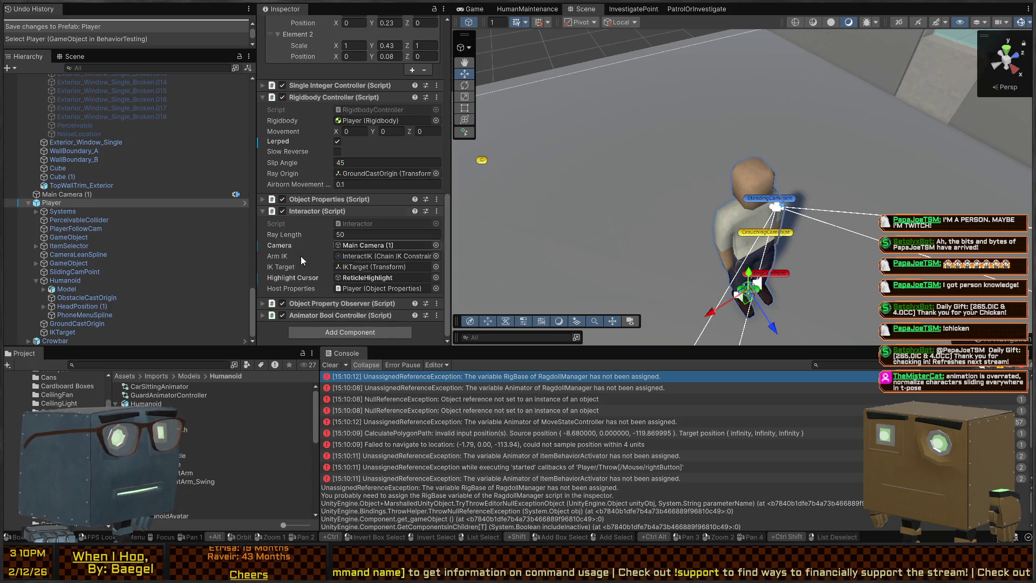
click(315, 315)
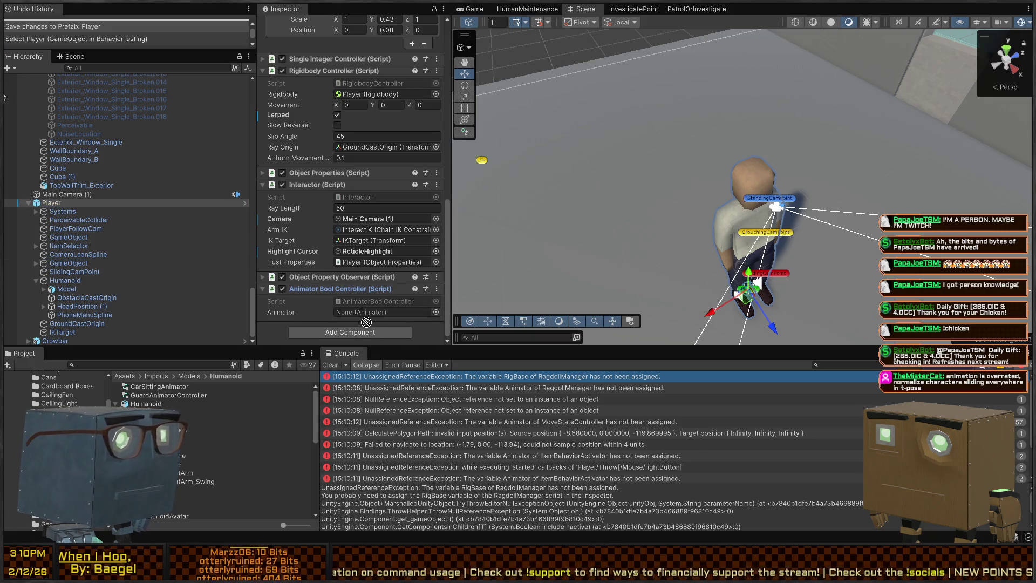
click(244, 204)
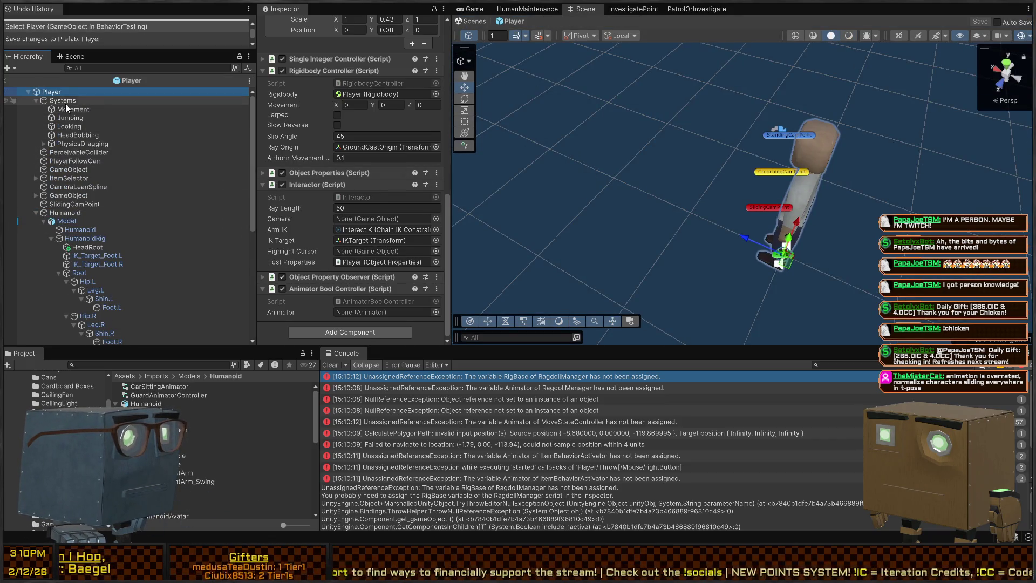
mouse_move(71, 111)
mouse_down()
mouse_move(375, 313)
mouse_move(356, 323)
mouse_move(374, 311)
mouse_move(54, 213)
mouse_move(60, 219)
mouse_move(362, 313)
mouse_up()
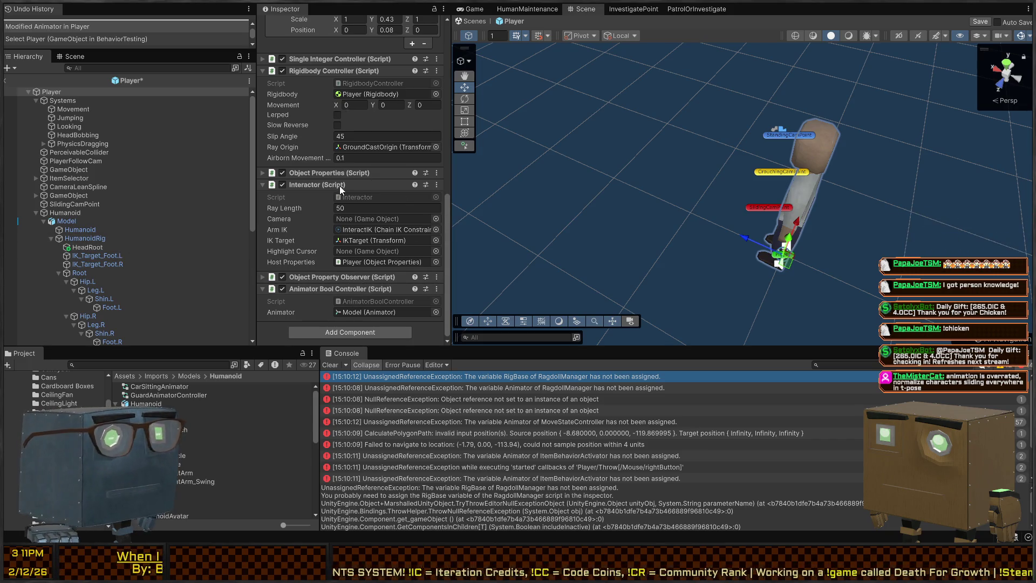
Step: Rotate the Scene view to a side view of the Player
scroll(85, 277, down, 3)
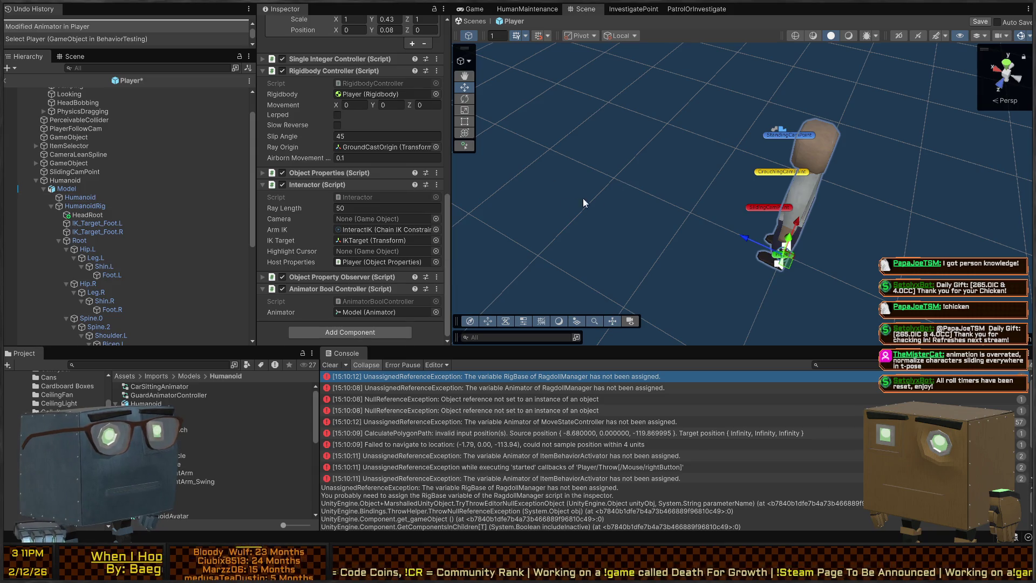
mouse_move(654, 199)
mouse_down()
mouse_move(719, 124)
mouse_move(647, 130)
mouse_move(674, 128)
mouse_move(659, 129)
mouse_move(669, 136)
mouse_up()
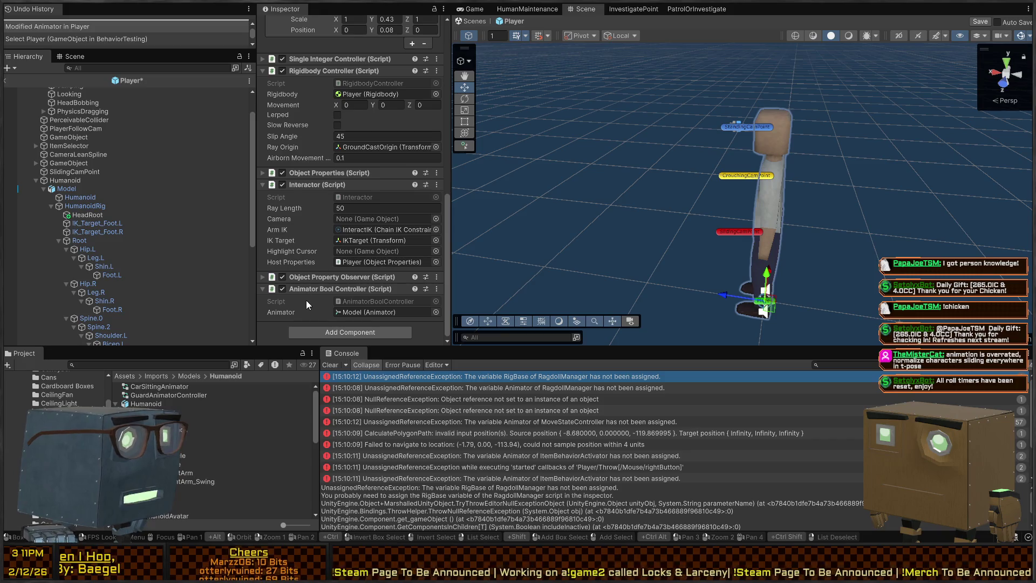
scroll(118, 163, up, 3)
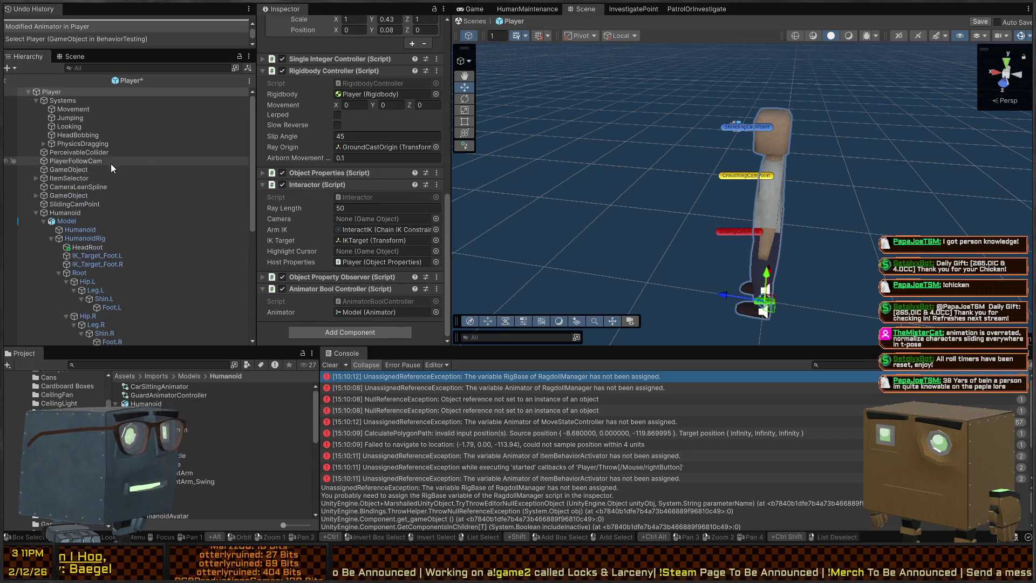
scroll(291, 143, up, 10)
scroll(299, 146, up, 5)
Step: Set the Movement system's Move State Controller Animator to the Model object
click(71, 101)
click(74, 110)
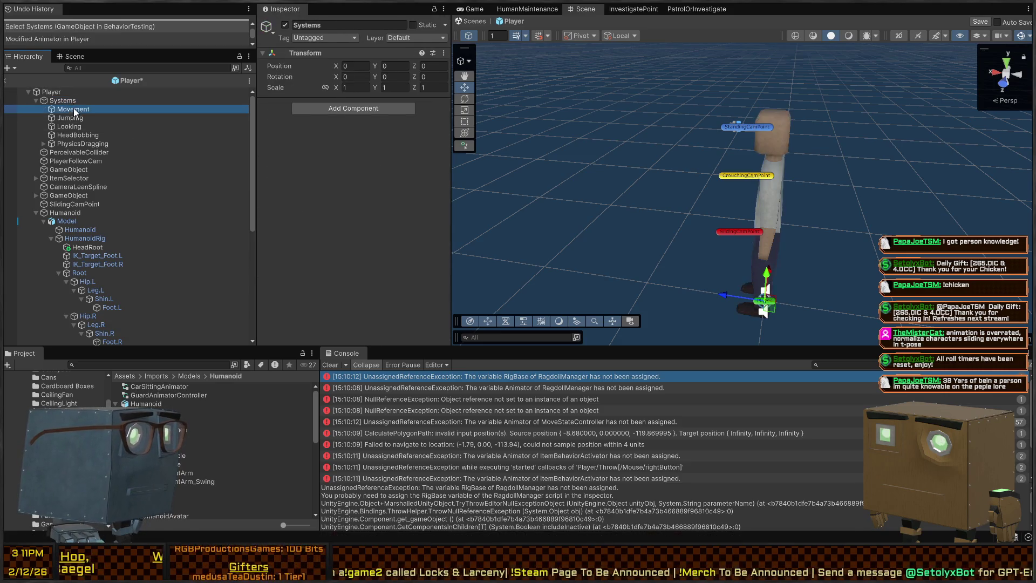
scroll(315, 138, down, 1)
click(435, 144)
scroll(380, 144, down, 5)
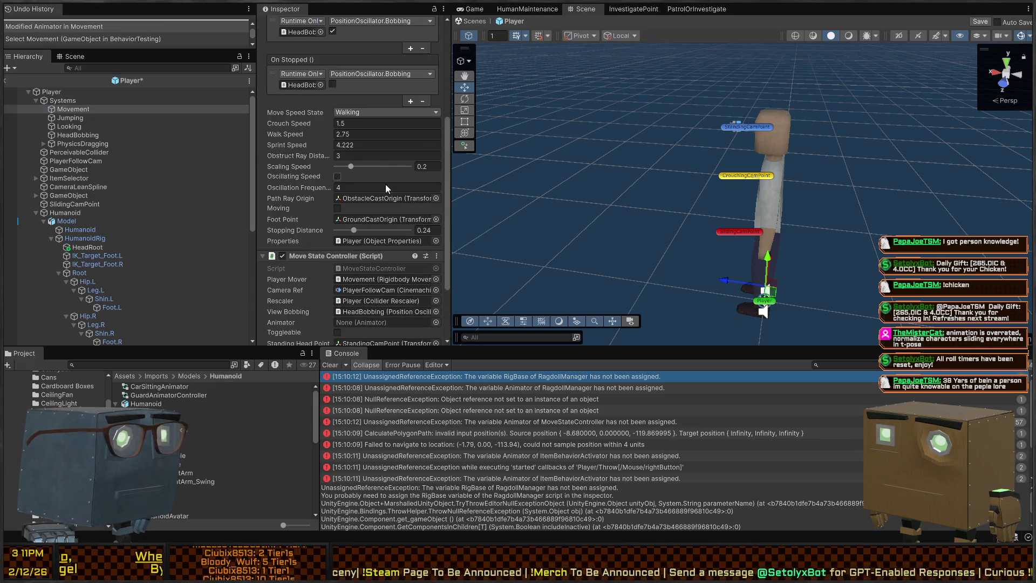
scroll(384, 176, down, 3)
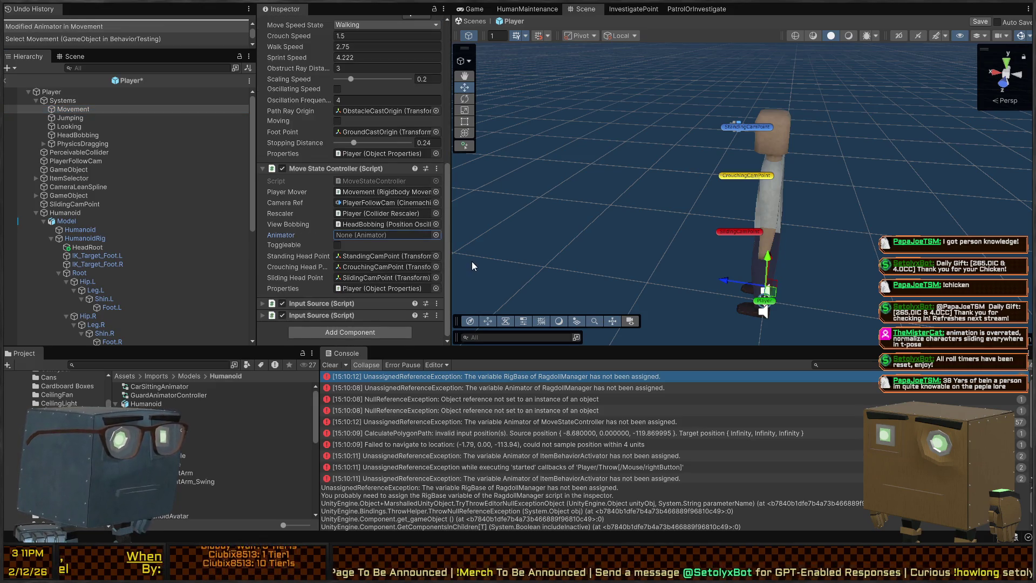
key(ctrl+v)
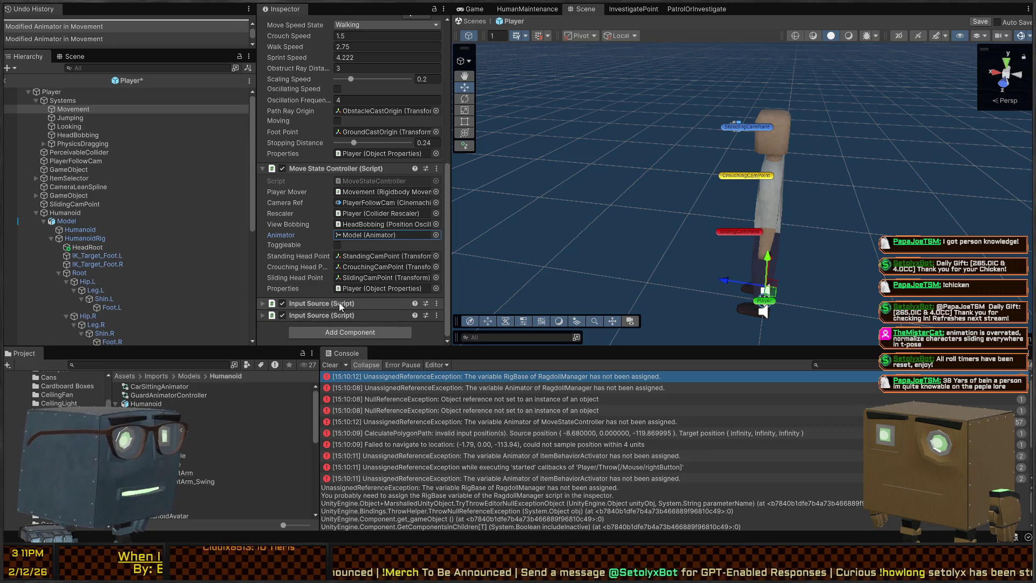
click(97, 118)
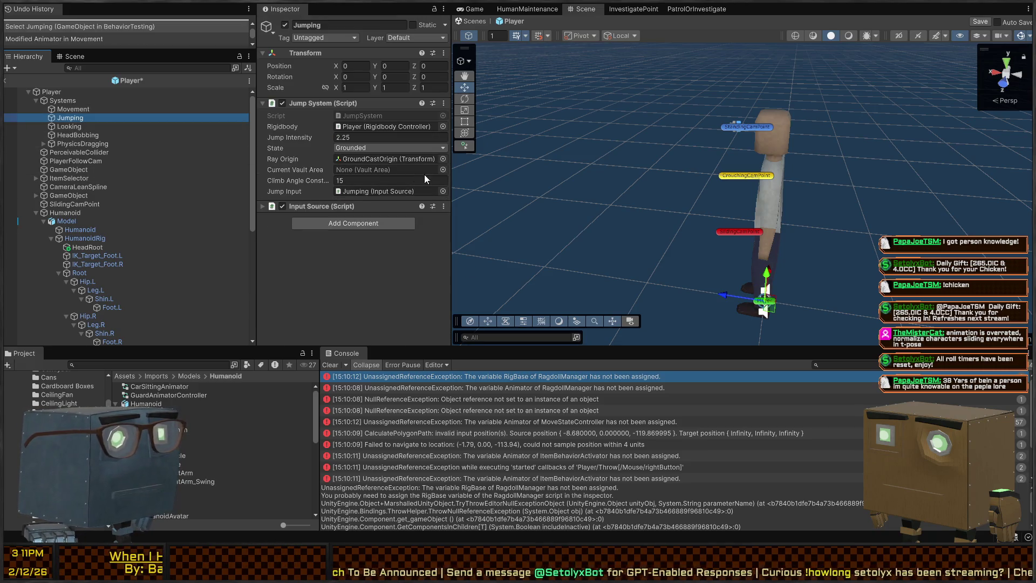
Step: Step down to PhysicsDragging and drop Model into the third On Start Drag event's object slot
key(Down)
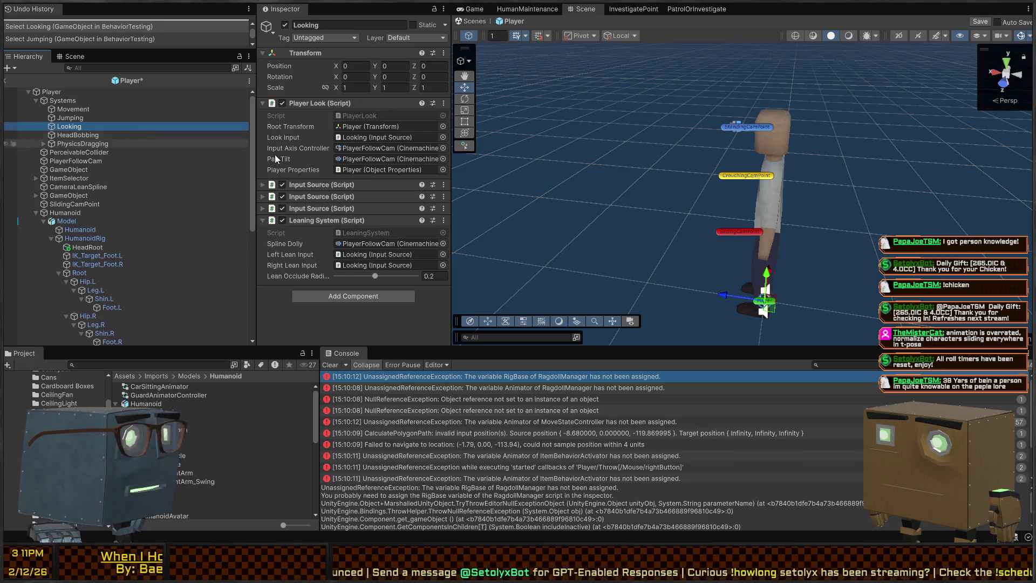
key(Down)
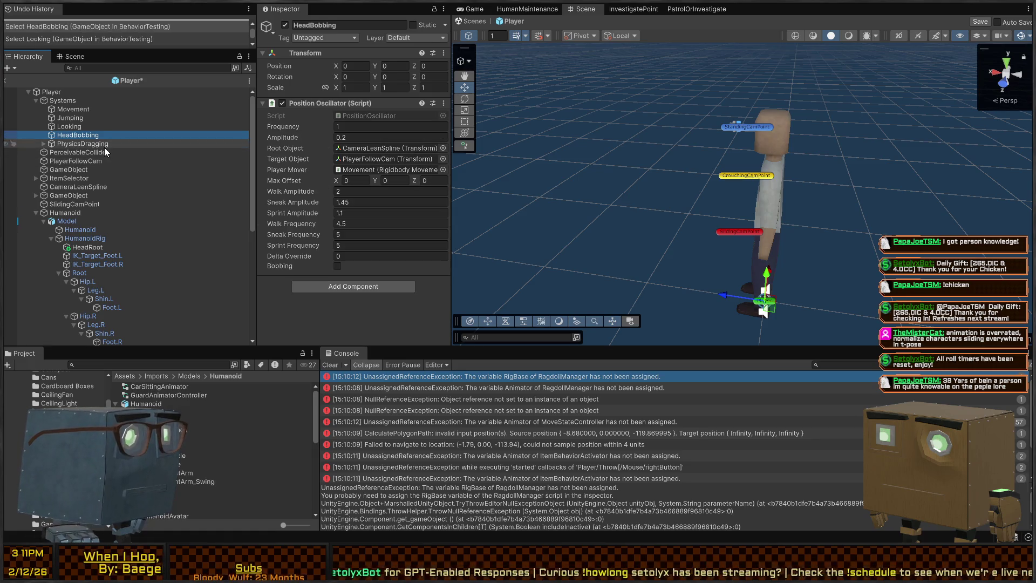
key(Down)
scroll(407, 284, down, 8)
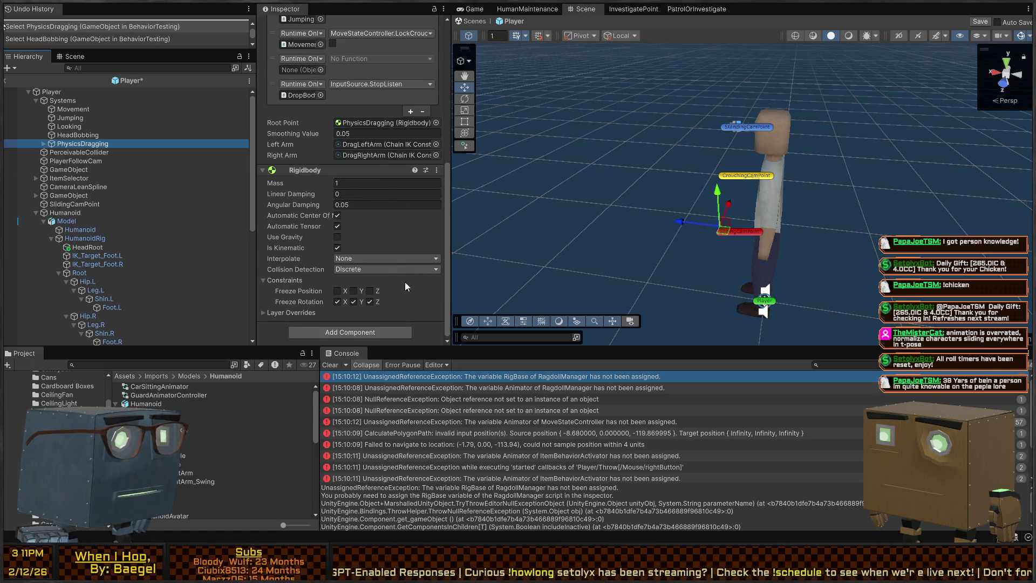
scroll(327, 191, up, 5)
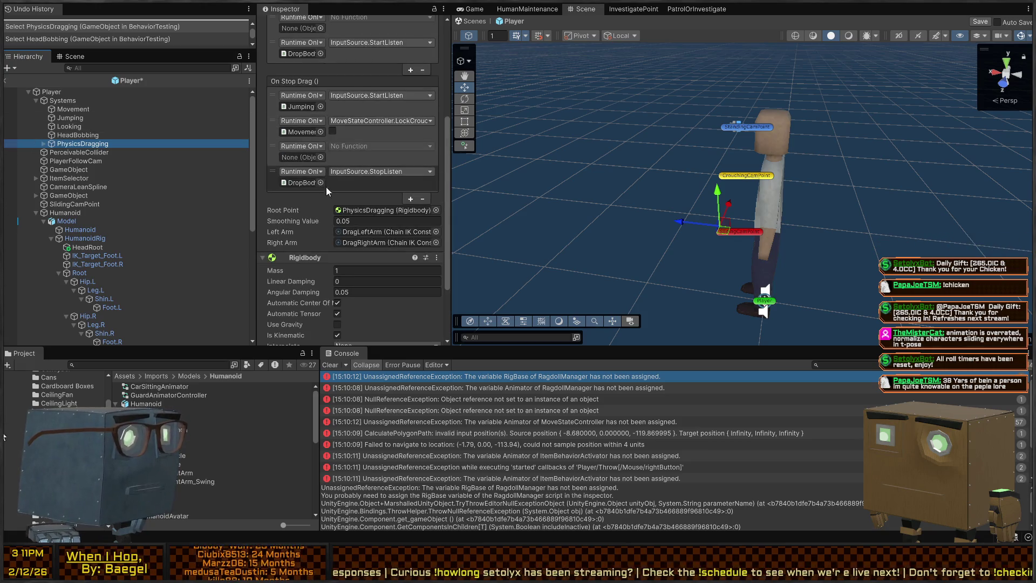
scroll(327, 190, up, 5)
drag(297, 193, 303, 118)
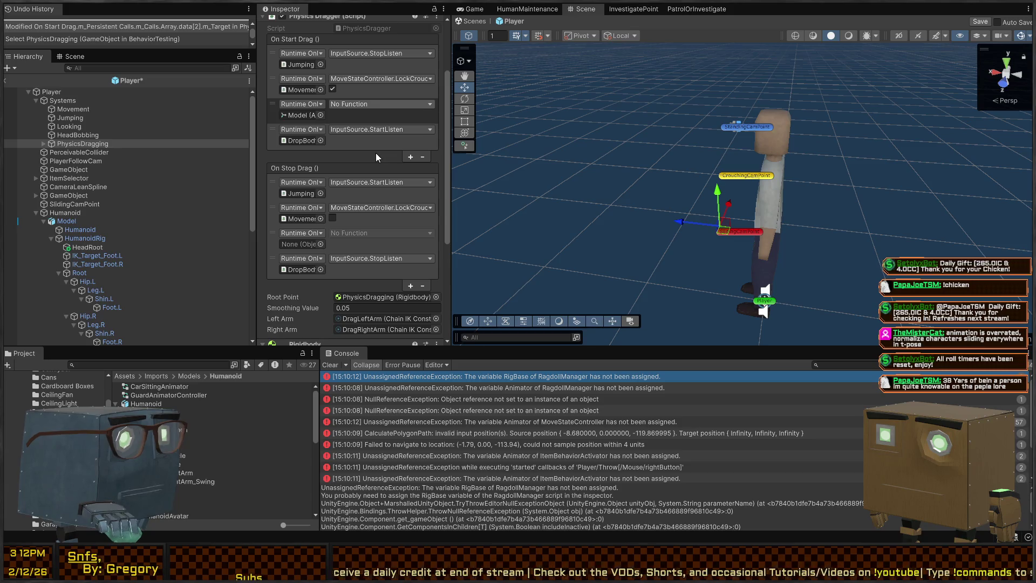
Step: Undo the Model target on the third On Start Drag entry and save the Player prefab
click(358, 112)
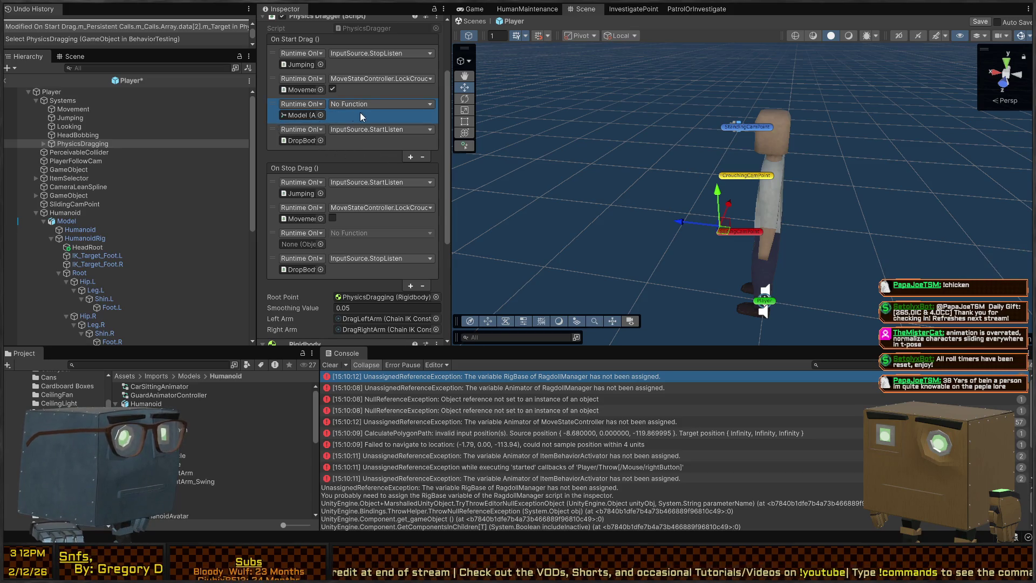
key(ctrl+z)
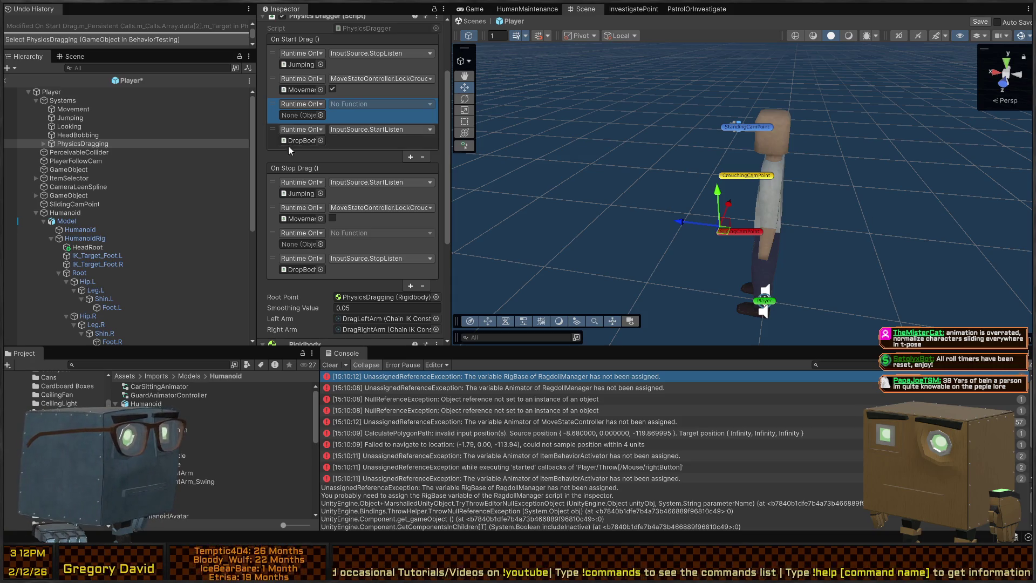
key(ctrl+s)
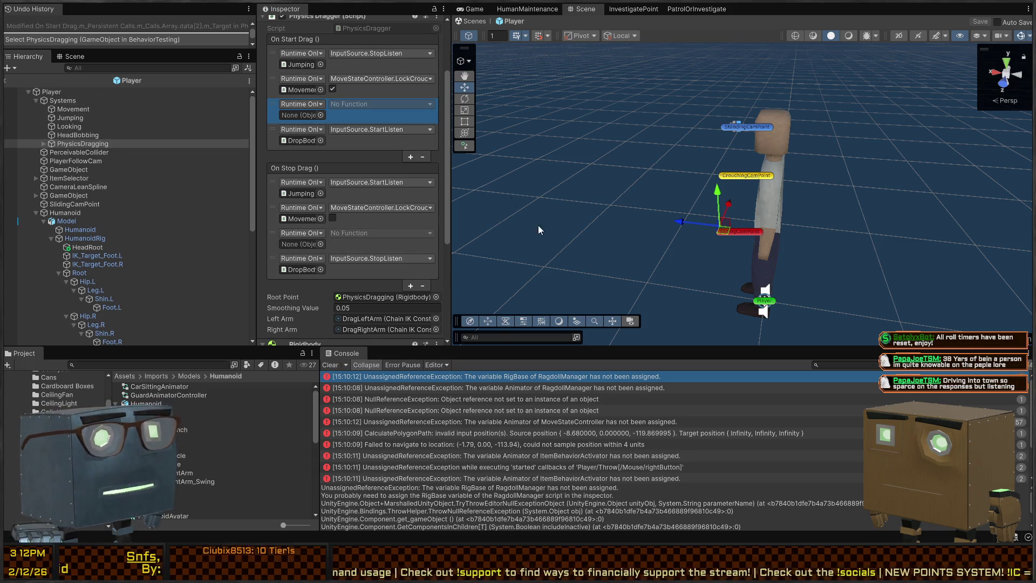
Step: Reframe the player, then review Movement and PhysicsDragging's empty third On Start Drag entry
right_click(661, 184)
key(w)
key(s)
key(w)
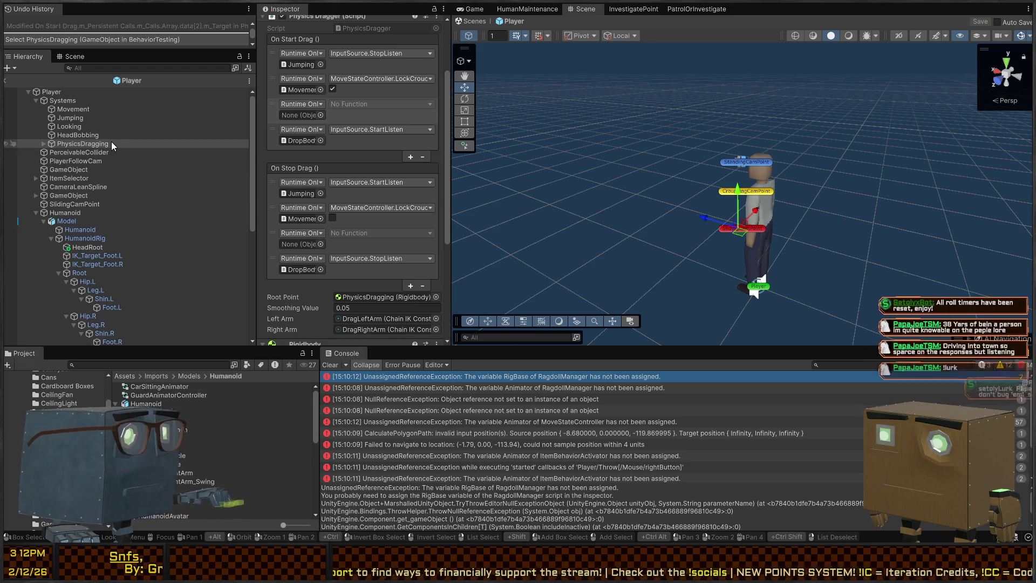
click(92, 109)
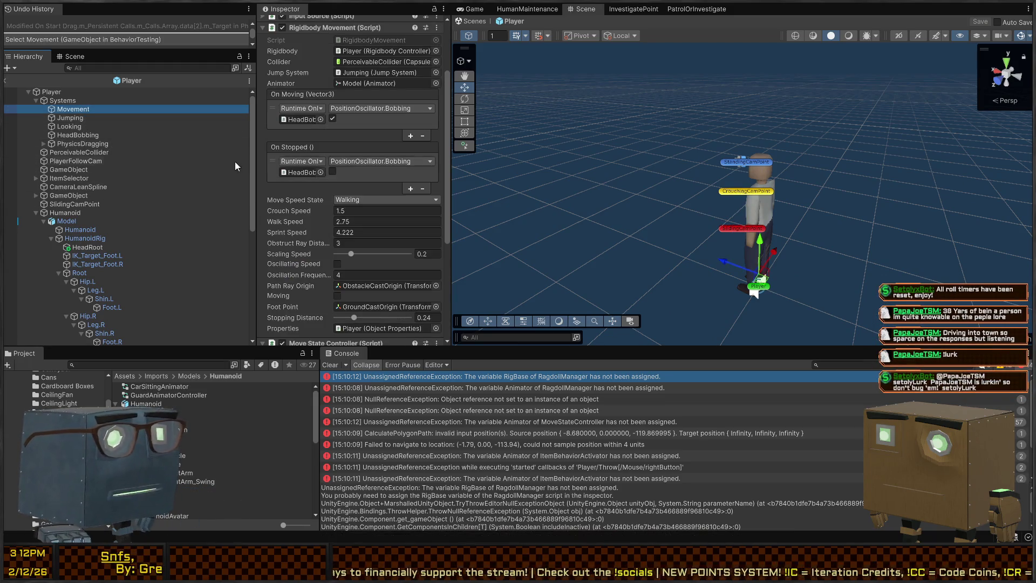
click(94, 135)
click(91, 144)
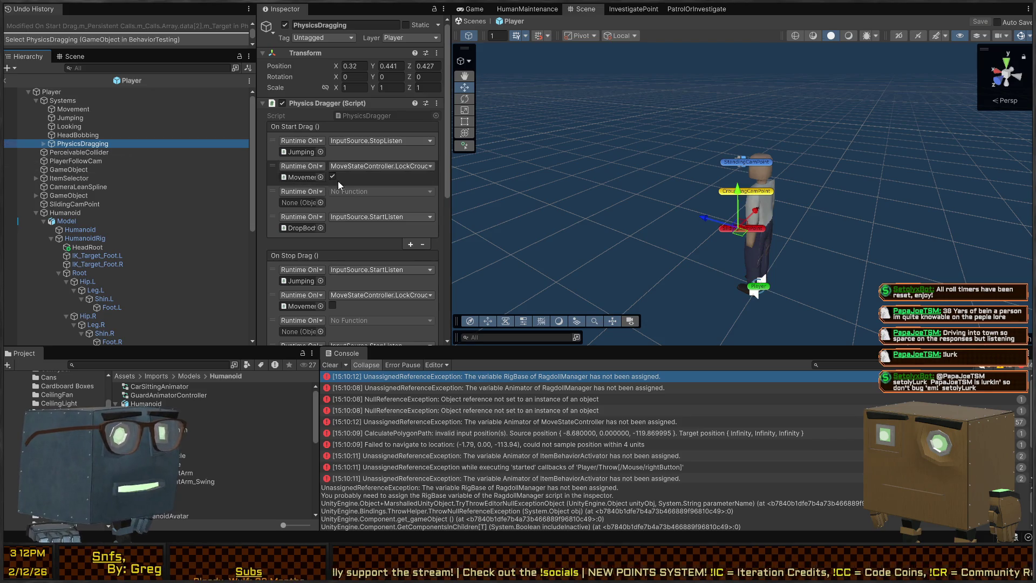
scroll(338, 180, down, 3)
click(377, 117)
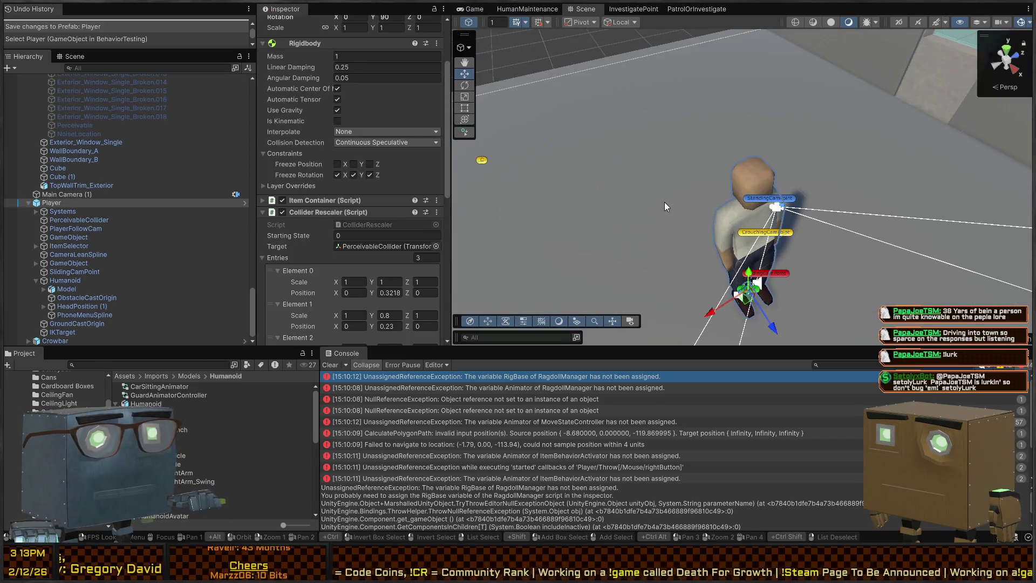
Step: Play-test the scene, throwing the crowbar and looking around, then stop Play mode
key(ctrl+p)
right_click(743, 186)
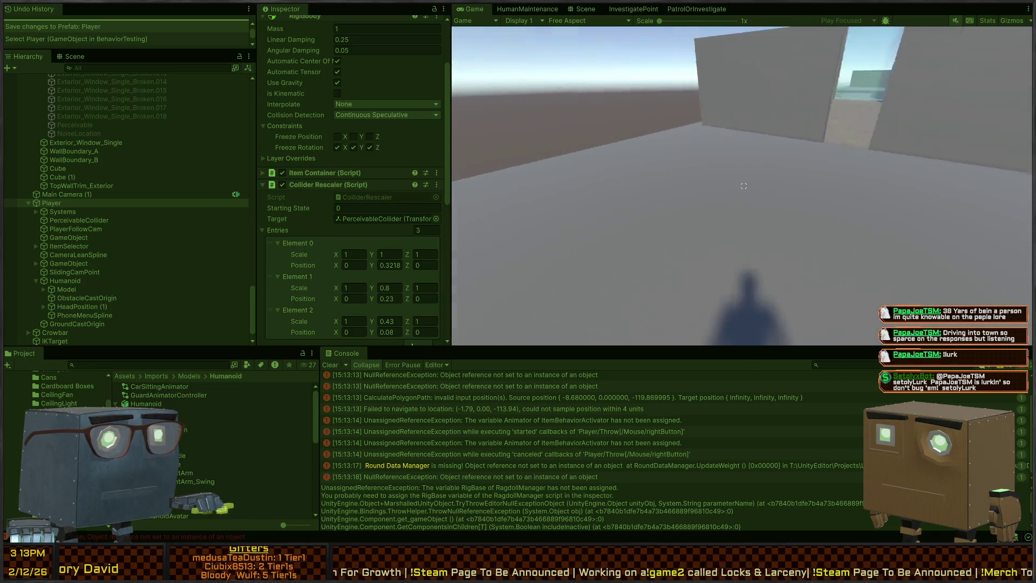
scroll(743, 185, down, 1)
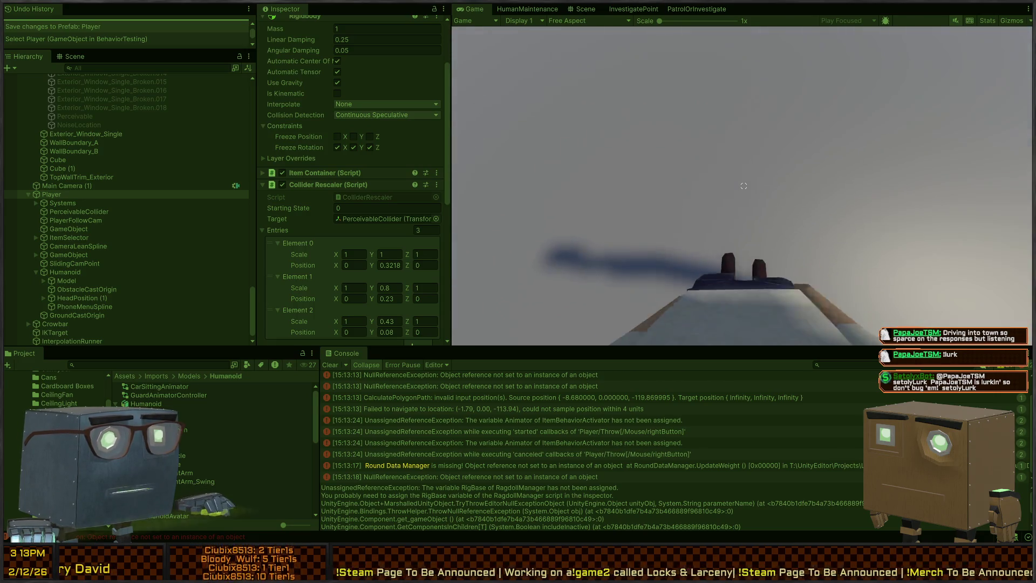
scroll(744, 186, down, 2)
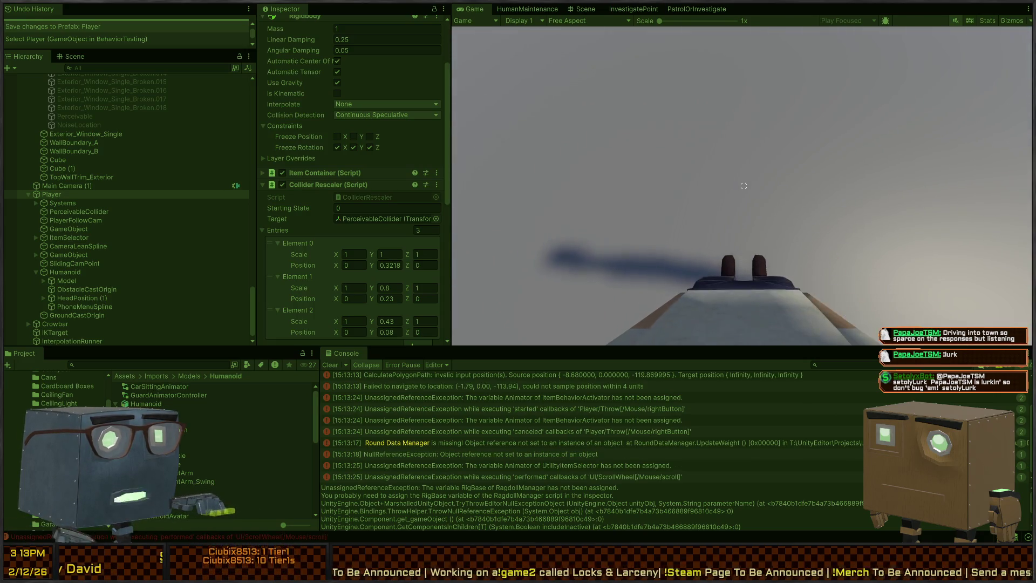
scroll(743, 185, down, 2)
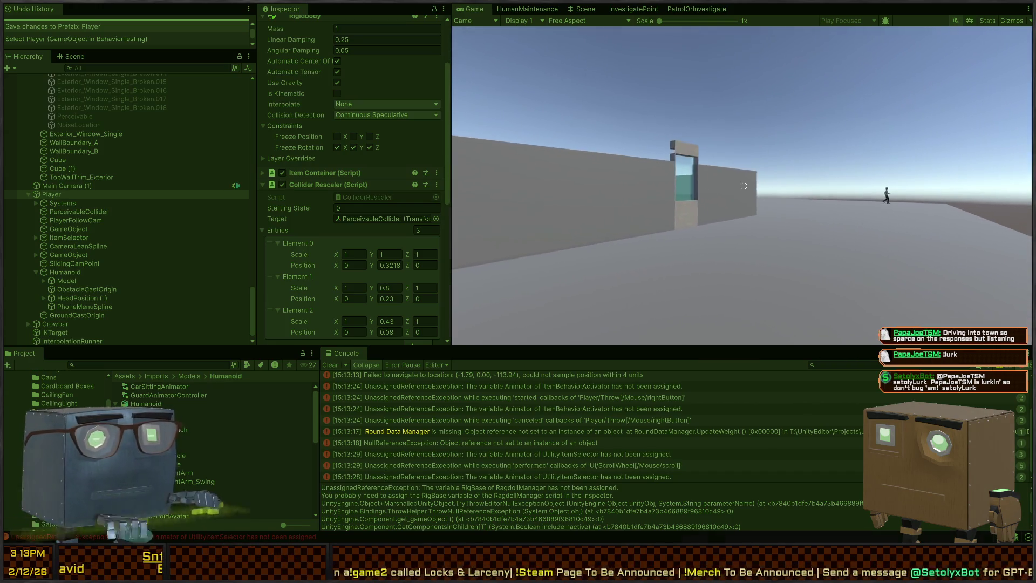
key(ctrl+p)
scroll(432, 407, up, 2)
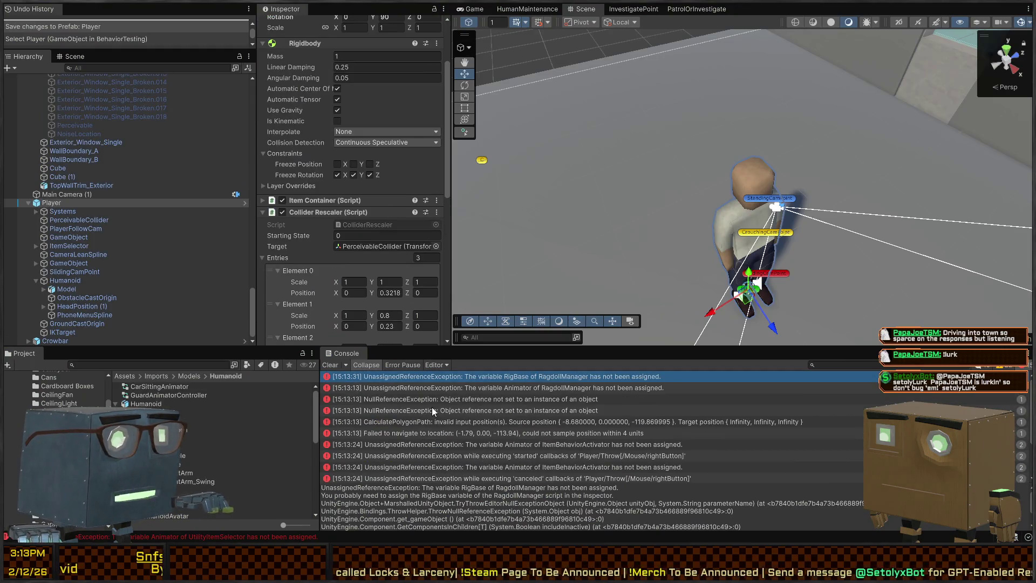
Step: Trace the RigBase and NullReferenceException errors to BehaviorOrchestrator and inspect its Perceiver setting
click(527, 378)
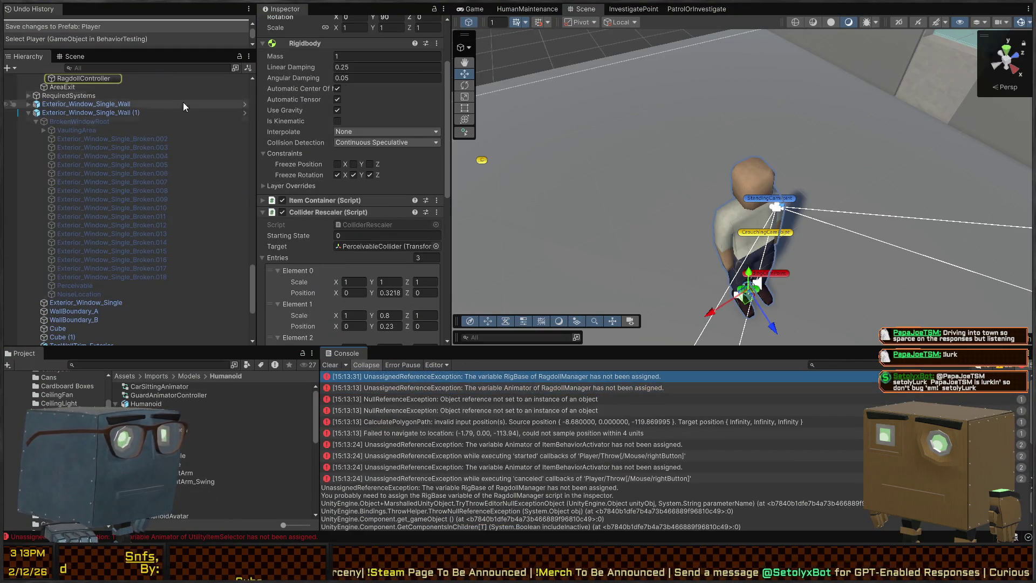
scroll(137, 125, up, 4)
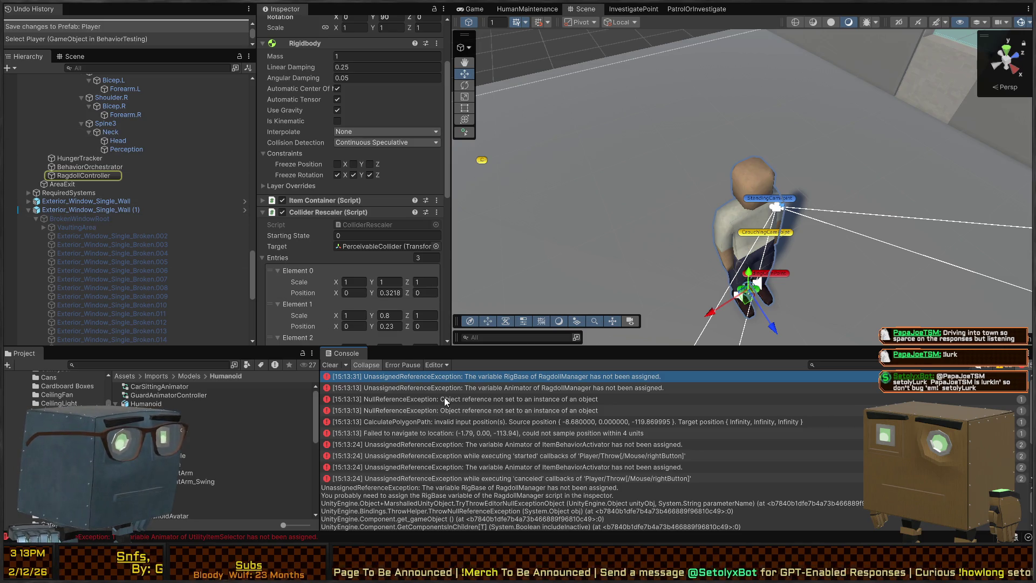
click(516, 400)
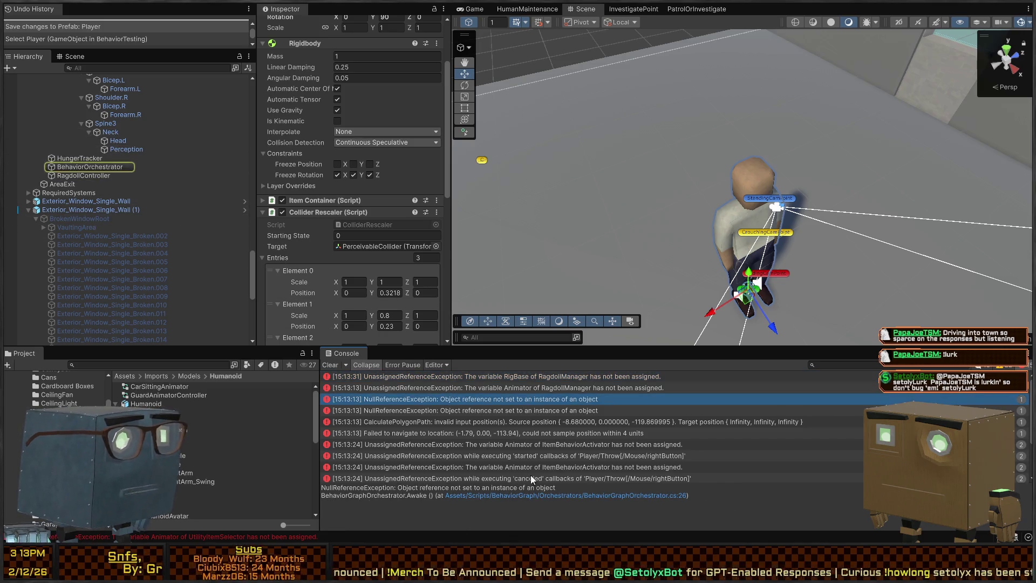
click(103, 168)
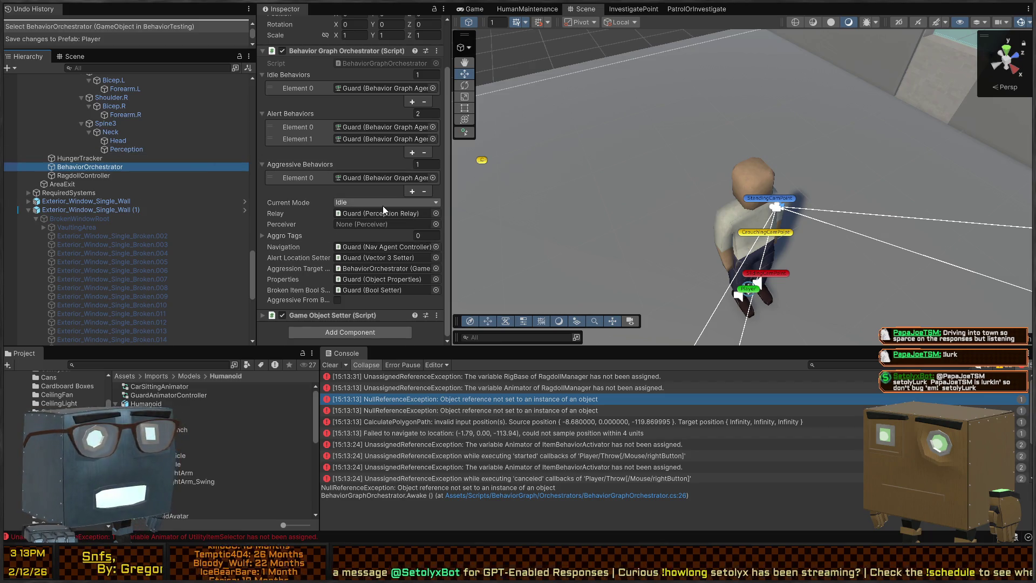
right_click(634, 196)
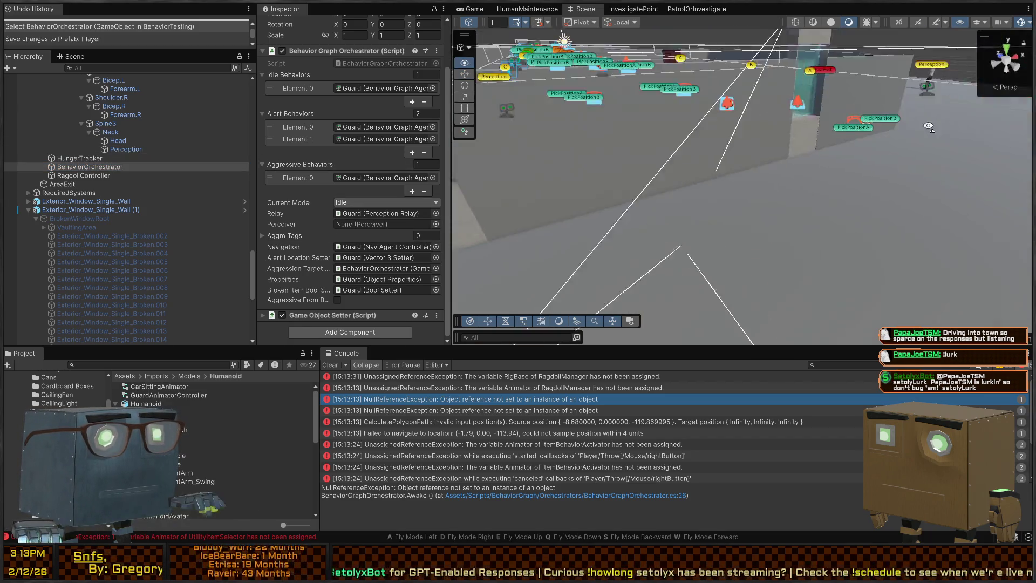
Step: Inspect the guard's Perception object and its Ragdoll Manager, whose Rig Base and Animator are unassigned
key(s)
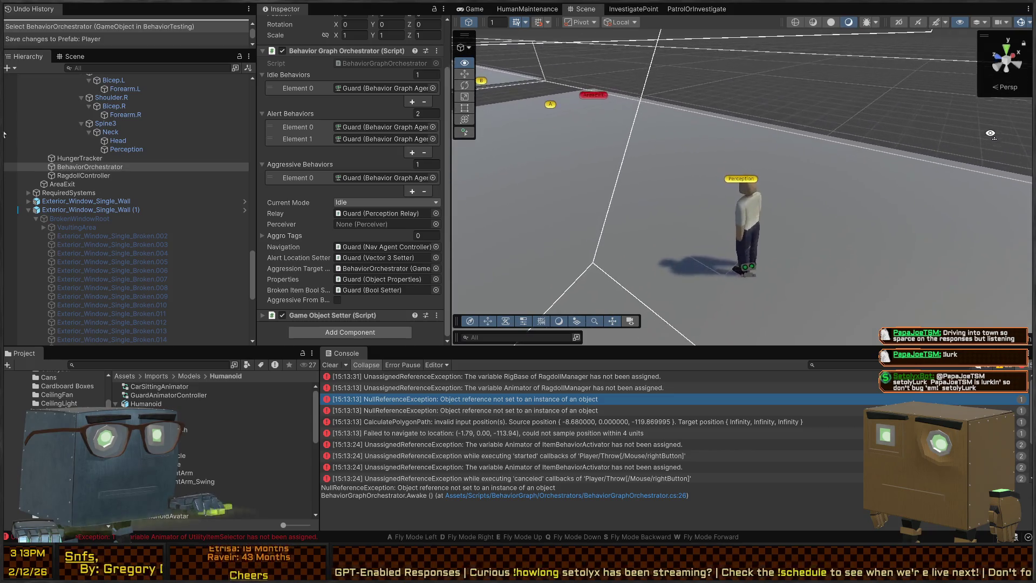
key(s)
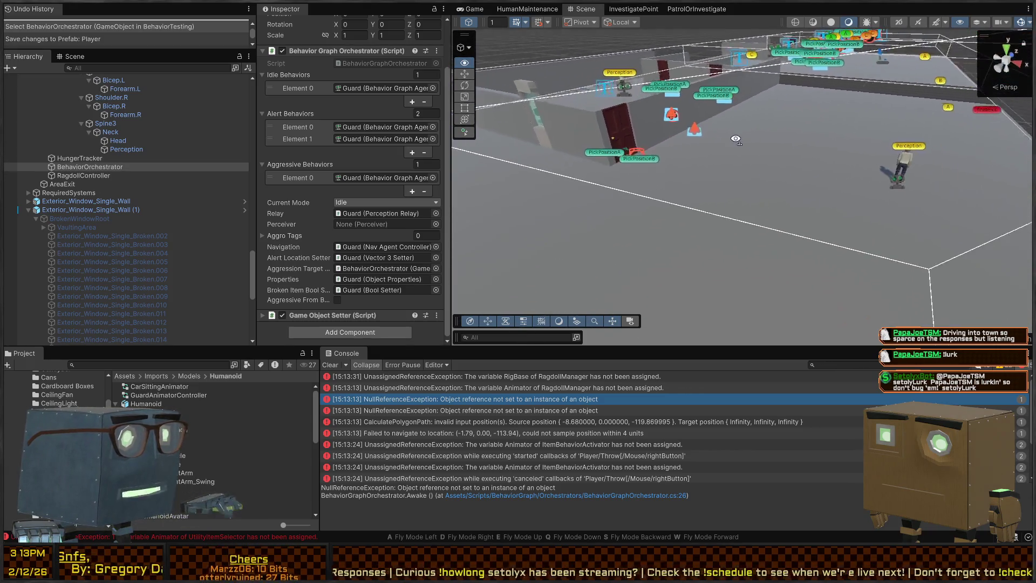
click(817, 146)
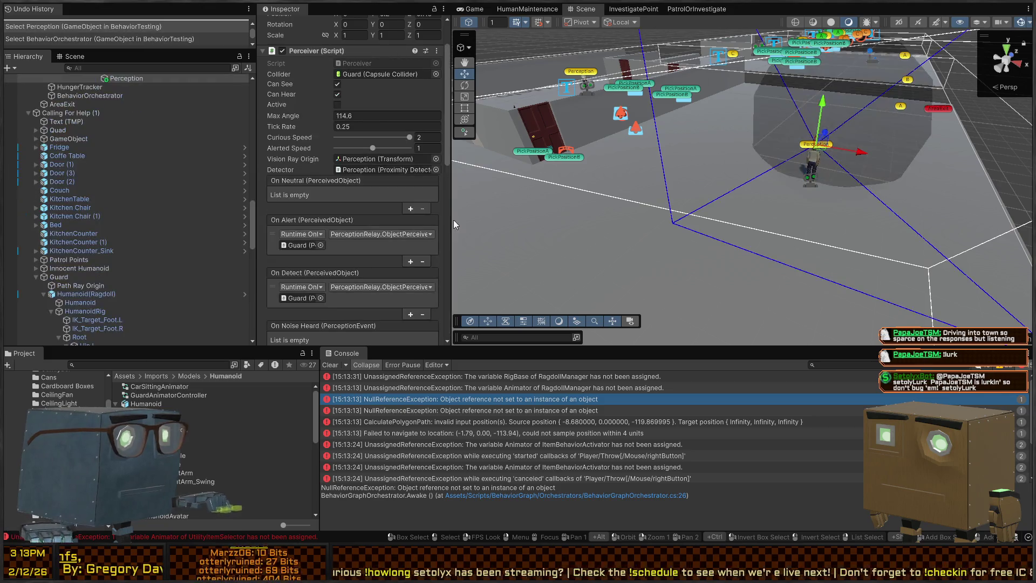
scroll(178, 297, down, 6)
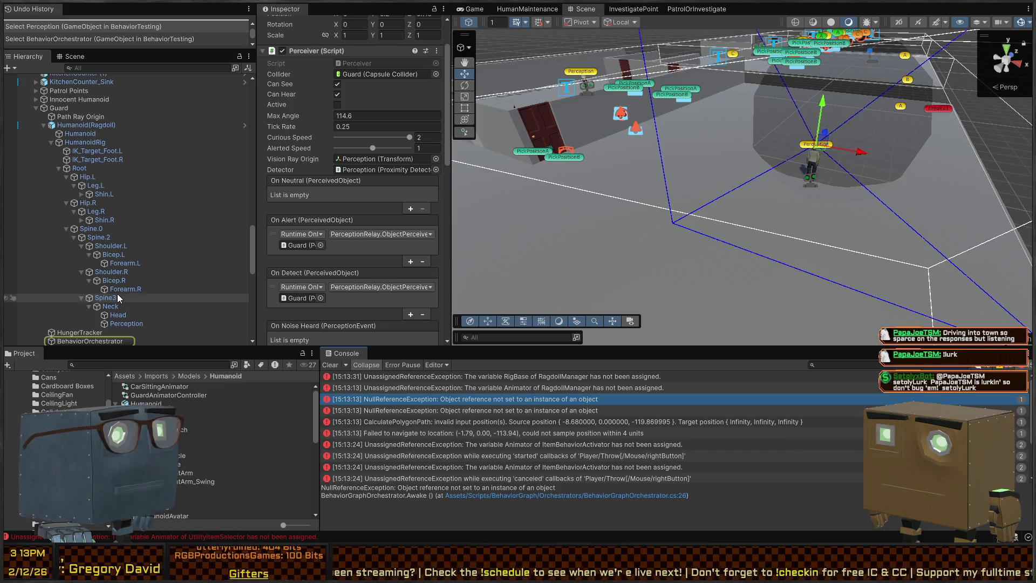
scroll(116, 295, down, 3)
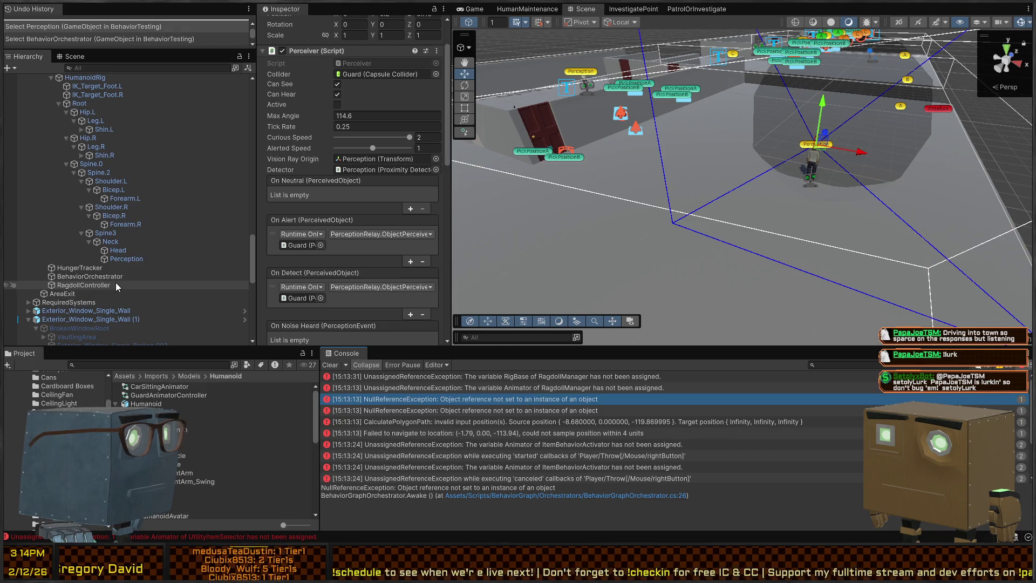
click(107, 286)
scroll(125, 195, down, 4)
scroll(152, 215, down, 5)
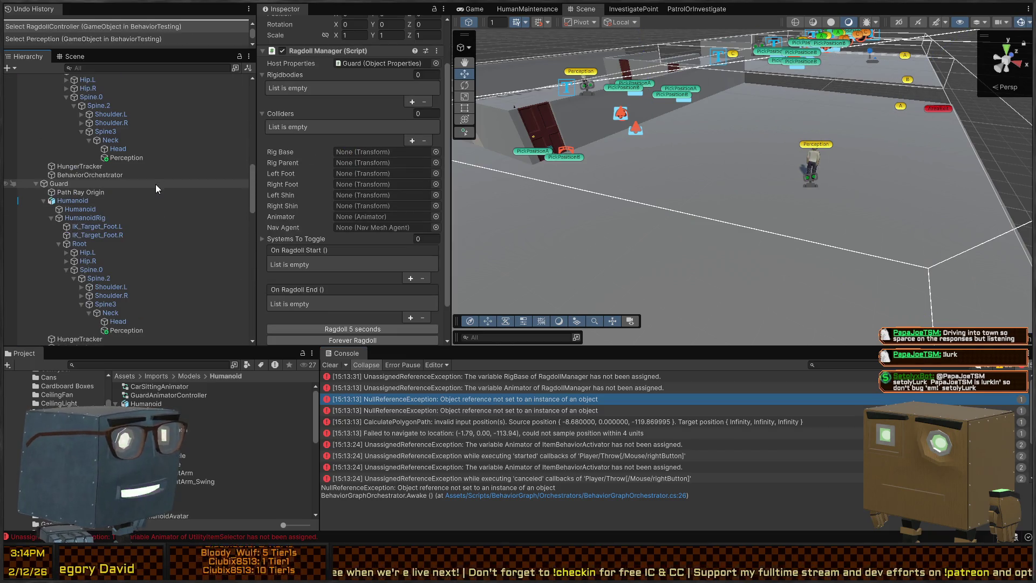
scroll(150, 171, up, 6)
Step: Fly the Scene view over to the Human Behaviors strip and select the patroller character
mouse_move(799, 178)
mouse_down()
mouse_move(905, 173)
mouse_move(886, 216)
mouse_move(358, 229)
mouse_move(373, 203)
mouse_move(364, 208)
mouse_move(403, 223)
mouse_move(415, 199)
mouse_move(781, 296)
mouse_up()
key(w)
key(s)
key(w)
click(726, 299)
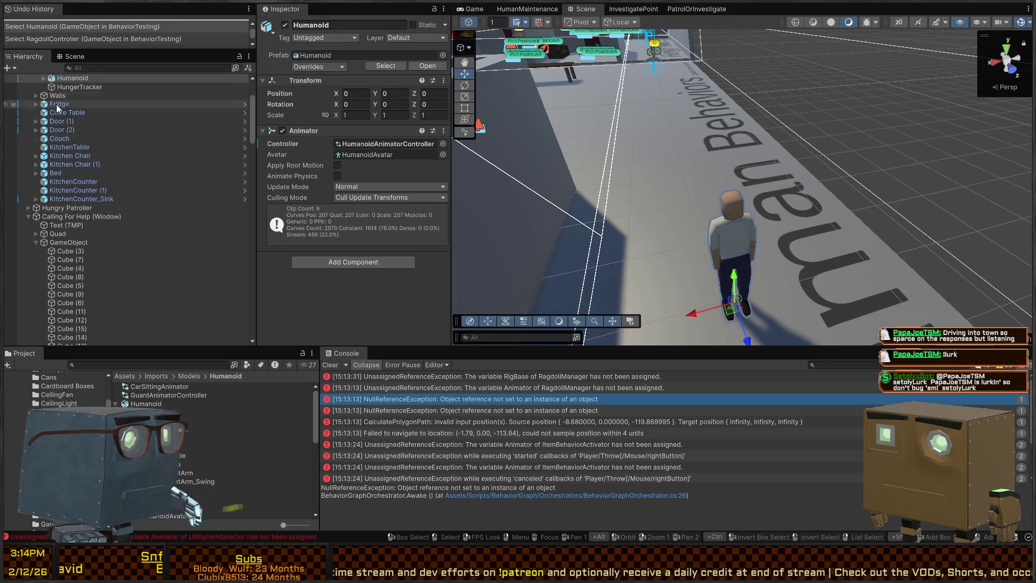
Step: Expand the patroller's rebuilt rig from Root through Spine down to the Neck and Head bones
scroll(50, 144, up, 2)
click(43, 142)
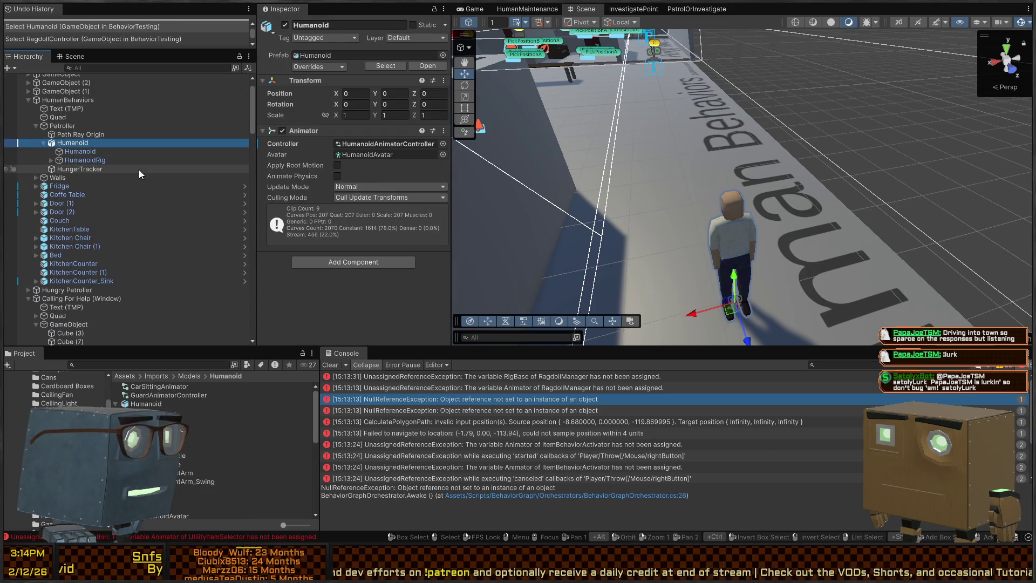
click(52, 161)
click(60, 186)
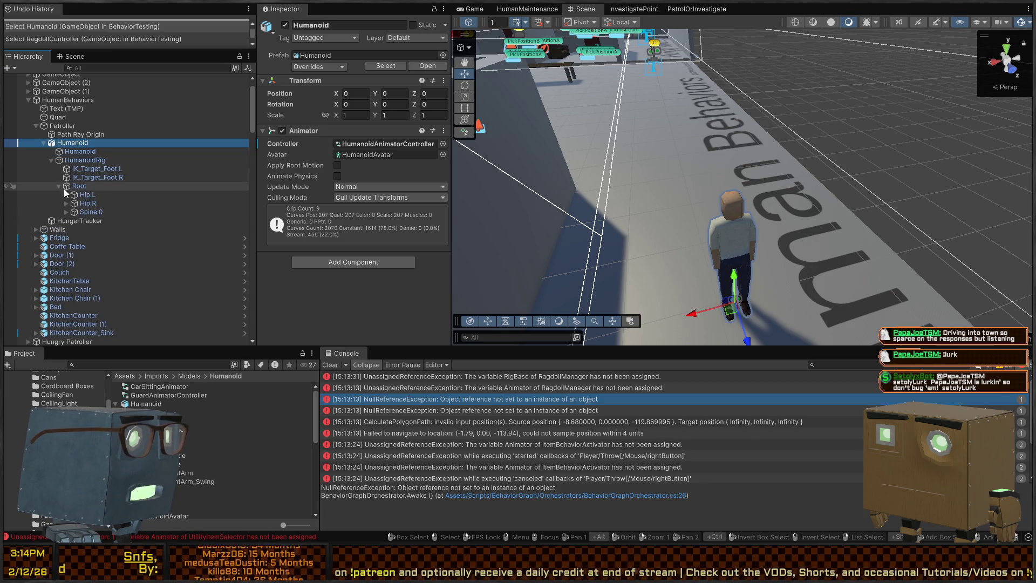
click(66, 211)
click(74, 221)
click(82, 246)
click(86, 256)
click(87, 255)
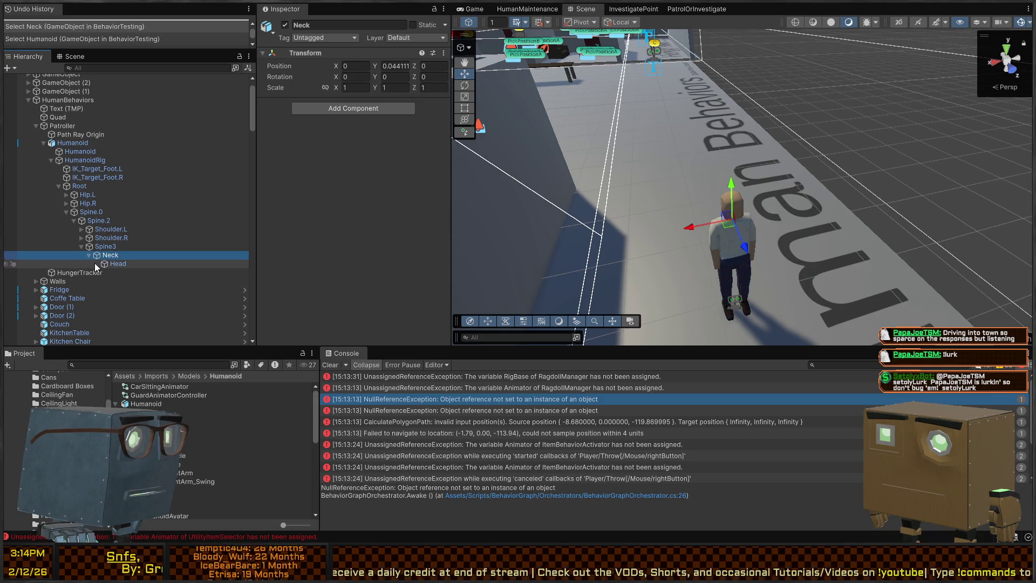
click(104, 264)
Step: Review the HumanBehaviors NavMesh surface and the Patroller's behavior agent references
scroll(104, 211, up, 2)
click(79, 163)
click(81, 122)
scroll(347, 220, down, 3)
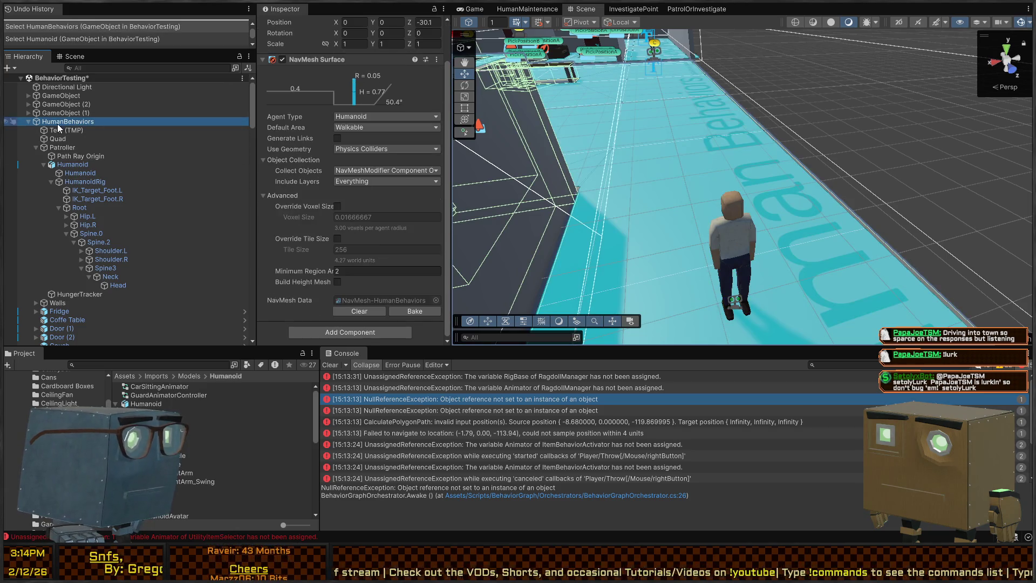
click(151, 147)
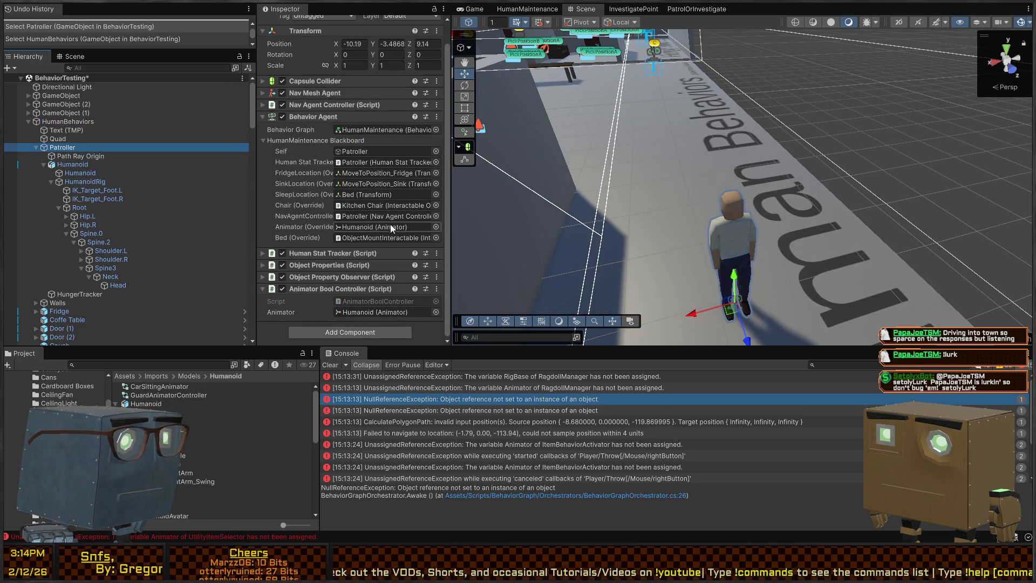
scroll(384, 196, up, 2)
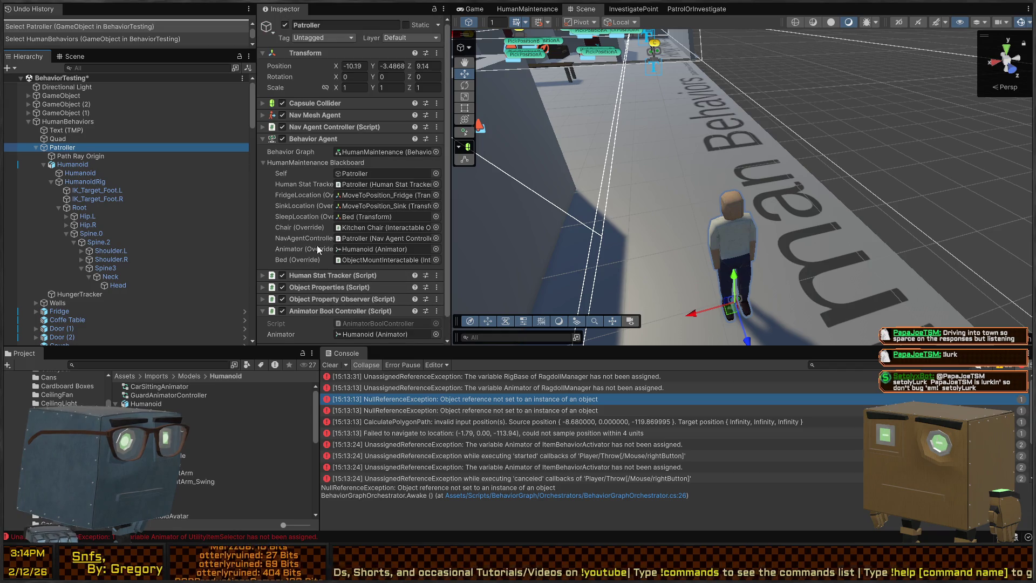
scroll(742, 285, down, 5)
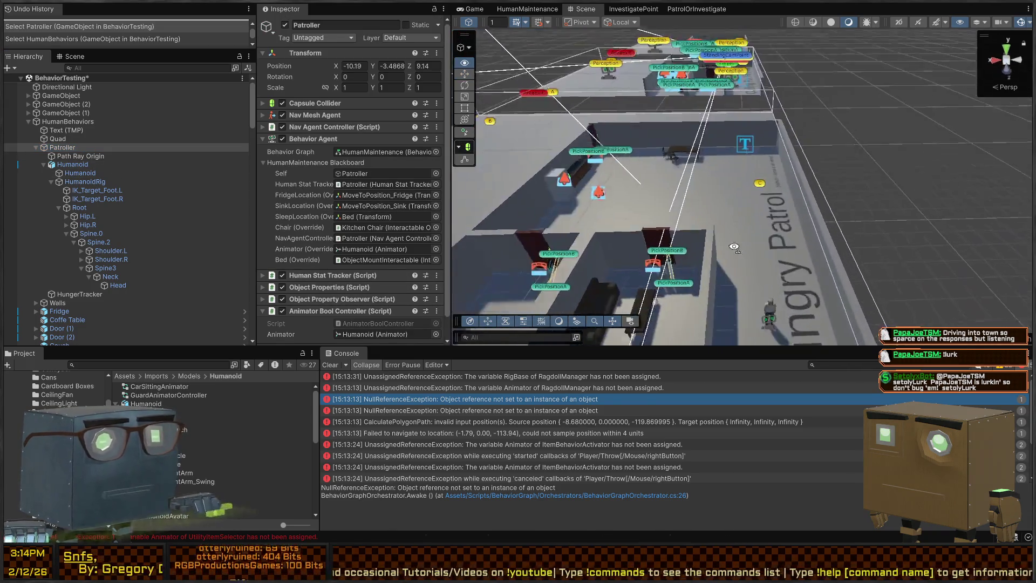
Step: Select the Innocent Humanoid's Perception object, showing its 114.6 Max Angle Perceiver
click(702, 186)
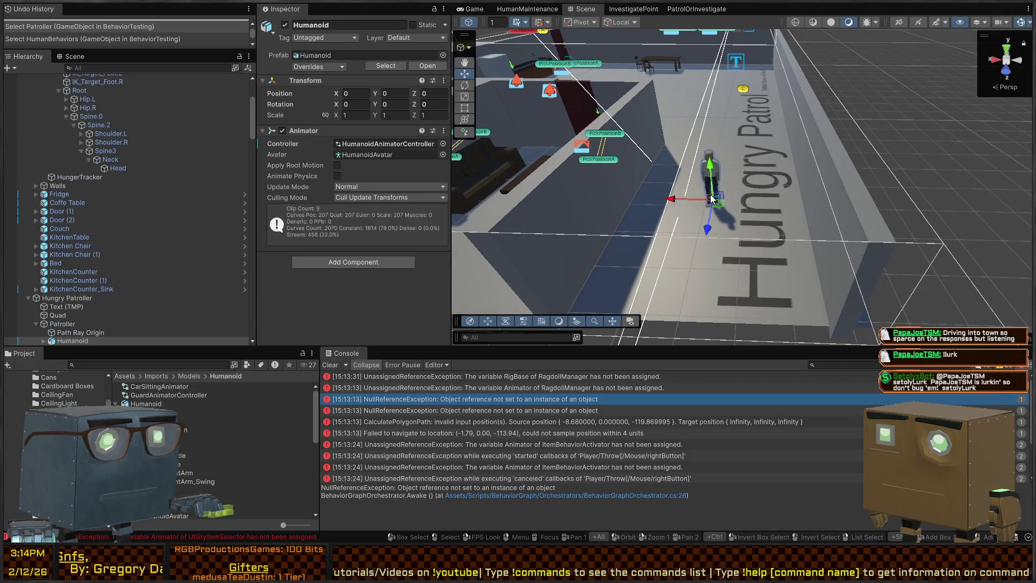
mouse_move(791, 113)
mouse_down()
mouse_move(706, 142)
mouse_move(757, 185)
mouse_move(770, 114)
mouse_move(866, 114)
mouse_move(671, 163)
mouse_move(643, 136)
mouse_move(554, 134)
mouse_move(544, 61)
mouse_up()
click(758, 185)
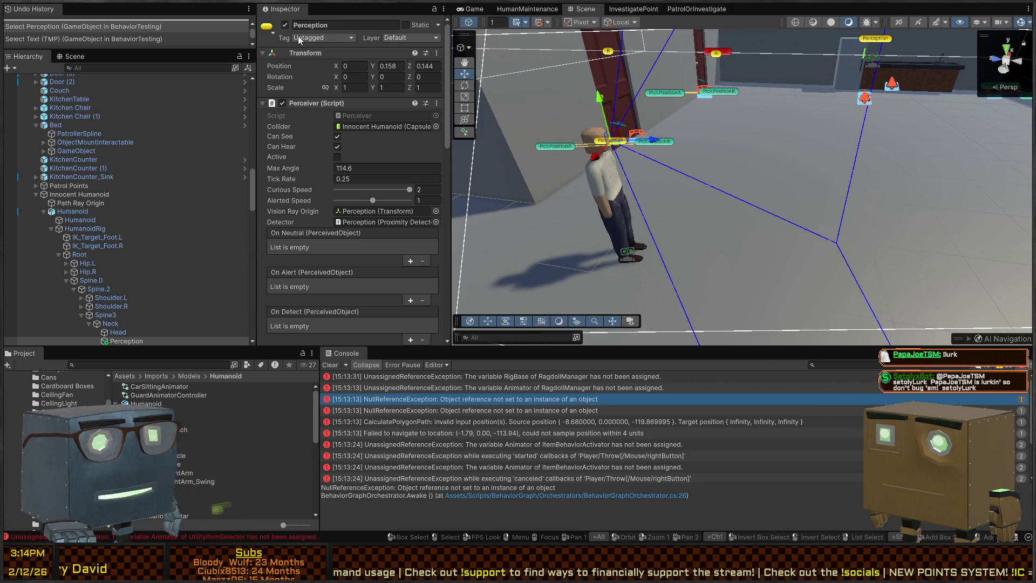
Step: Trace the BehaviorGraphOrchestrator NullReferenceException to the Guard's BehaviorOrchestrator, whose Perceiver is None
scroll(294, 141, down, 9)
scroll(367, 170, up, 10)
scroll(300, 160, down, 8)
scroll(327, 159, down, 10)
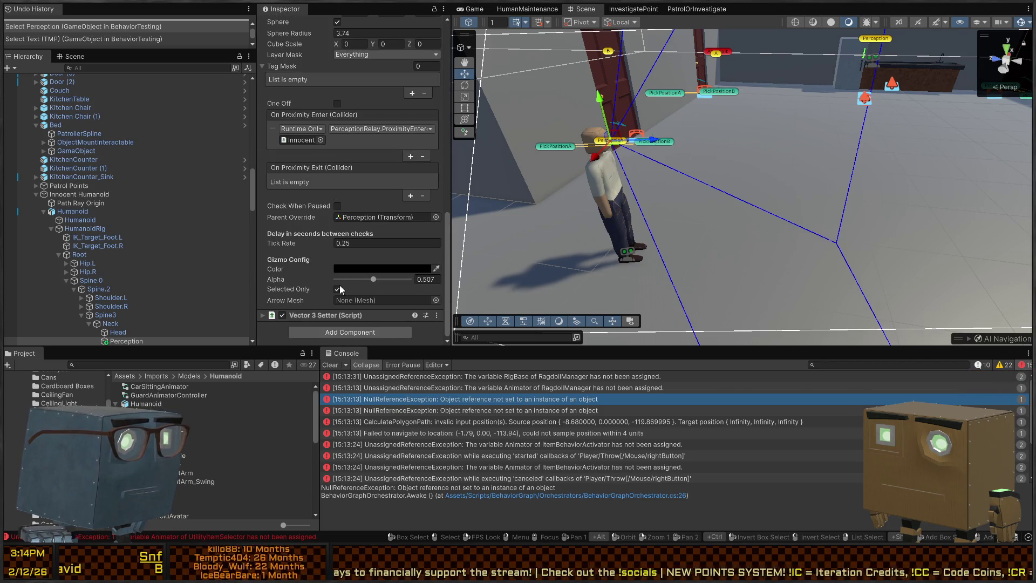
scroll(324, 259, up, 3)
scroll(137, 289, down, 5)
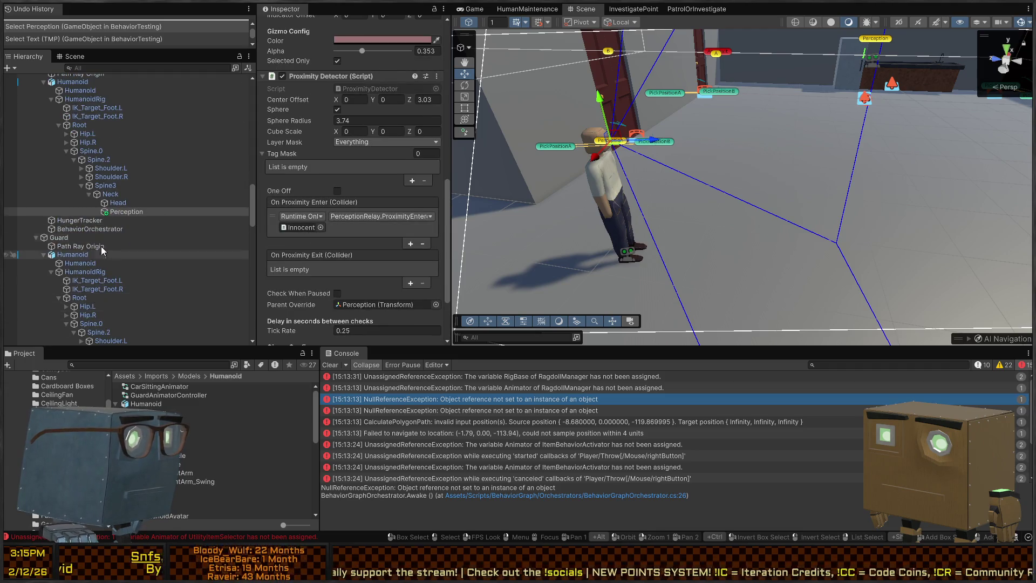
click(116, 195)
click(114, 212)
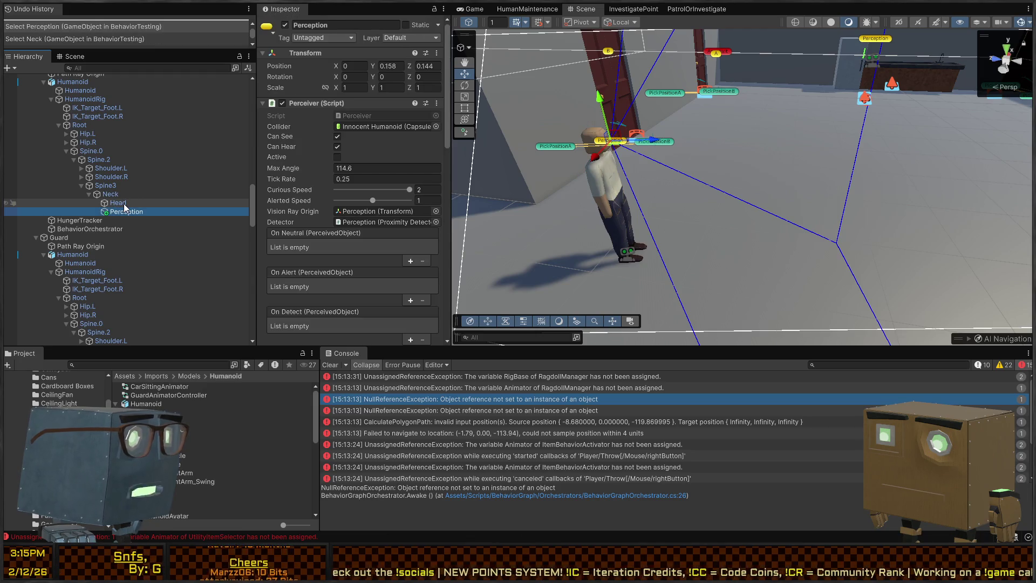
click(490, 401)
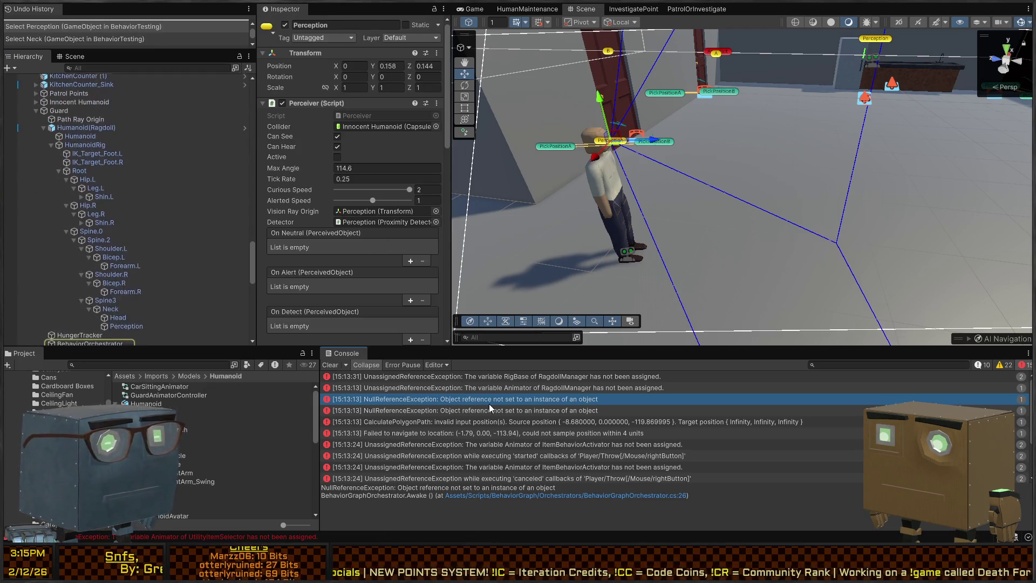
click(92, 277)
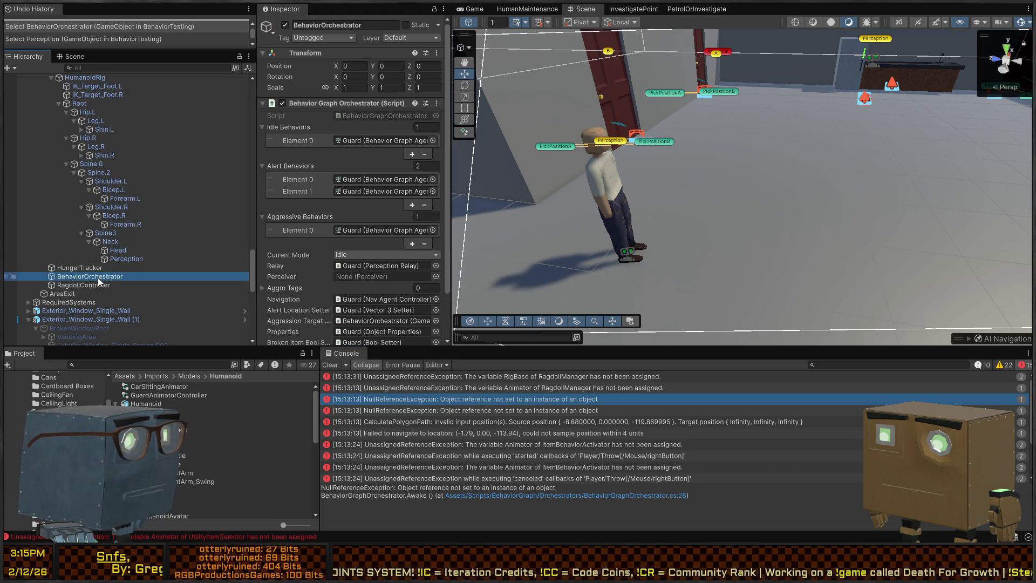
Step: Assign Perception to the Guard orchestrator's Perceiver field, then trace the perceiver error to Perception
scroll(302, 264, down, 2)
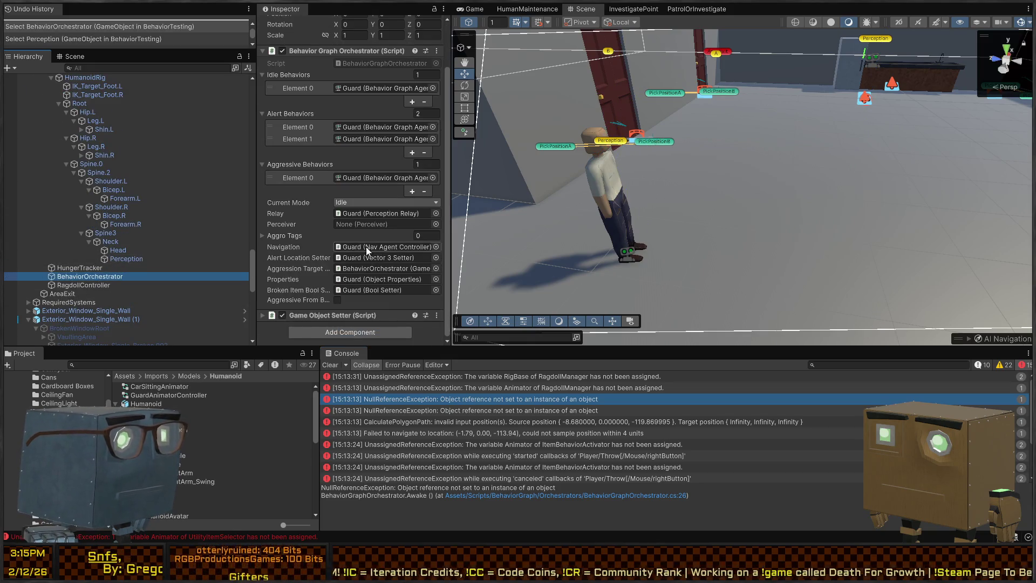
drag(135, 259, 397, 225)
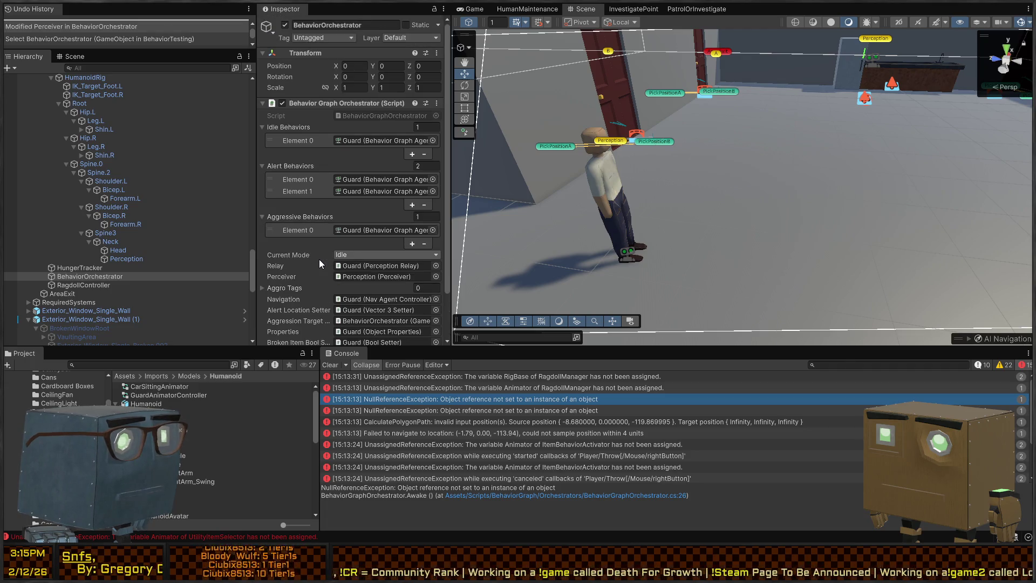
click(525, 411)
click(119, 259)
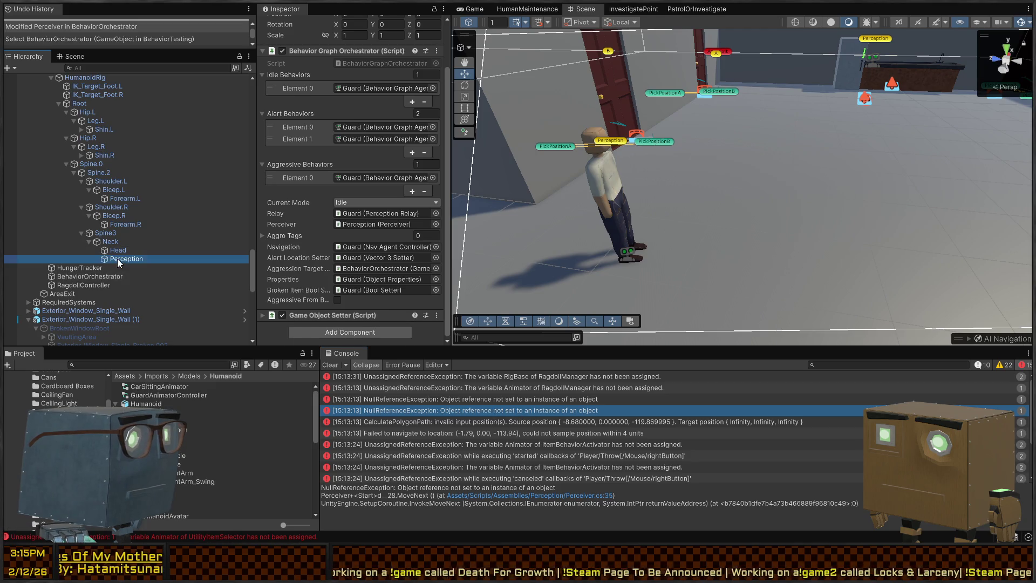
Step: Set the Guard Perceiver's Vision Ray Origin and Detector both to its own Perception object
scroll(422, 168, up, 2)
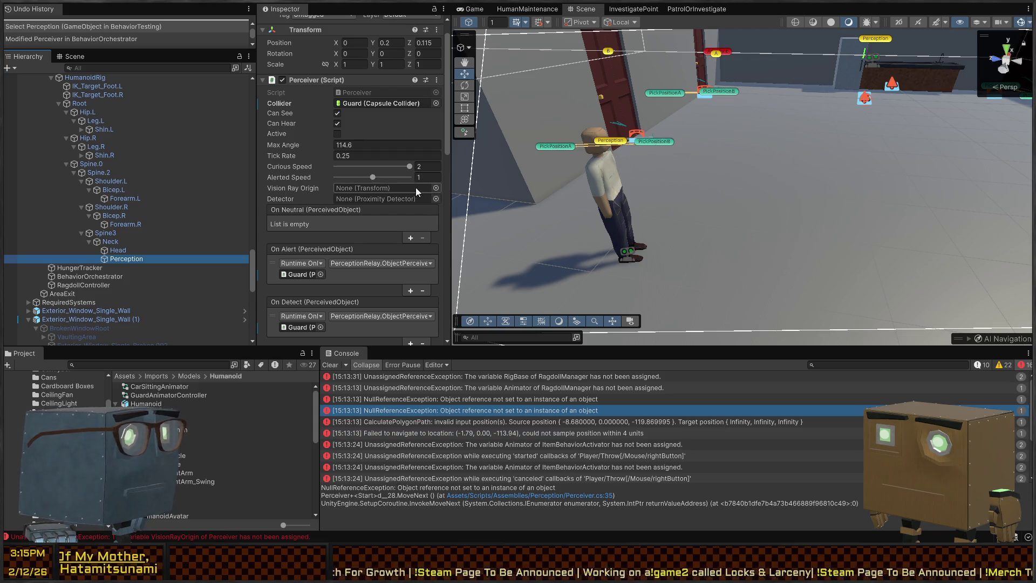
scroll(131, 205, up, 4)
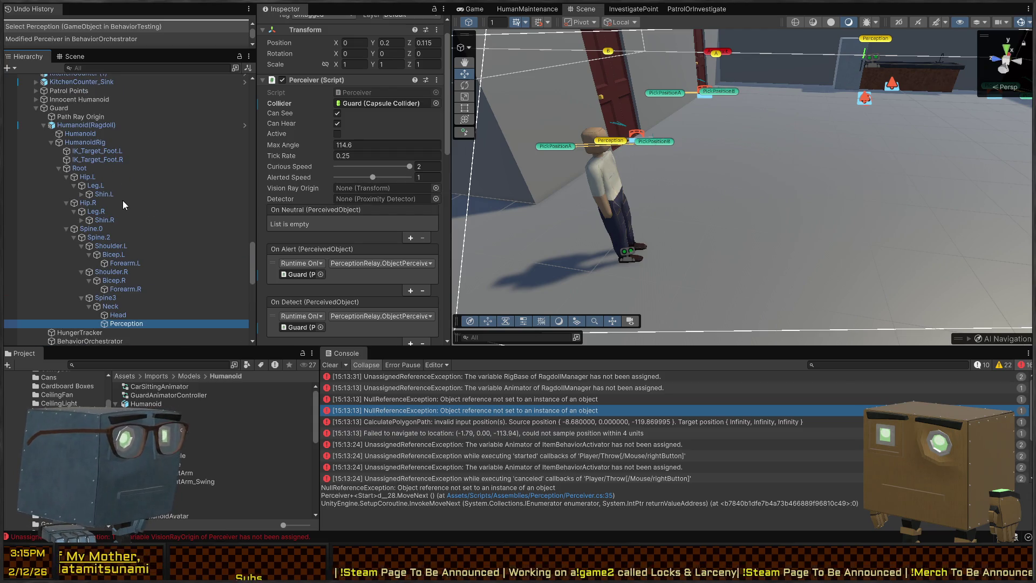
scroll(129, 205, down, 6)
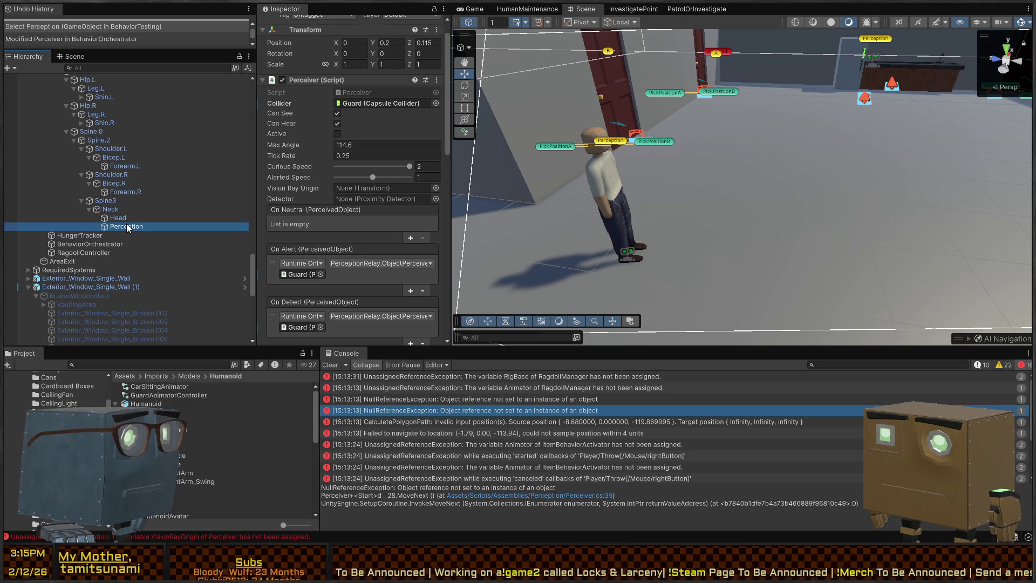
drag(393, 189, 393, 189)
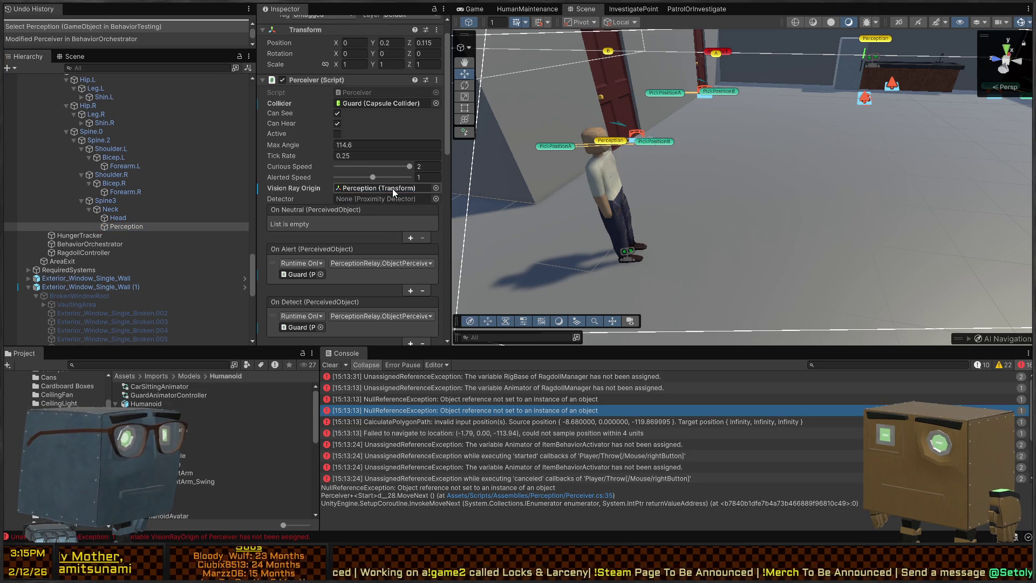
key(w)
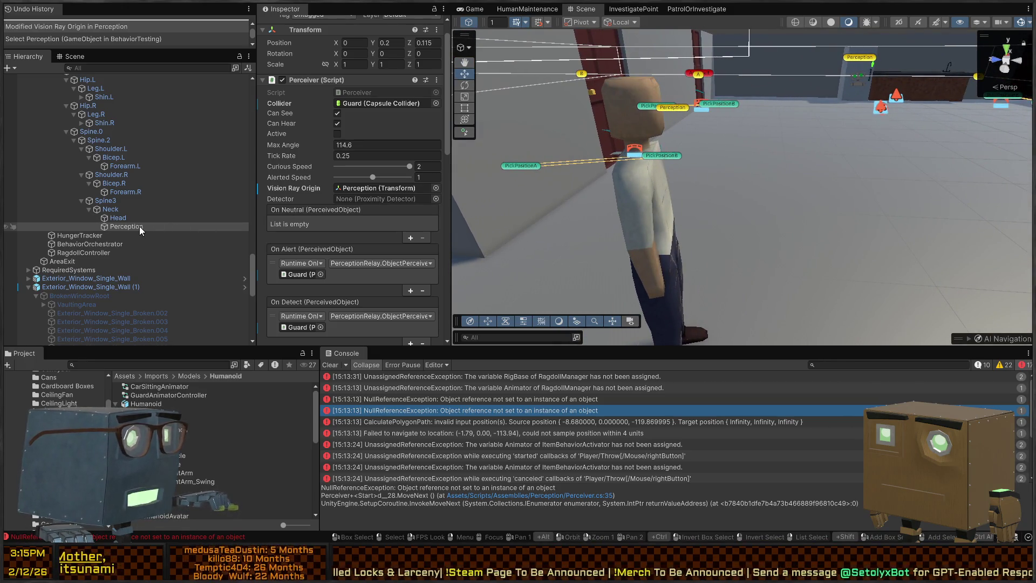
scroll(335, 192, down, 6)
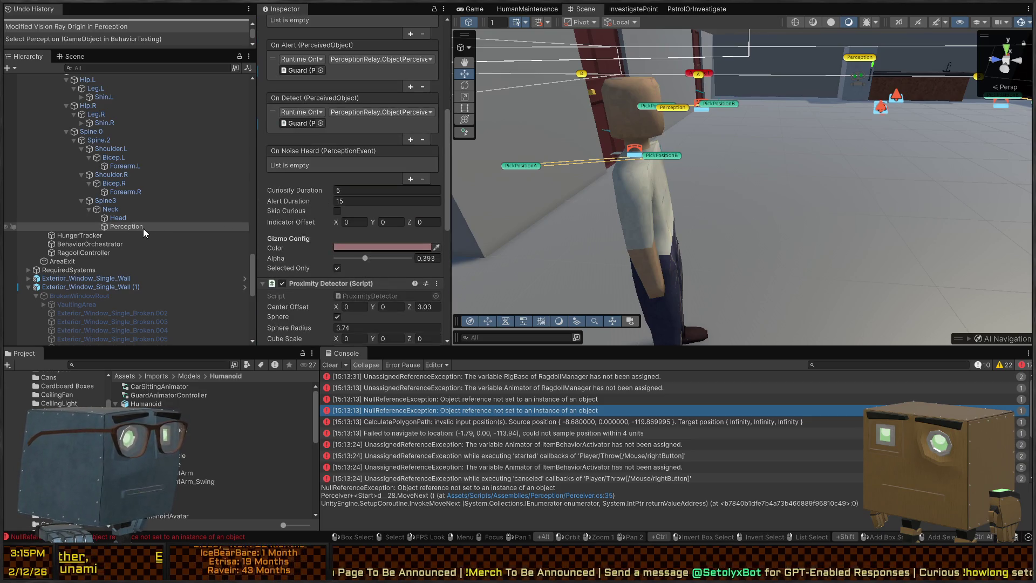
scroll(294, 204, up, 6)
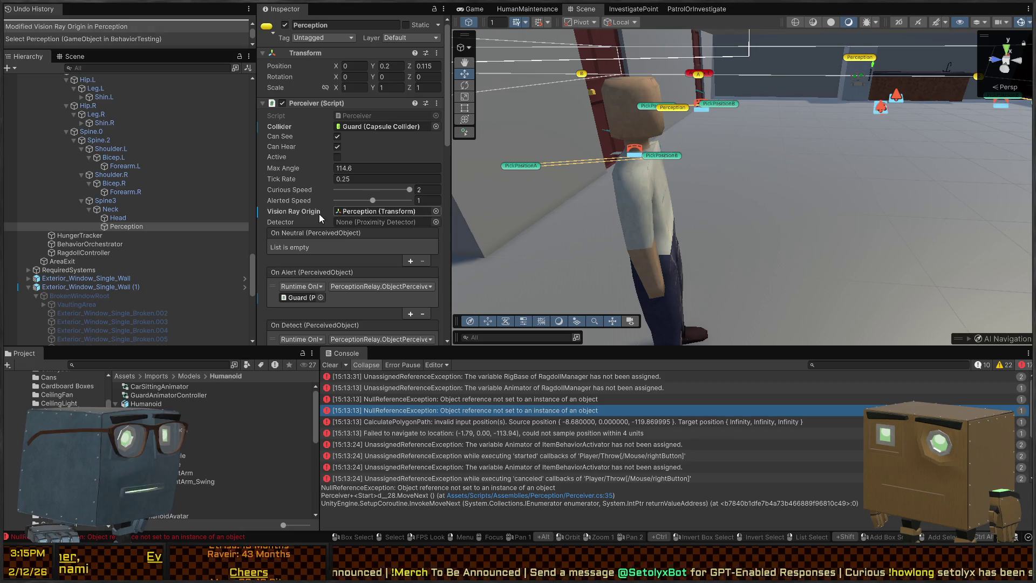
click(319, 212)
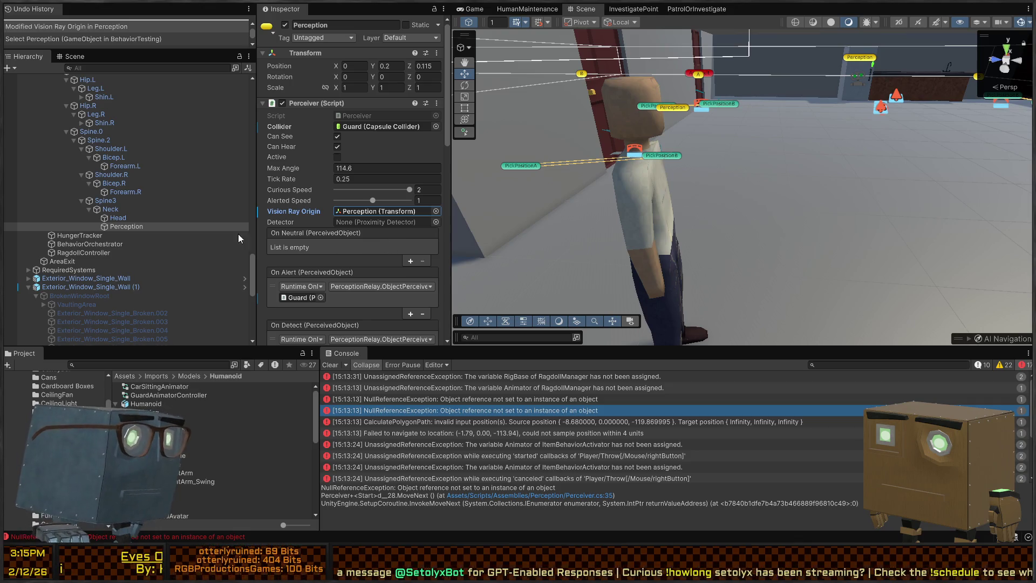
click(114, 218)
click(113, 226)
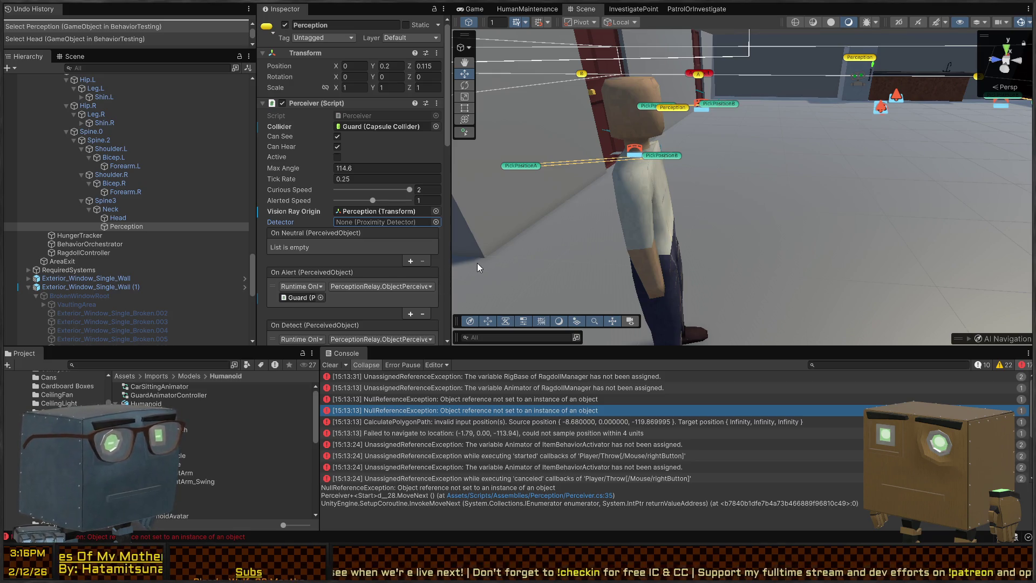
drag(362, 229, 367, 222)
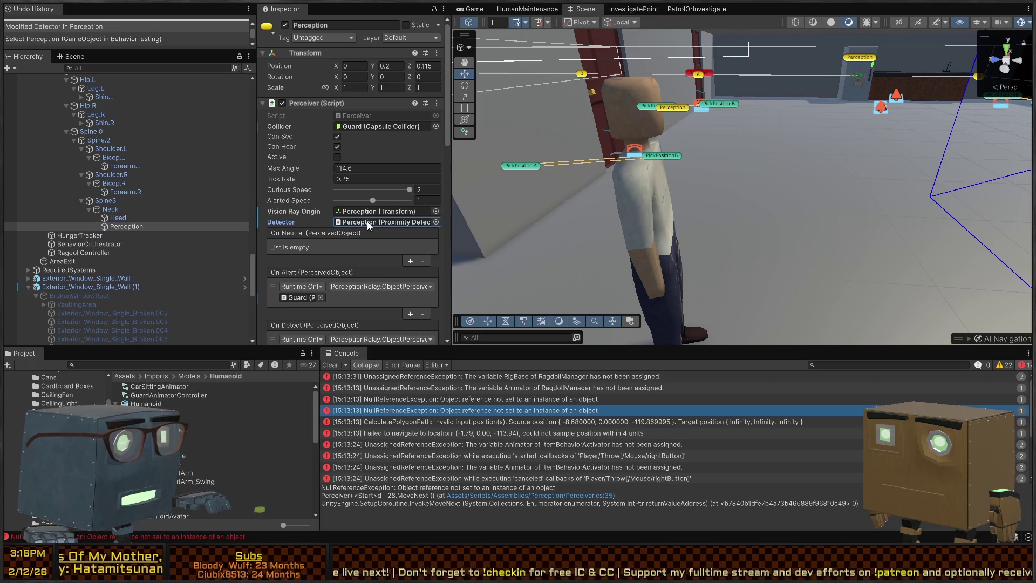
Step: Set the Guard's Proximity Detector Parent Override to the Guard transform
scroll(321, 199, down, 5)
scroll(115, 212, down, 3)
scroll(115, 212, up, 3)
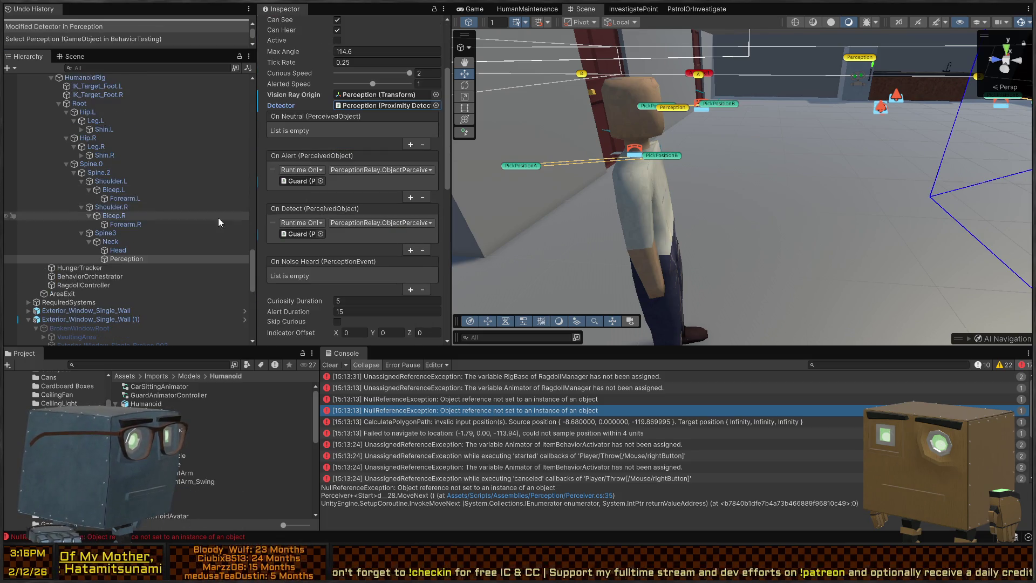
scroll(340, 232, down, 6)
scroll(317, 221, down, 6)
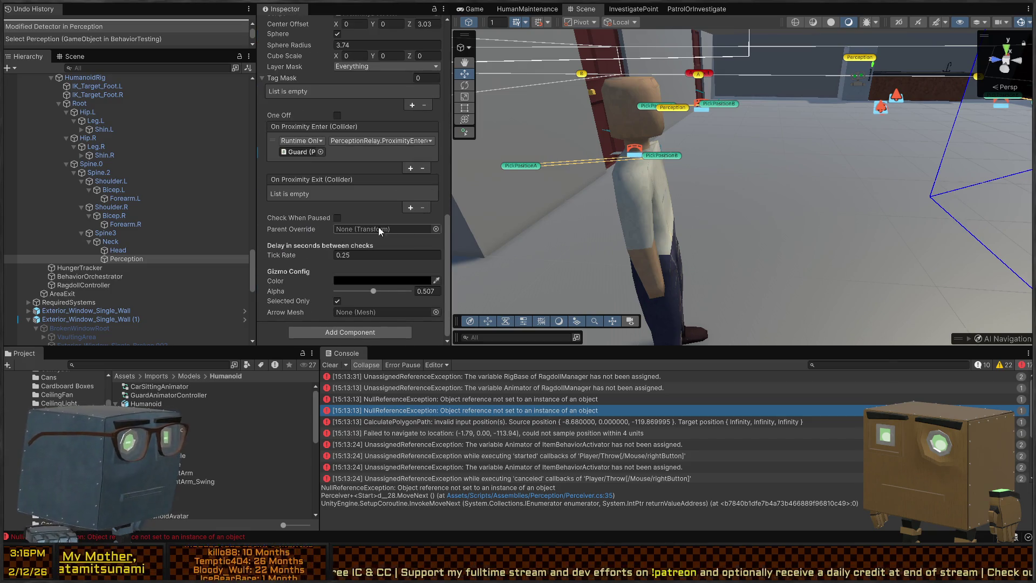
scroll(356, 230, up, 1)
scroll(345, 230, up, 2)
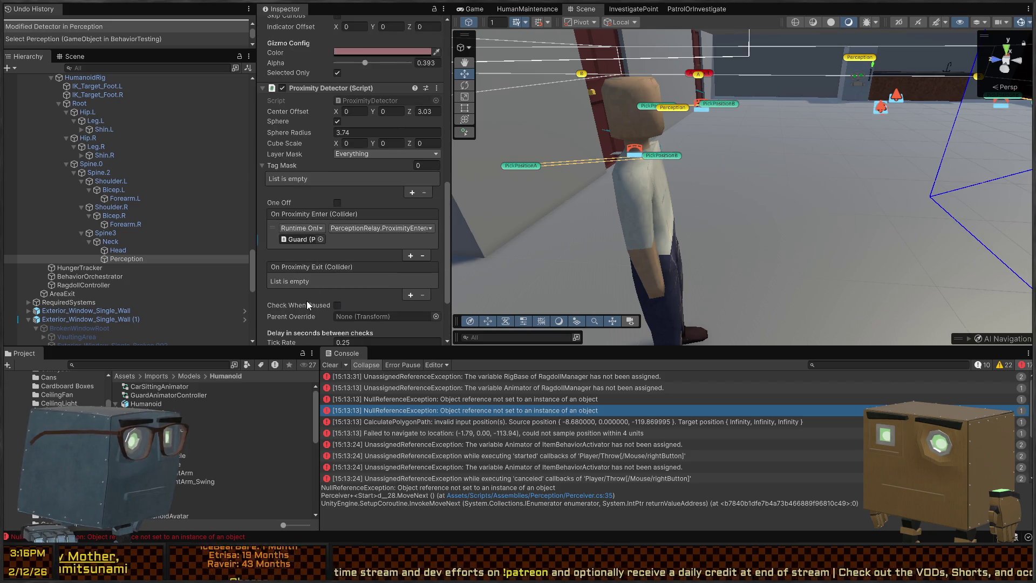
scroll(307, 298, up, 3)
scroll(82, 151, up, 3)
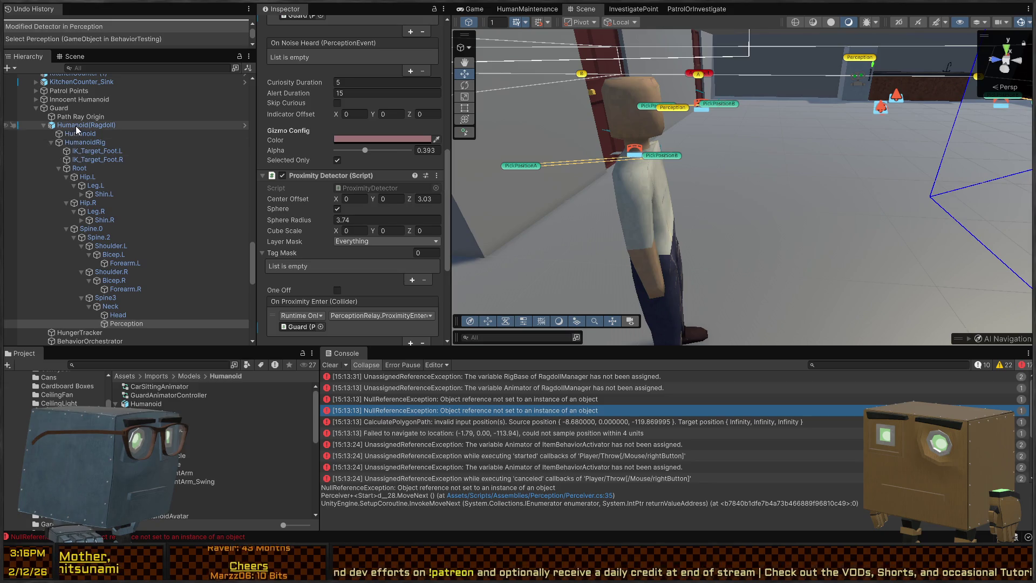
drag(78, 130, 380, 287)
scroll(295, 241, down, 4)
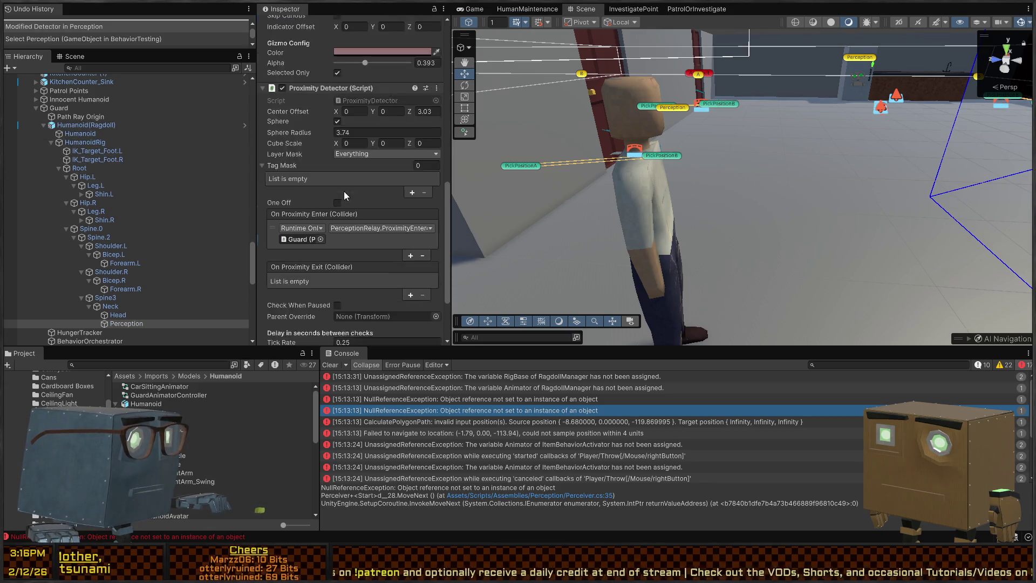
mouse_move(65, 110)
mouse_down()
mouse_move(365, 272)
mouse_move(369, 289)
mouse_up()
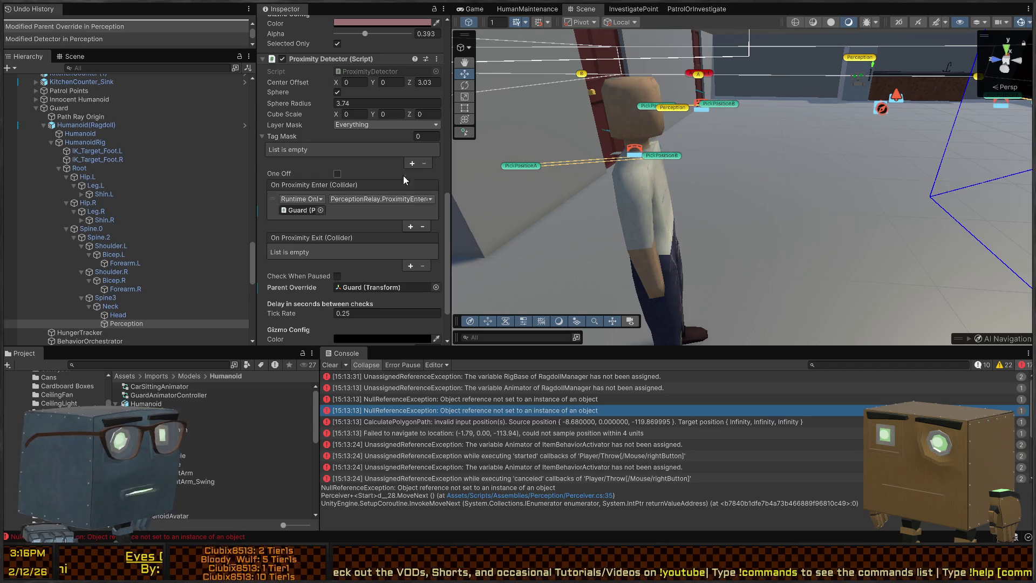
Step: Frame the Perception object in the Scene view and trace the orchestrator error in the Console
drag(549, 151, 751, 165)
key(f)
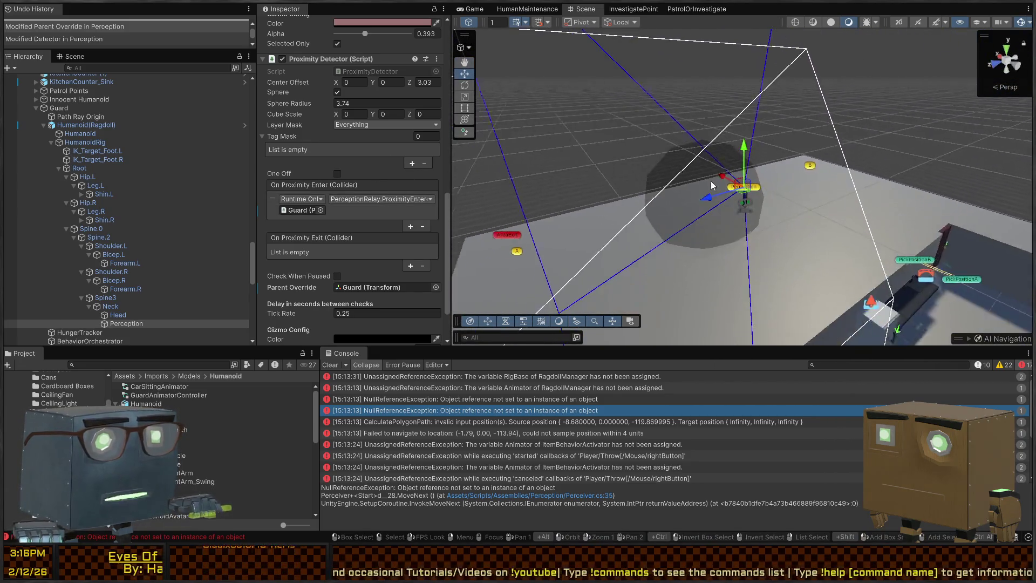
click(491, 399)
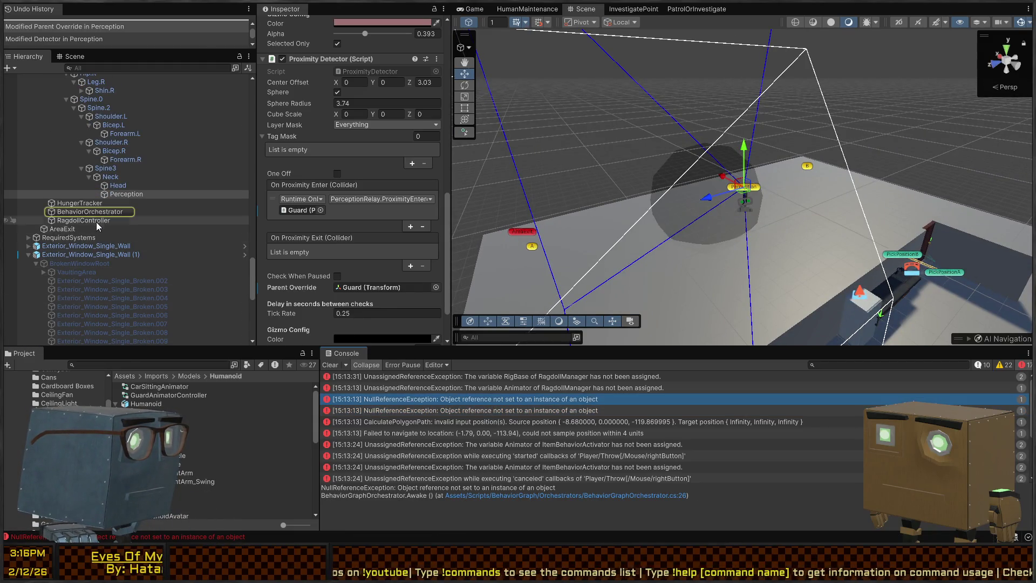
Step: Recheck the Guard's BehaviorOrchestrator and Perception references via the console errors
click(91, 212)
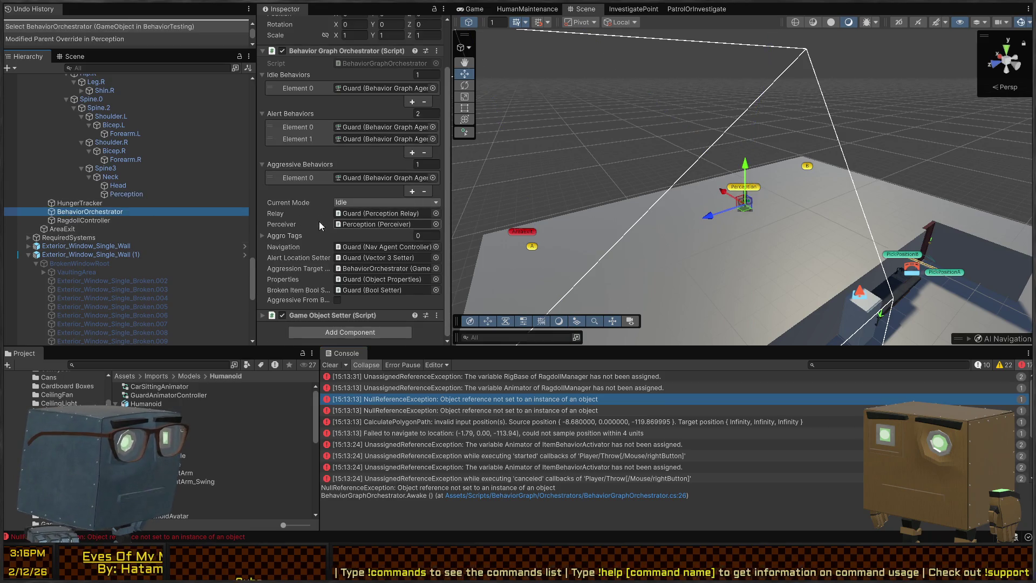
click(566, 411)
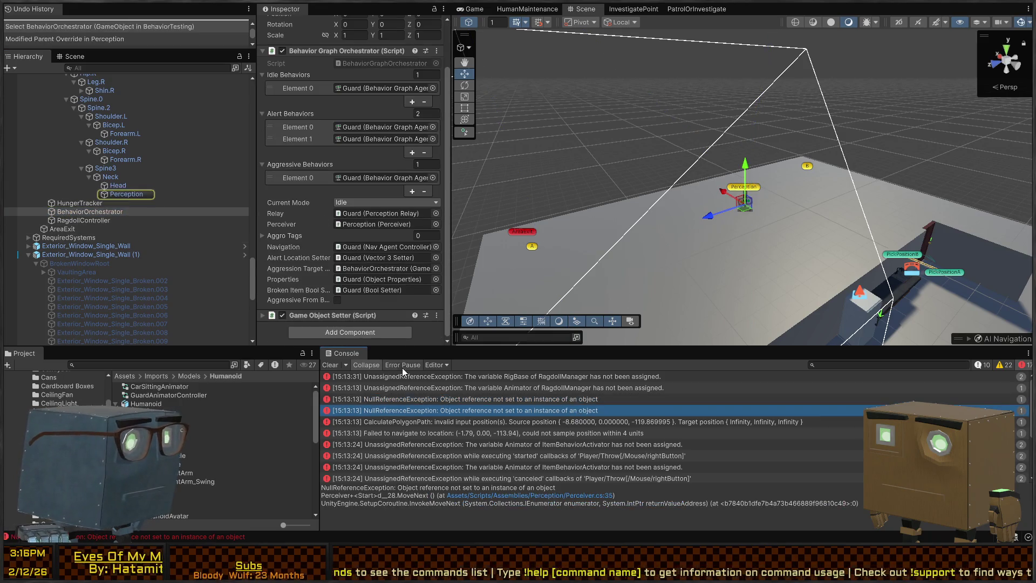
click(126, 195)
scroll(299, 205, down, 10)
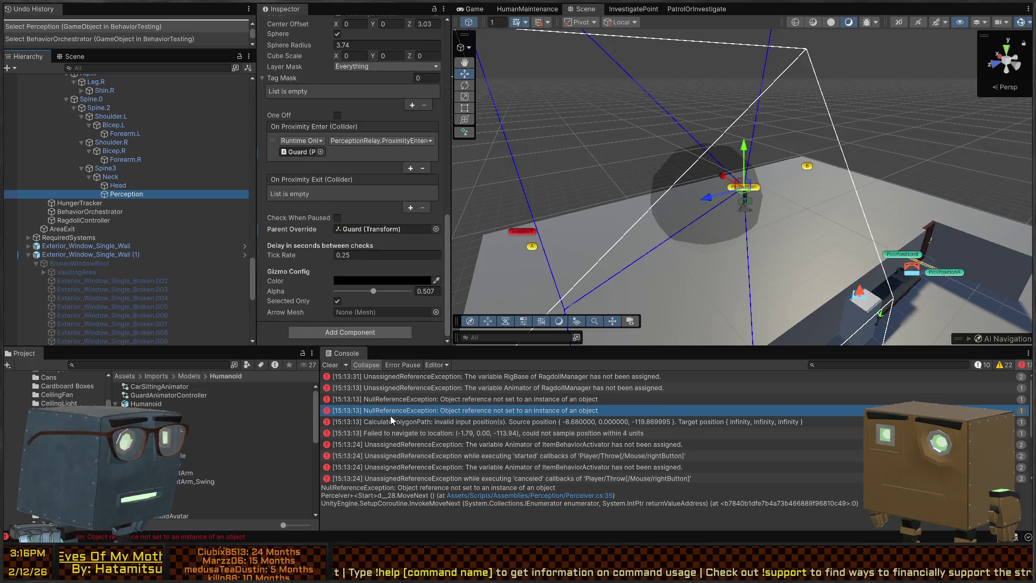
Step: Show the stack trace of the ItemBehaviorActivator unassigned Animator error and scroll to the Player
click(515, 421)
scroll(576, 423, down, 2)
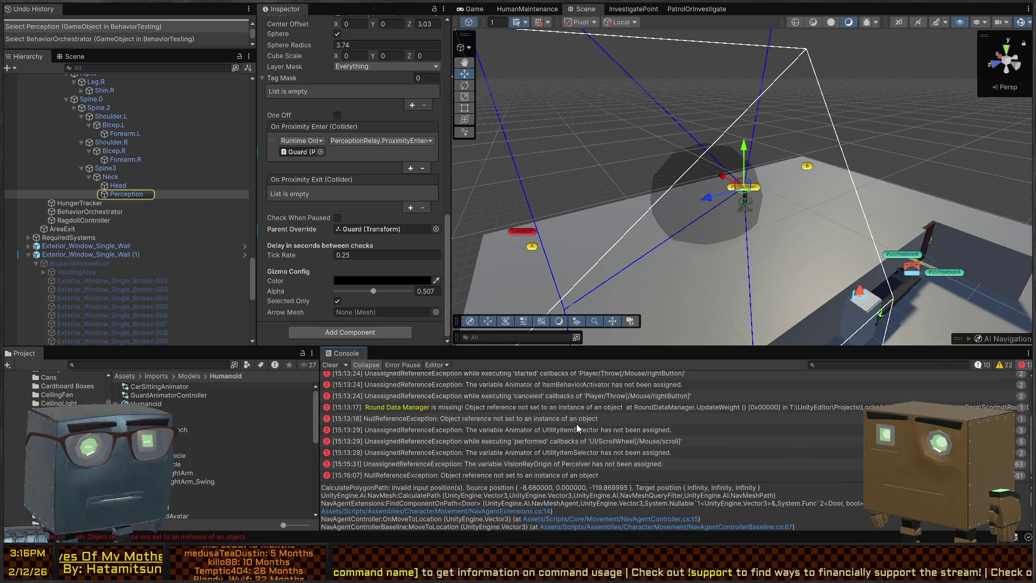
click(500, 415)
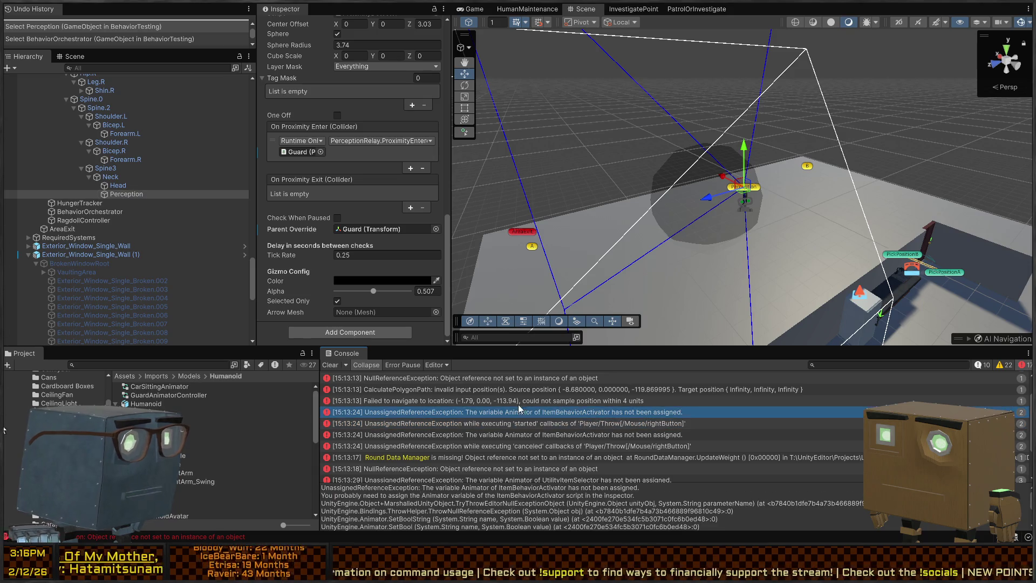
scroll(130, 244, down, 3)
scroll(130, 244, down, 10)
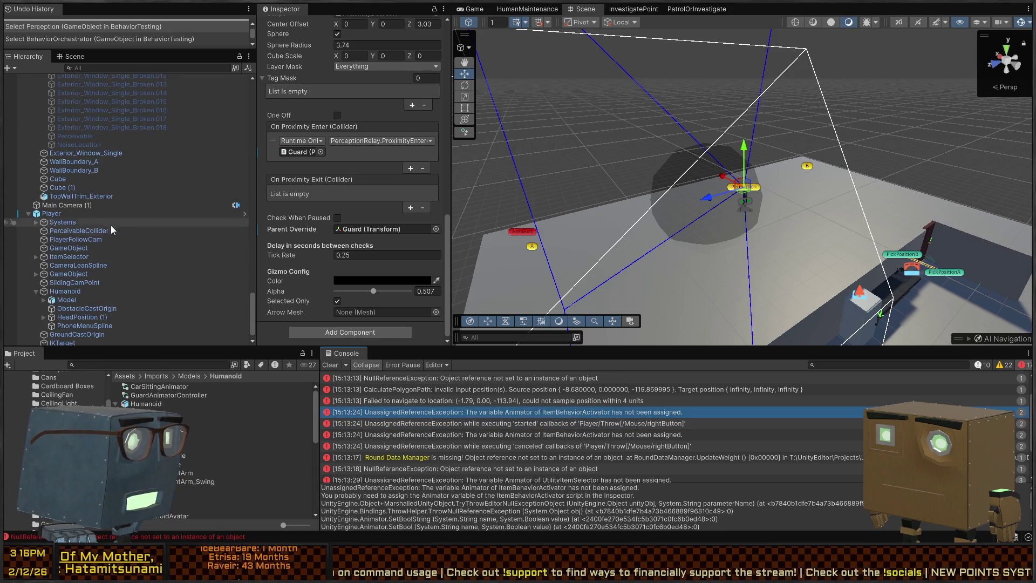
Step: In the Player prefab, set ItemSelector's Utility Item Selector and Item Behavior Activator Animators to Model
click(244, 214)
click(112, 68)
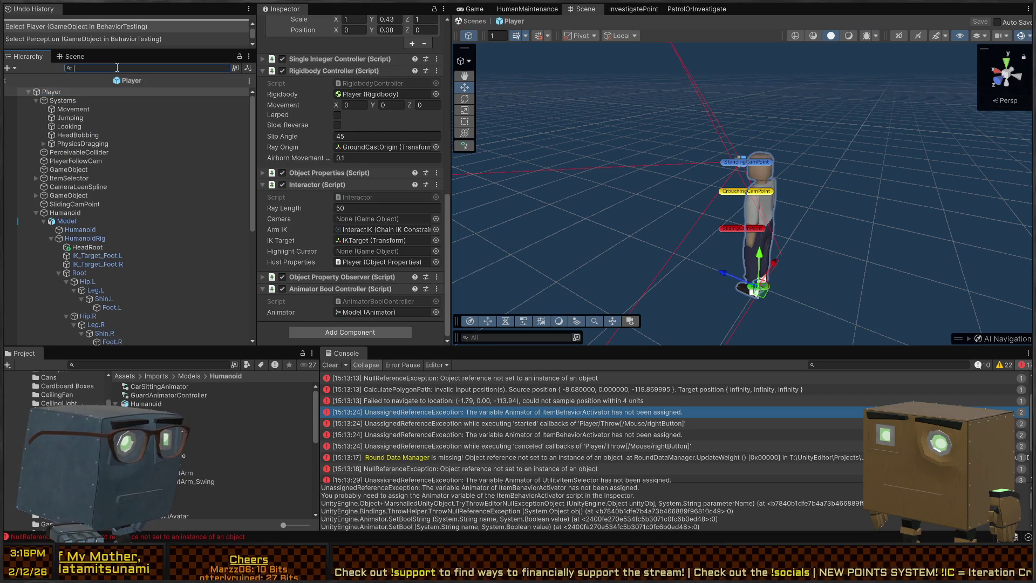
text(t=ItemB)
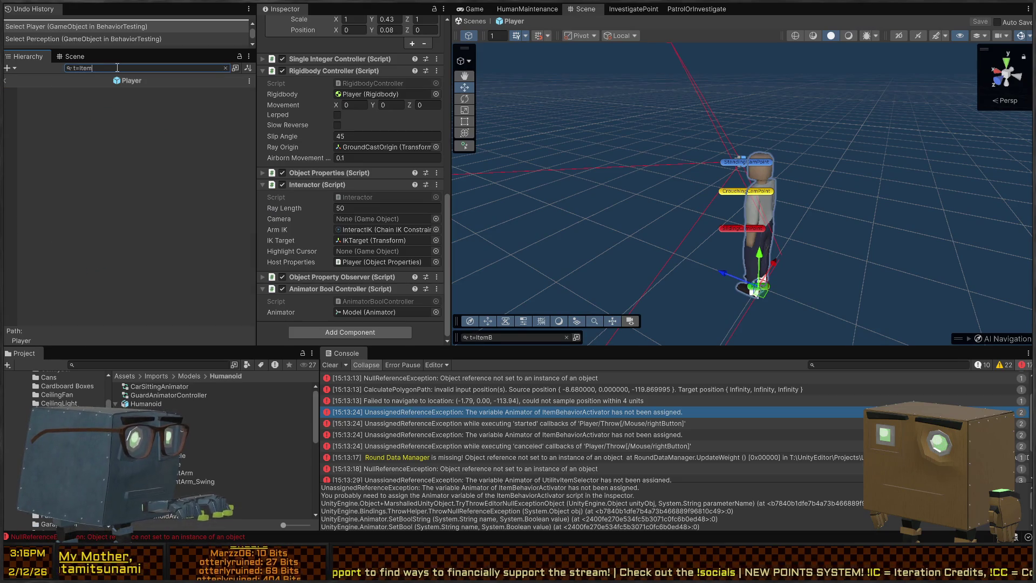
text(rActivator)
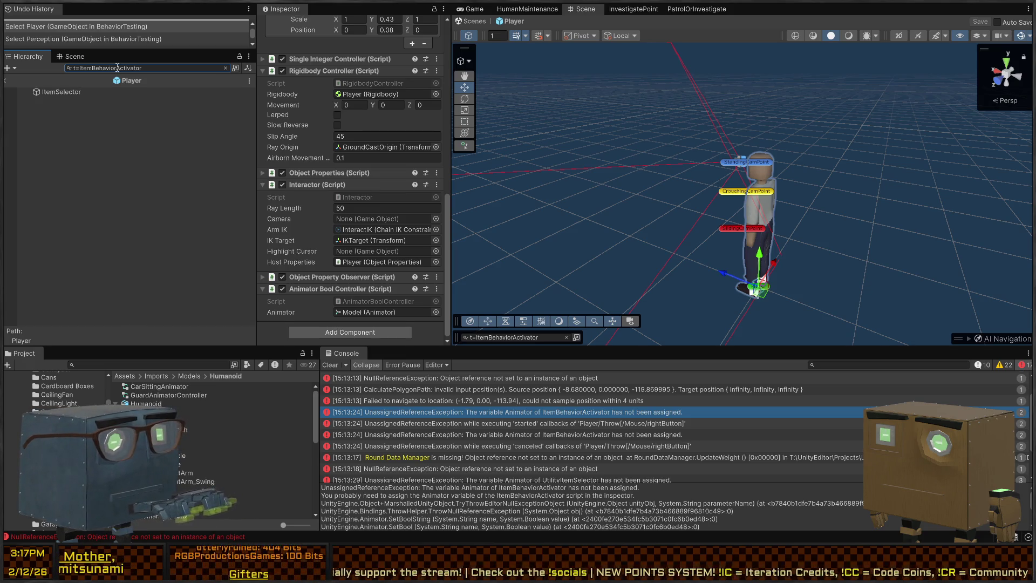
click(70, 93)
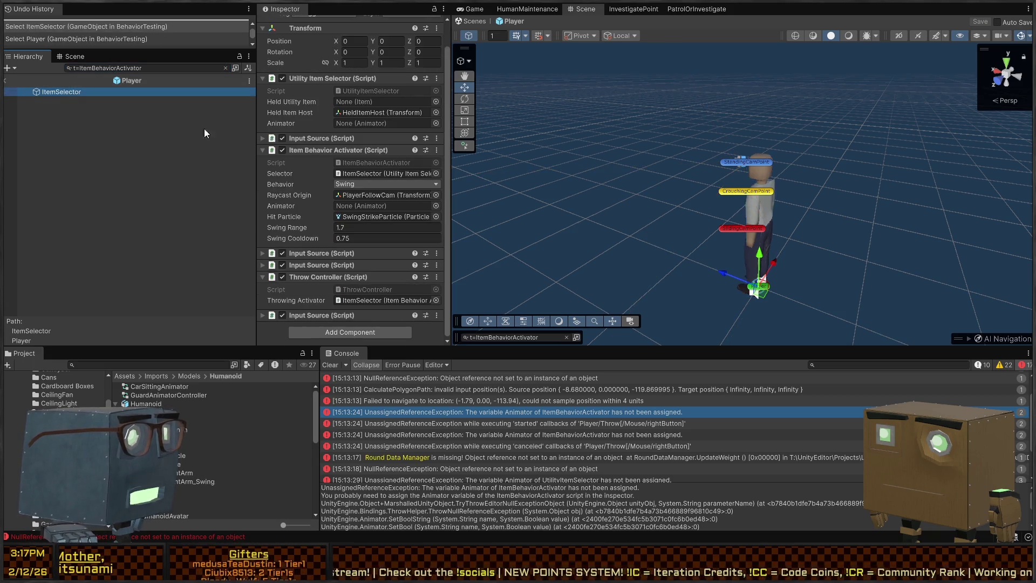
click(436, 123)
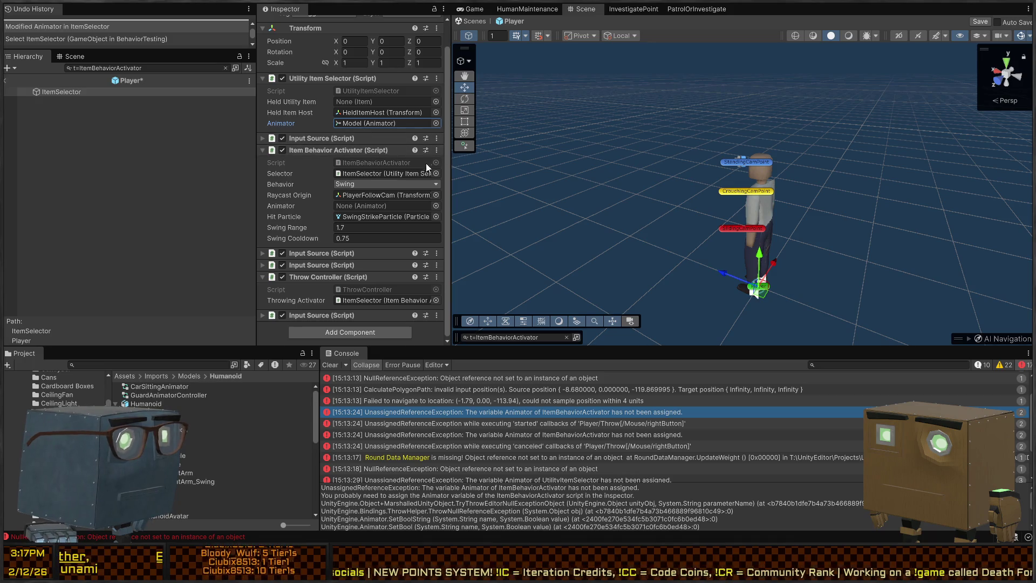
click(427, 210)
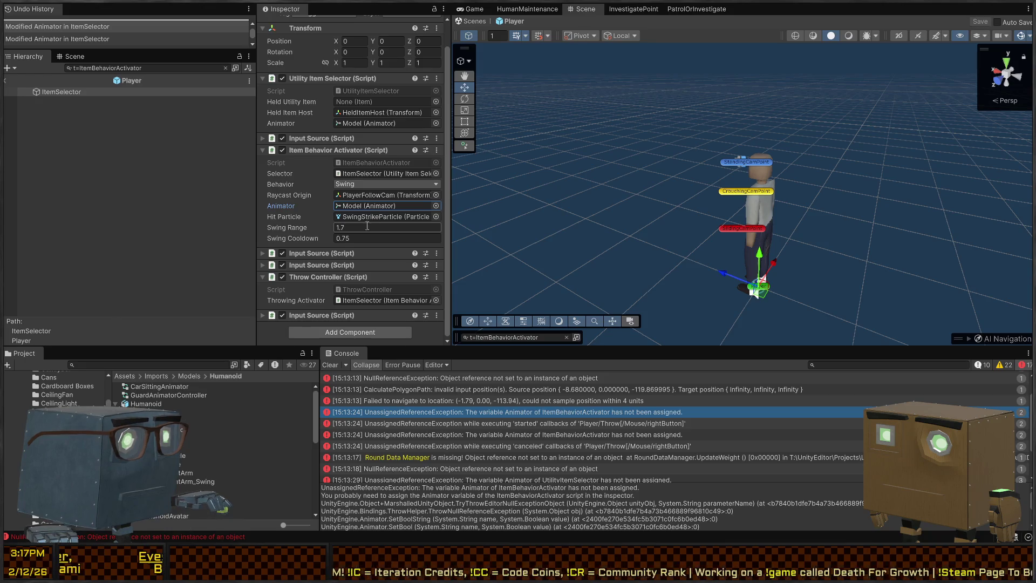
Step: Review the UtilityItemSelector Animator errors, then save the Player prefab and return to the scene
scroll(552, 442, down, 2)
click(562, 433)
click(535, 454)
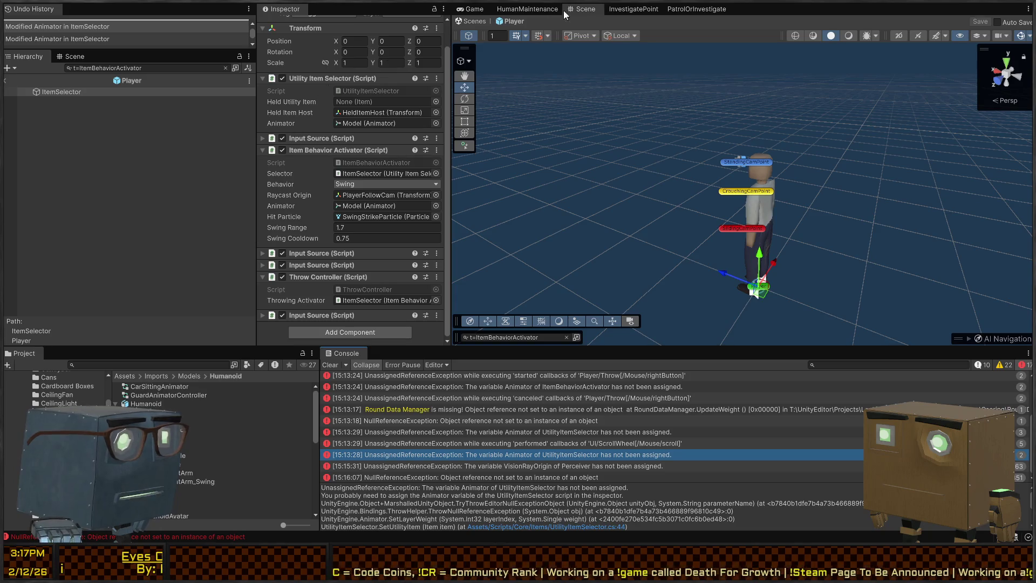
click(475, 21)
key(ctrl+p)
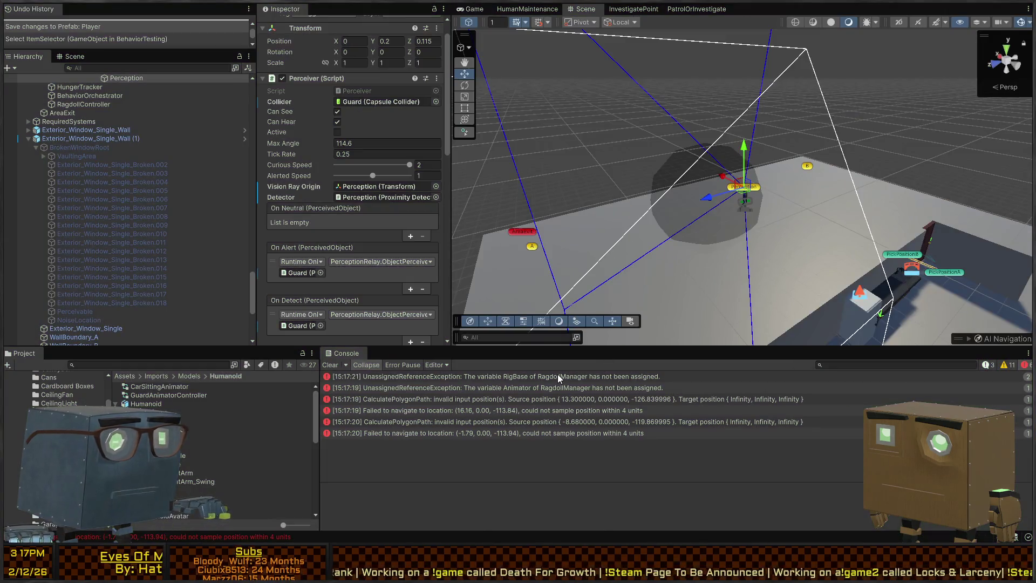
Step: After play stops, trace the failed-navigation error to the Guard, frame it, and select its Humanoid(Ragdoll)
click(557, 376)
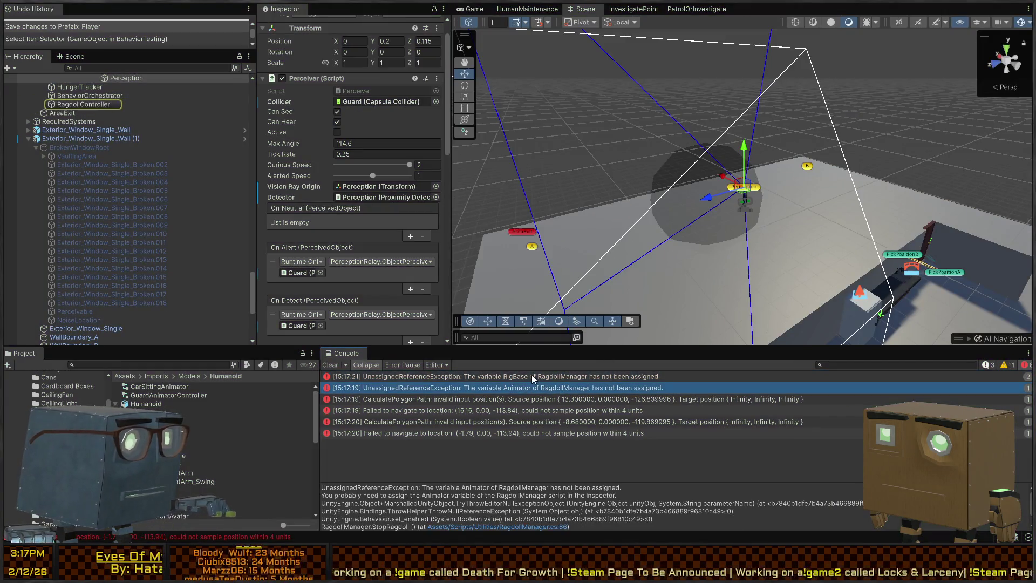
click(502, 399)
key(Down)
click(84, 78)
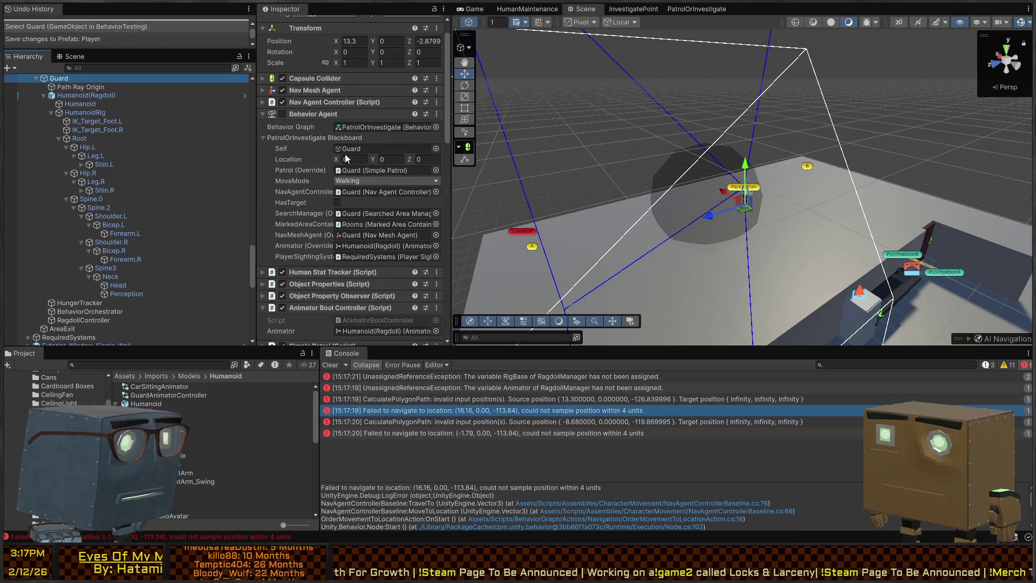
key(f)
mouse_move(809, 204)
mouse_down()
mouse_move(586, 204)
mouse_move(682, 164)
mouse_up()
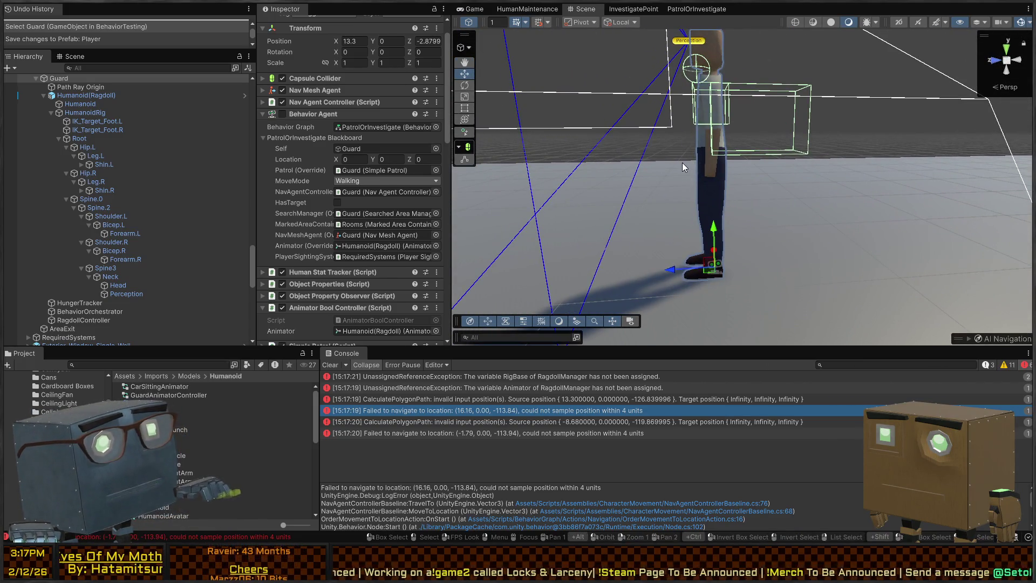
click(101, 95)
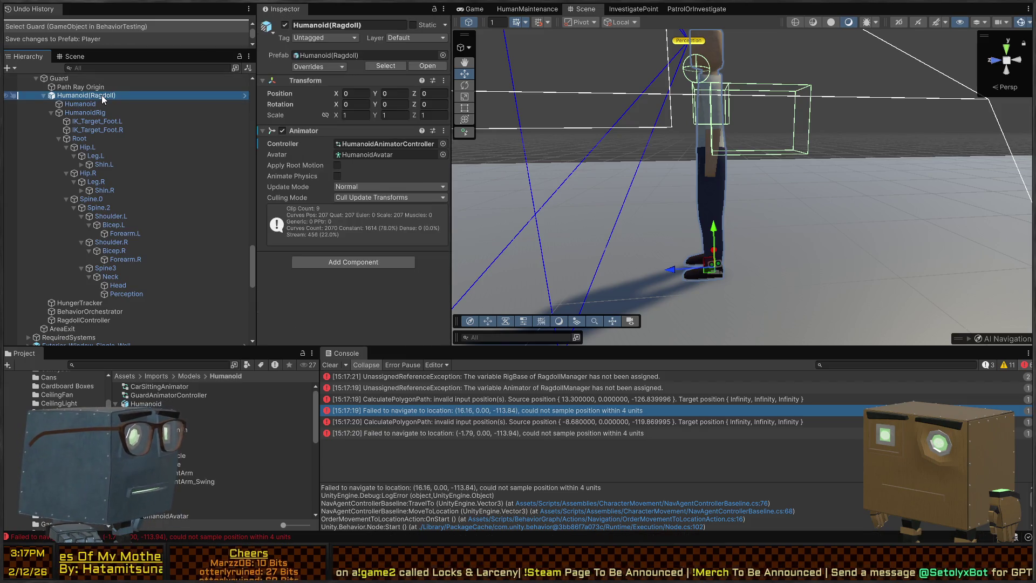
Step: Locate the objects behind the -8.68, -1.79 and 16.16 navigation errors, then select Innocent Humanoid
click(90, 78)
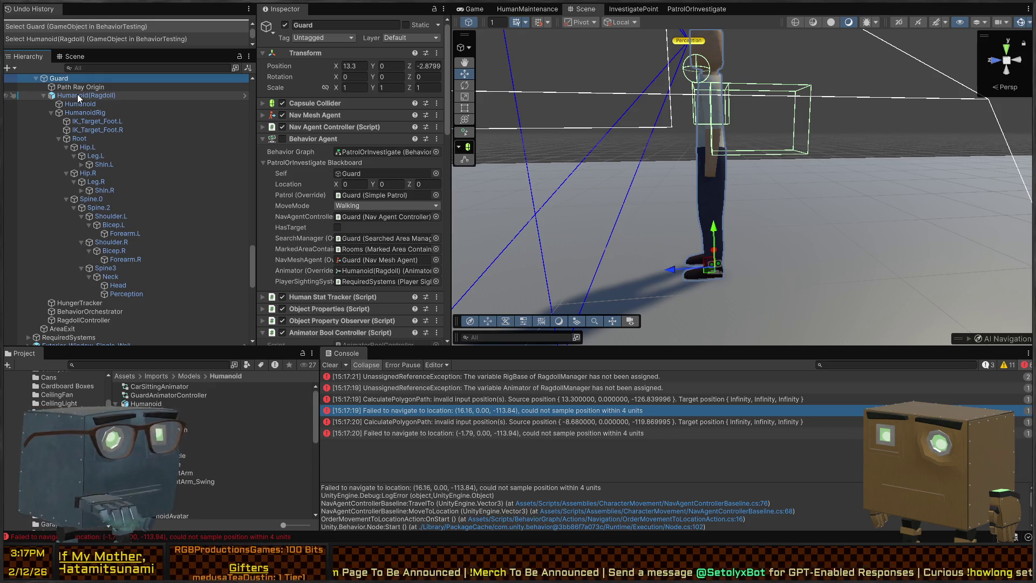
click(482, 421)
click(474, 435)
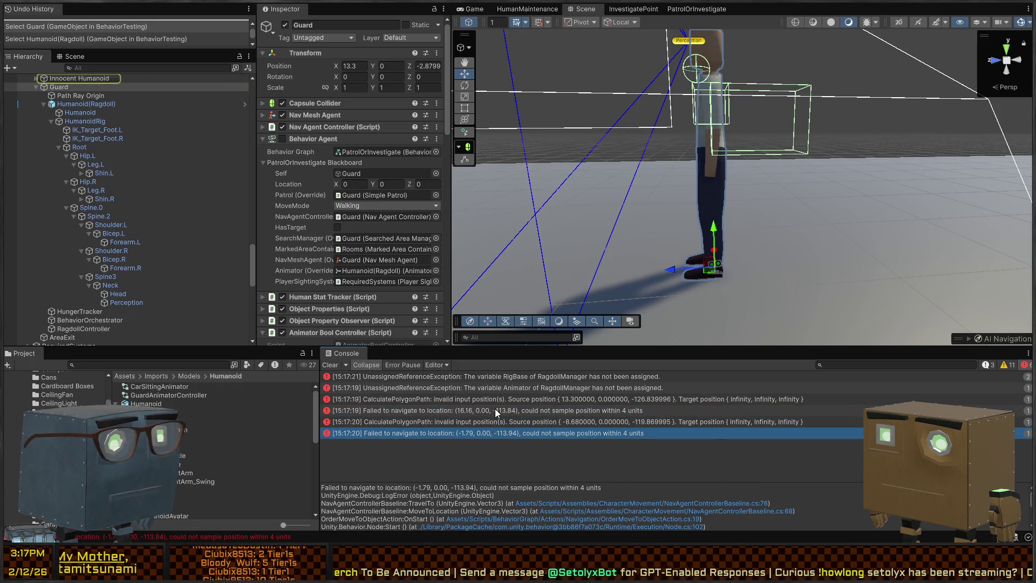
click(501, 410)
click(63, 88)
scroll(313, 198, down, 15)
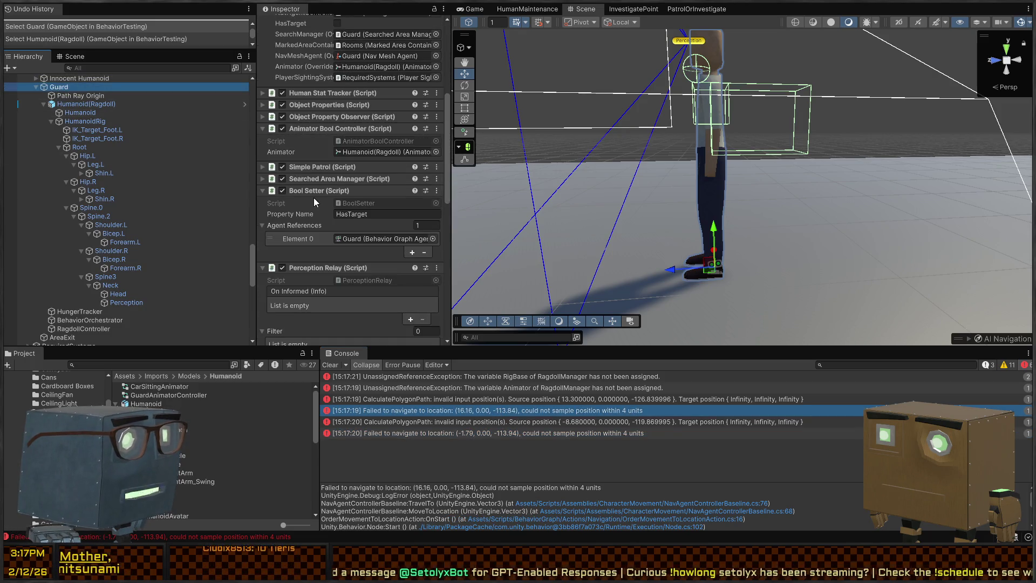
click(70, 79)
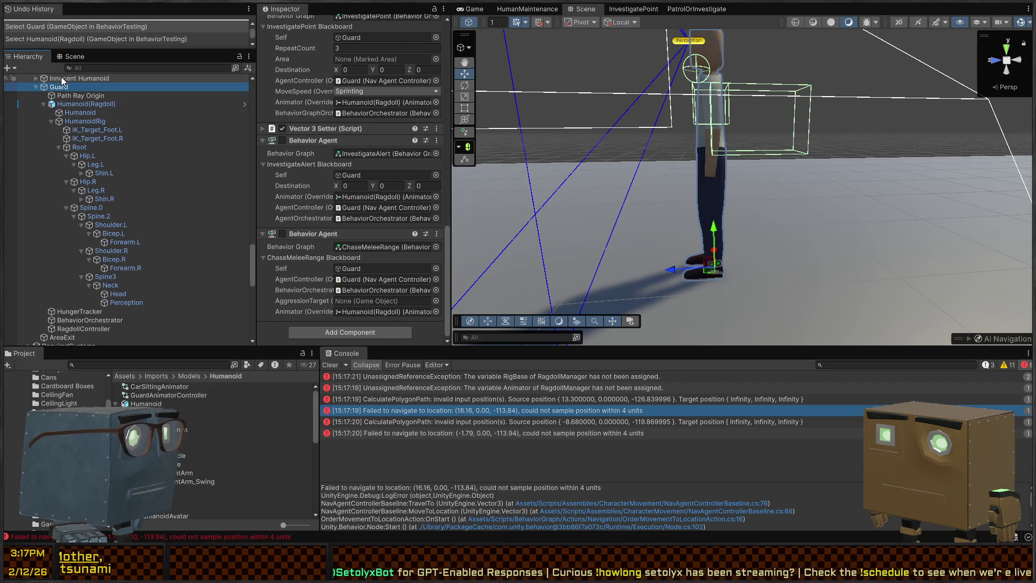
scroll(308, 187, up, 15)
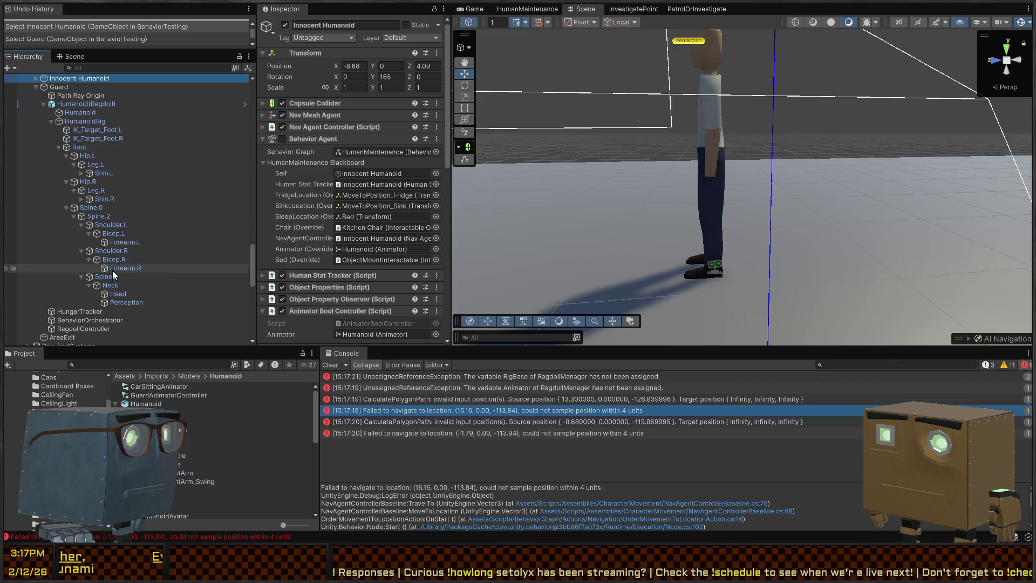
Step: Trace the failed-navigation Console error to the Innocent Humanoid object
scroll(323, 302, down, 5)
click(531, 410)
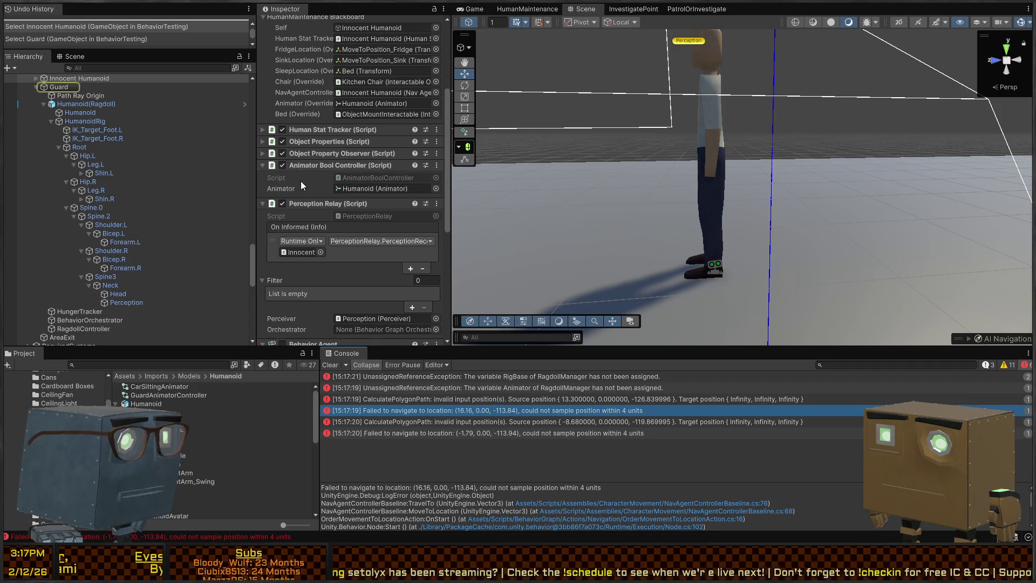
scroll(300, 180, up, 10)
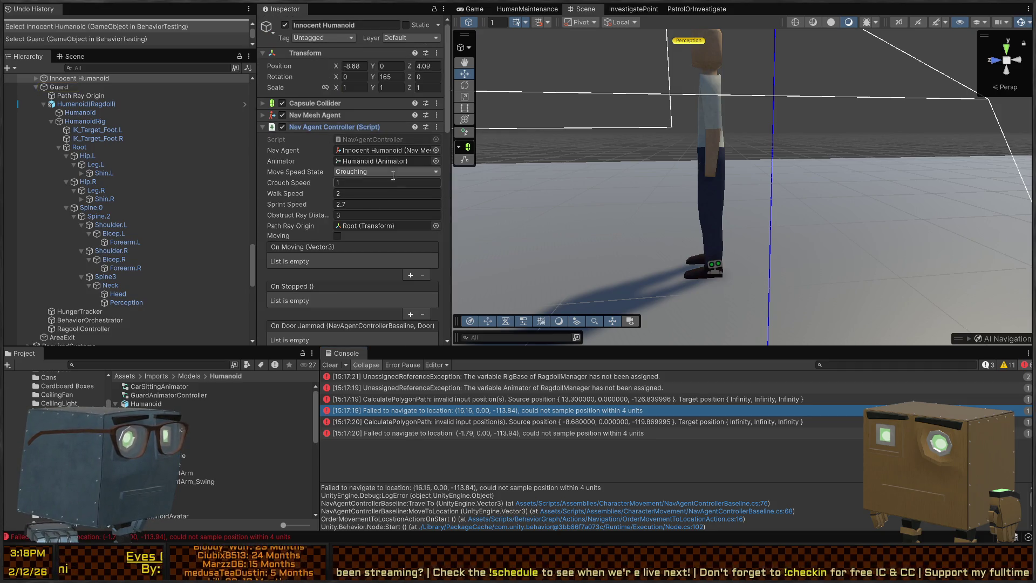
scroll(323, 159, down, 4)
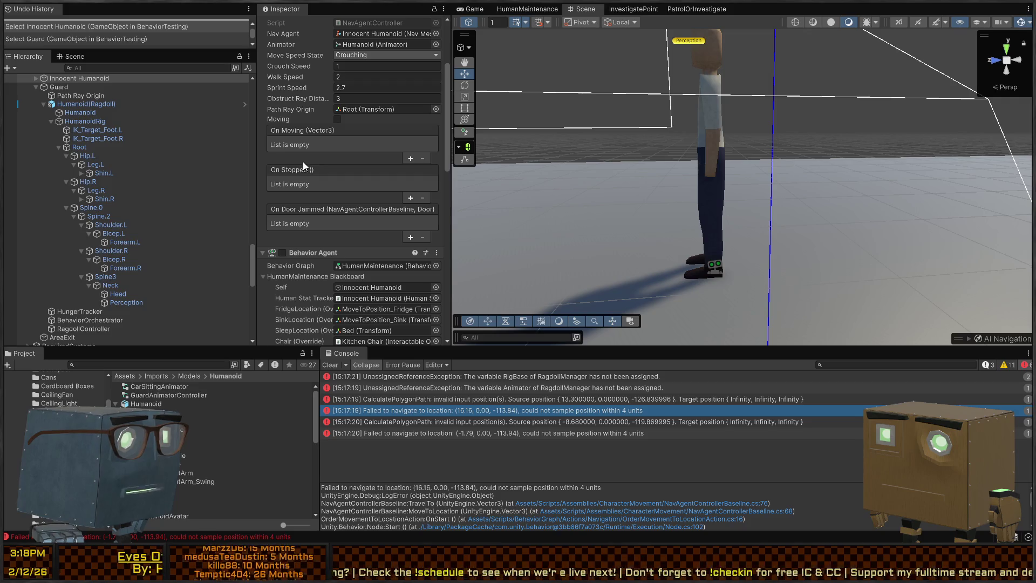
scroll(302, 161, up, 1)
Step: Confirm Innocent Humanoid's Path Ray Origin points to the Root bone, then reselect Innocent Humanoid
click(362, 167)
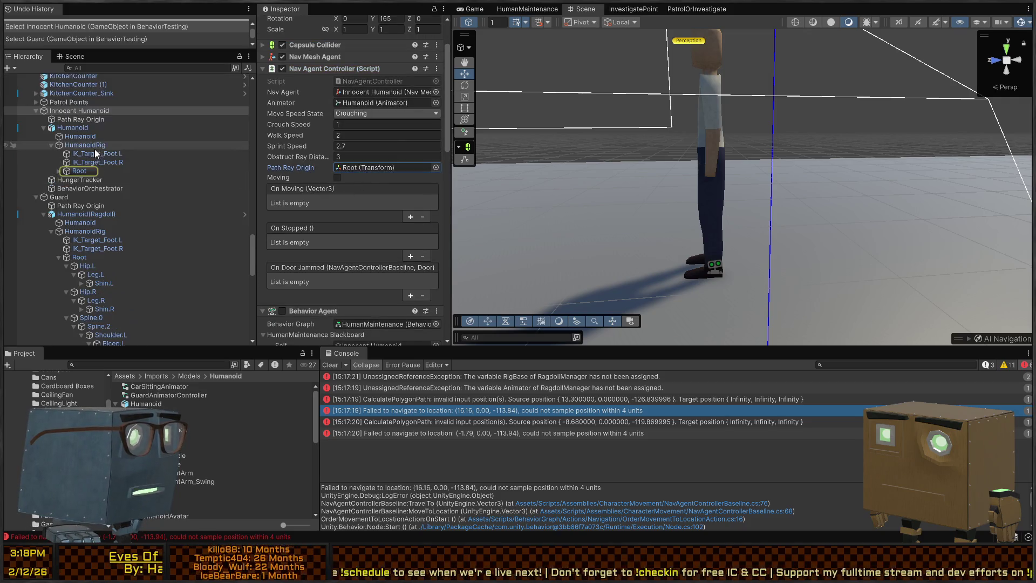
click(57, 171)
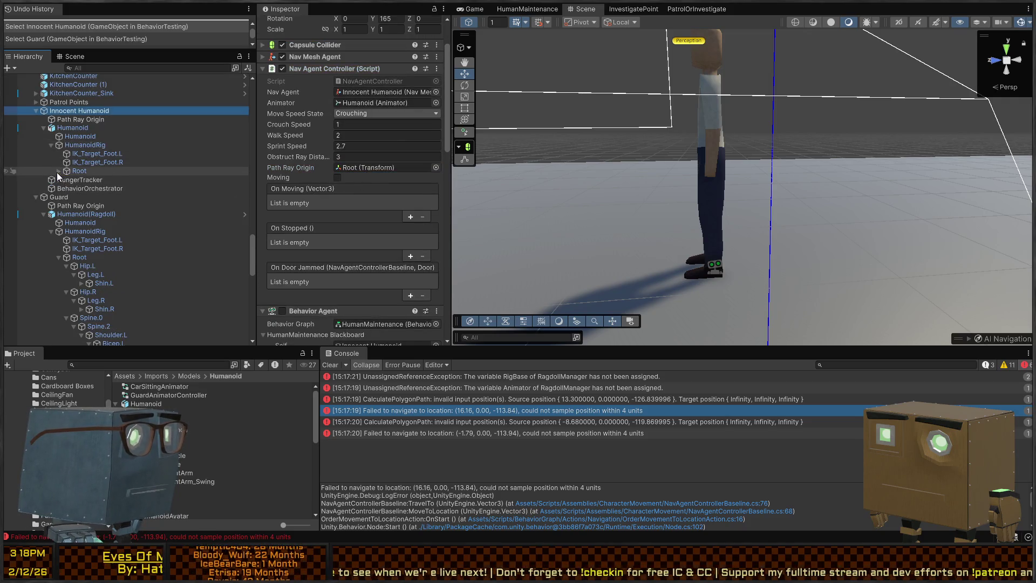
click(88, 171)
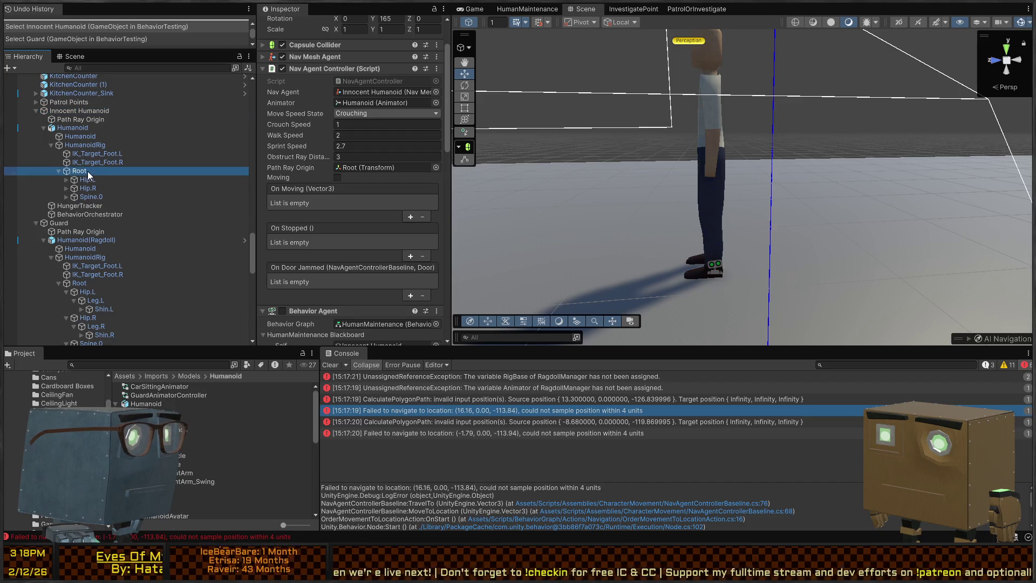
click(73, 128)
click(86, 103)
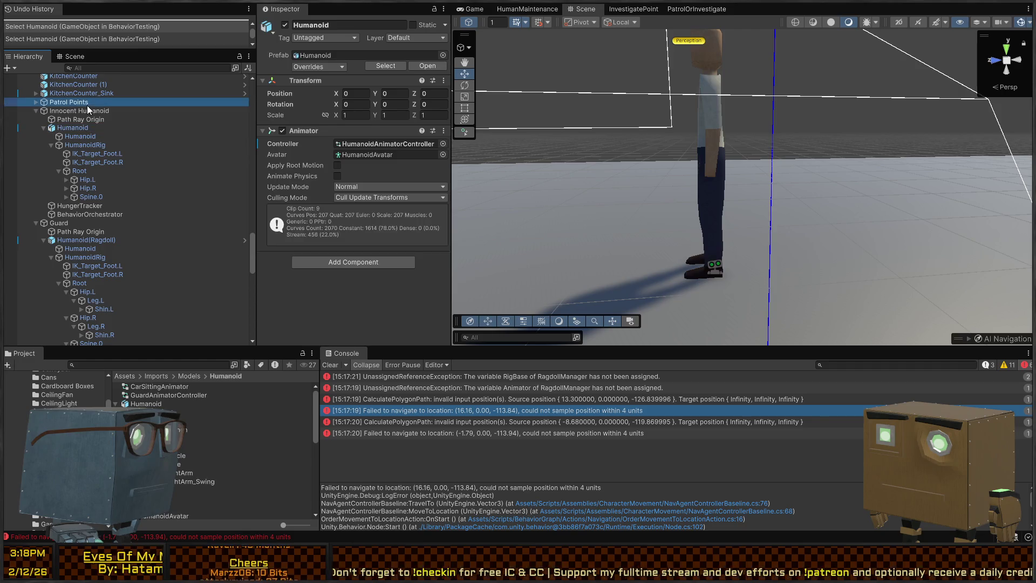
click(85, 111)
Step: Start a fresh play test of the scene with Ctrl+P
scroll(332, 180, down, 5)
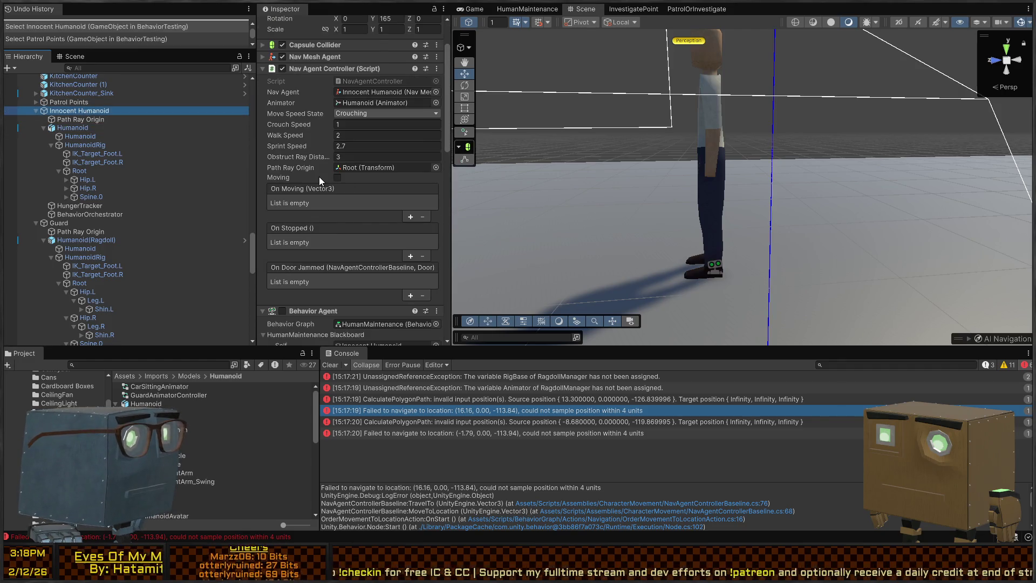
scroll(319, 176, down, 2)
key(ctrl+p)
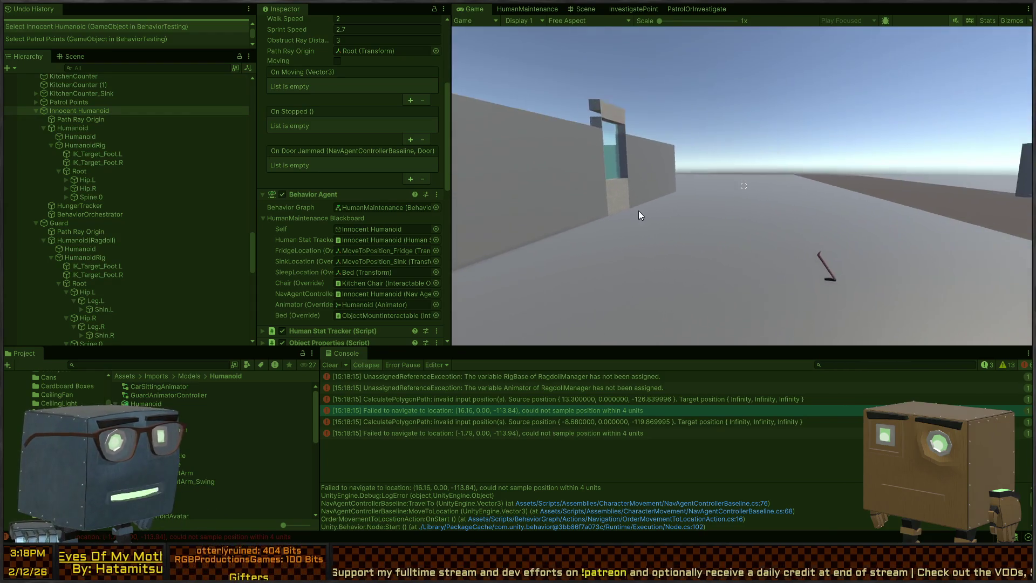
Step: Stop playing and select the floor quad in the Scene view
click(566, 8)
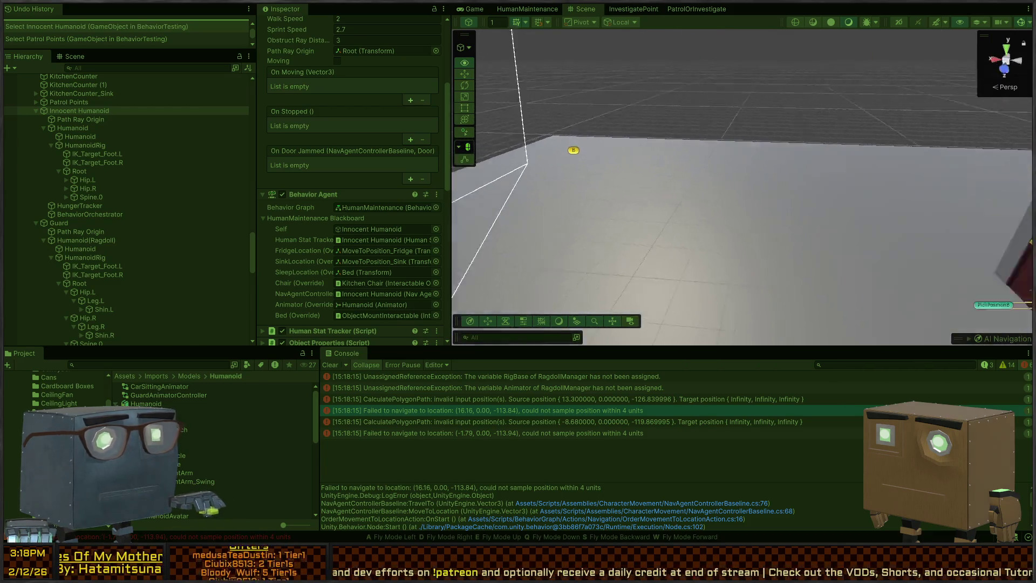
key(ctrl+p)
click(762, 170)
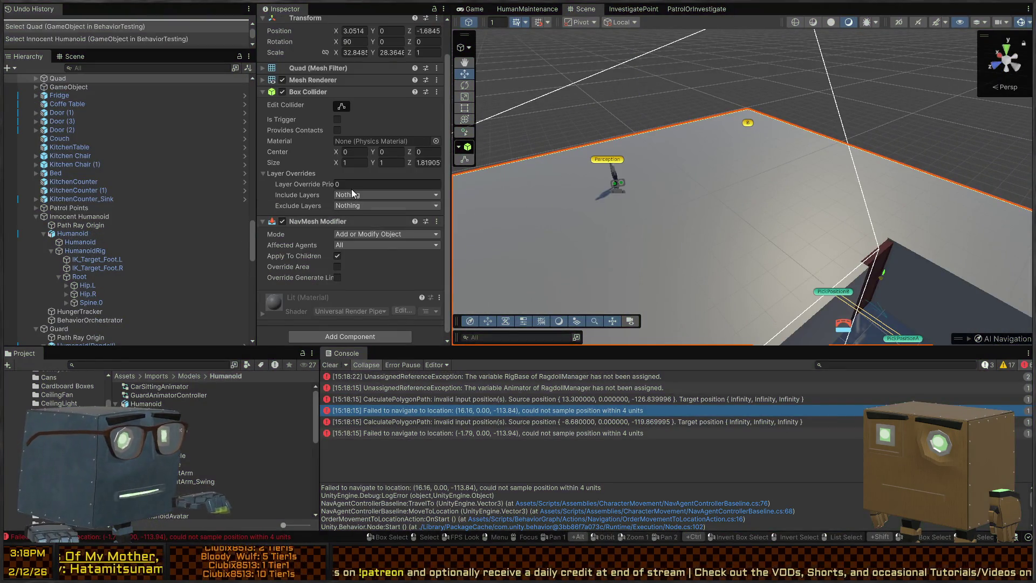
scroll(352, 193, down, 1)
scroll(47, 130, up, 3)
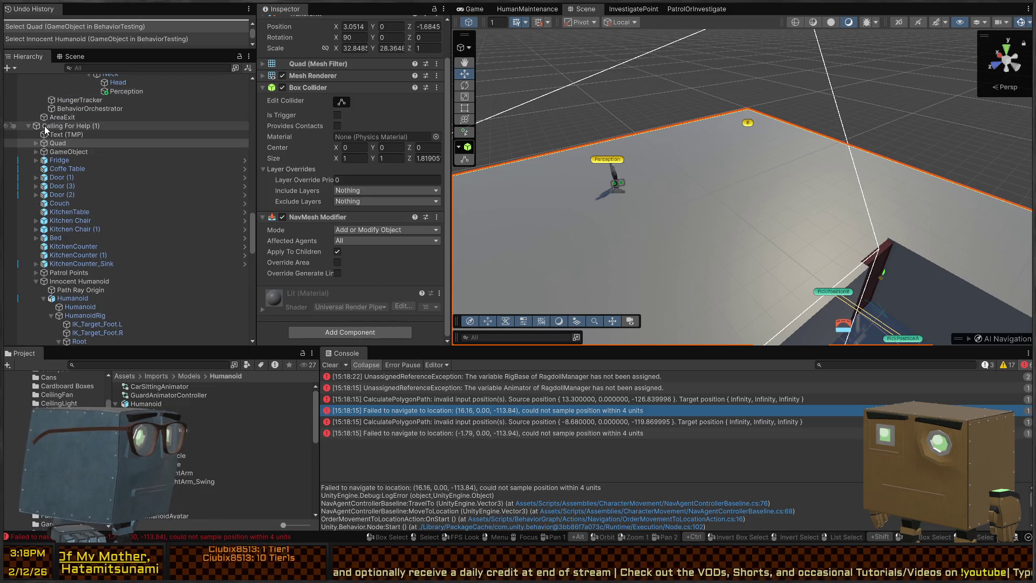
Step: Bake the NavMesh Surface on Calling For Help (1) and start a play test
click(52, 127)
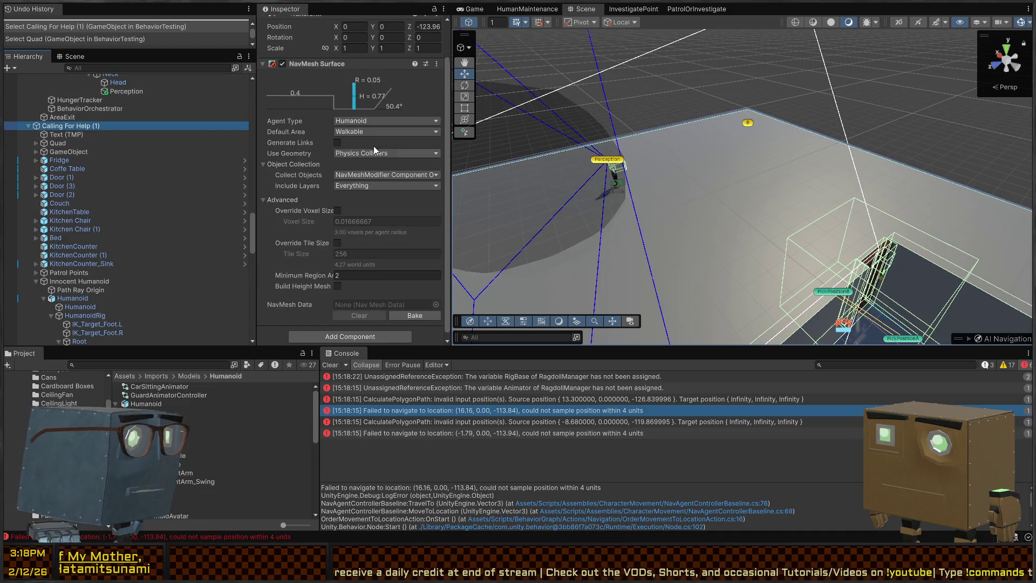
click(435, 310)
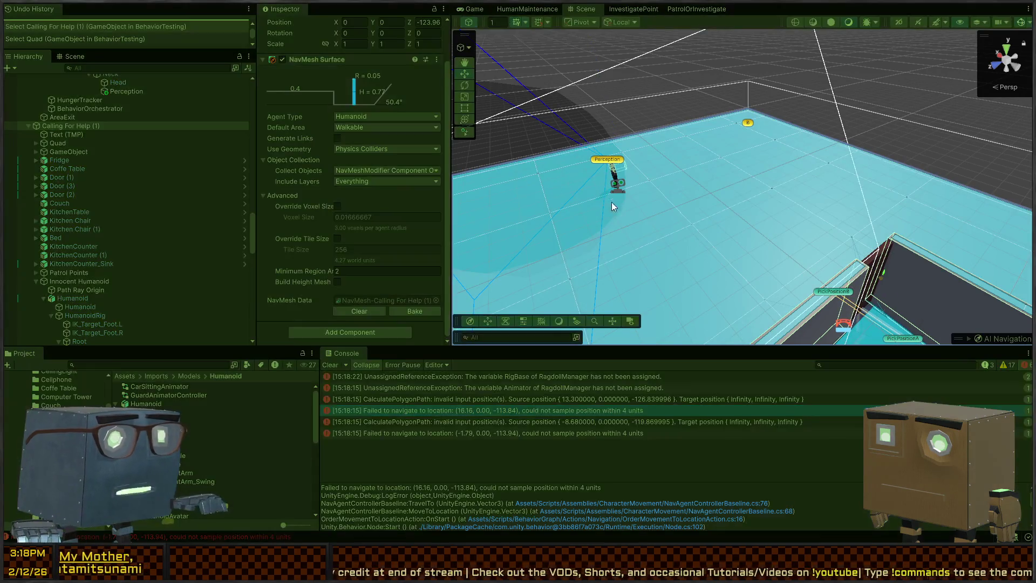
key(ctrl+p)
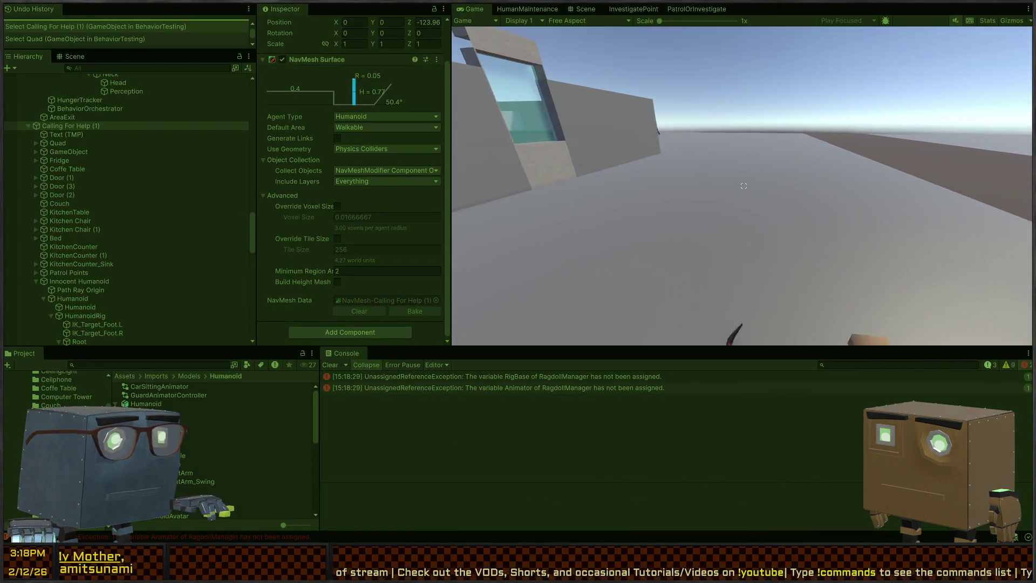
Step: Stop play, inspect the unassigned RigBase error, then run and stop another play test
key(ctrl+p)
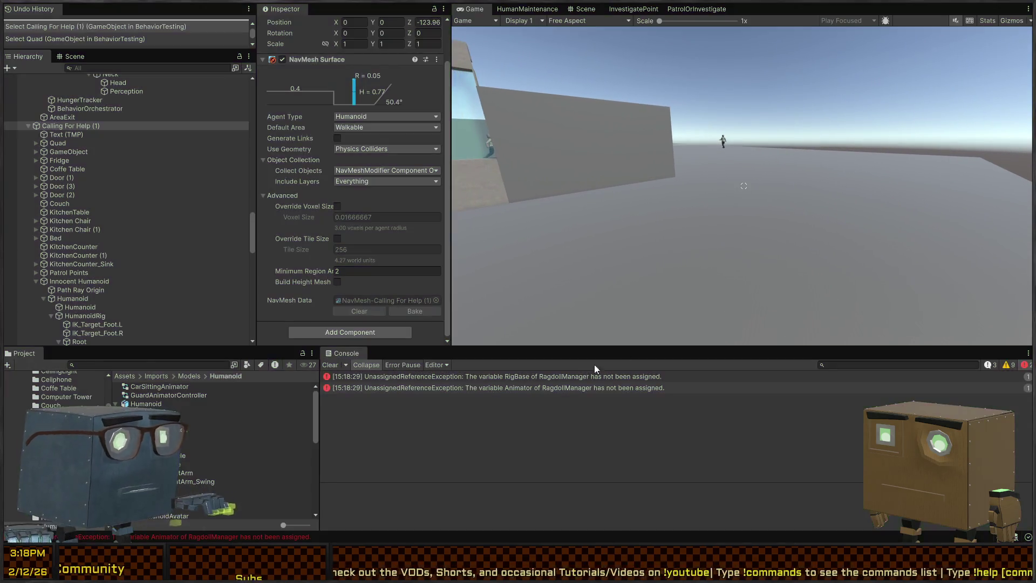
click(580, 376)
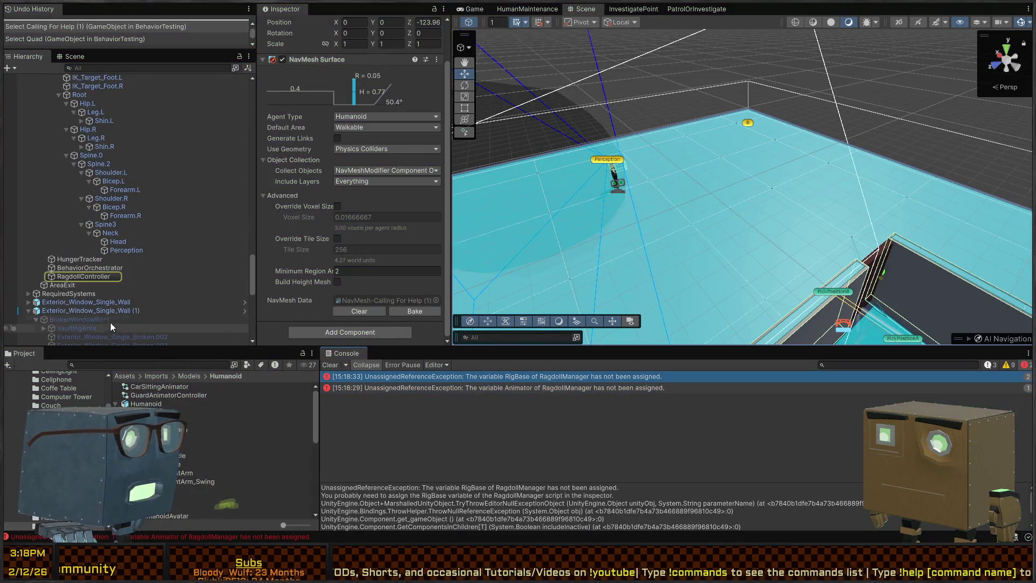
key(ctrl+p)
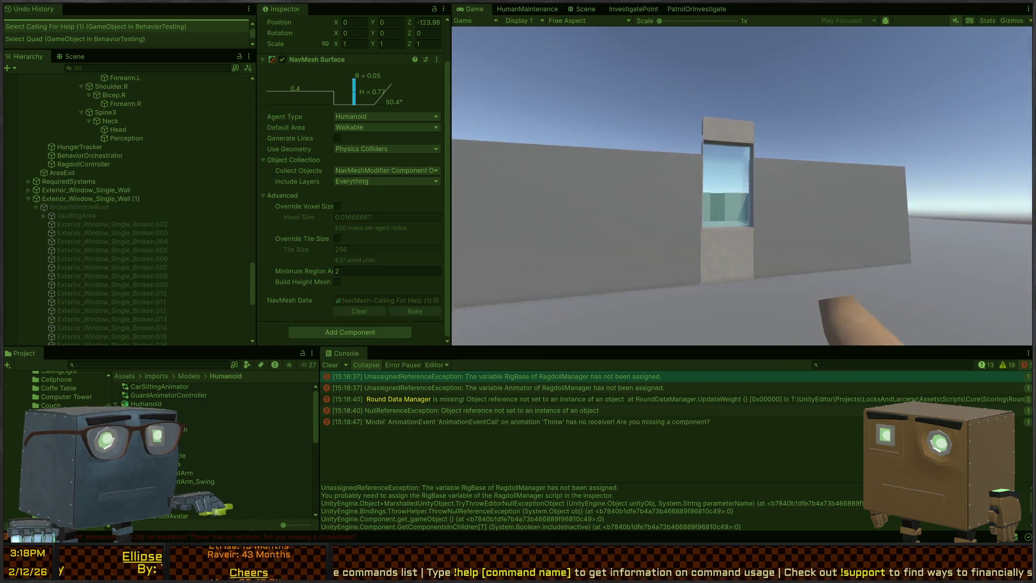
key(Escape)
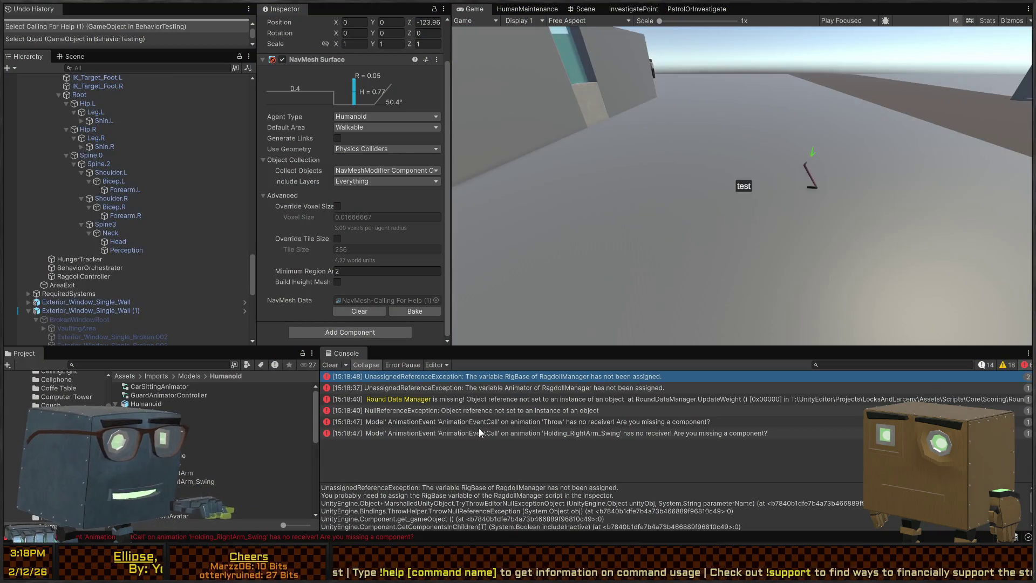
Step: Trace the Throw animation-event error to Humanoid and try dragging its Animation Event Trigger onto Model
click(549, 423)
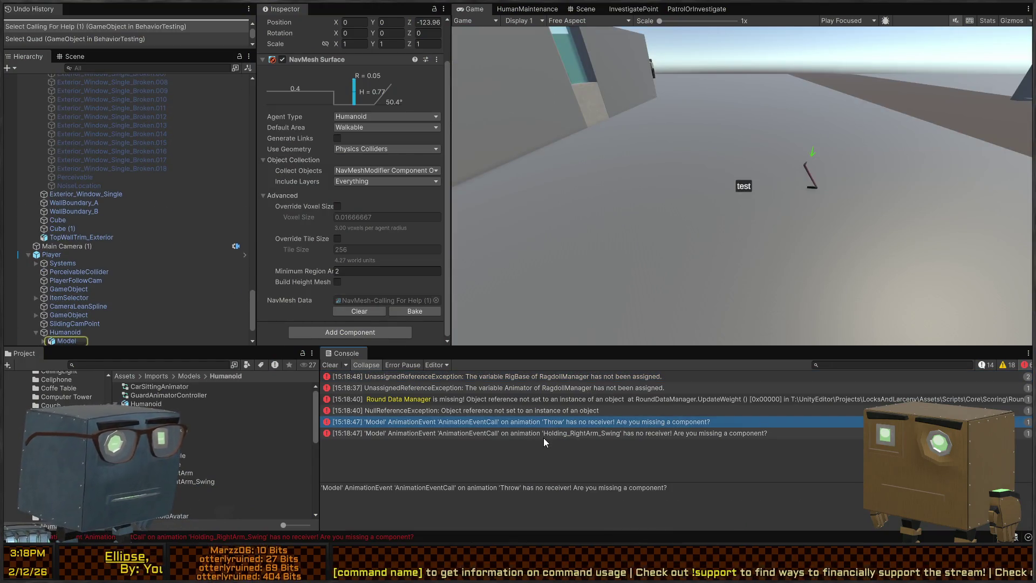
scroll(81, 264, down, 2)
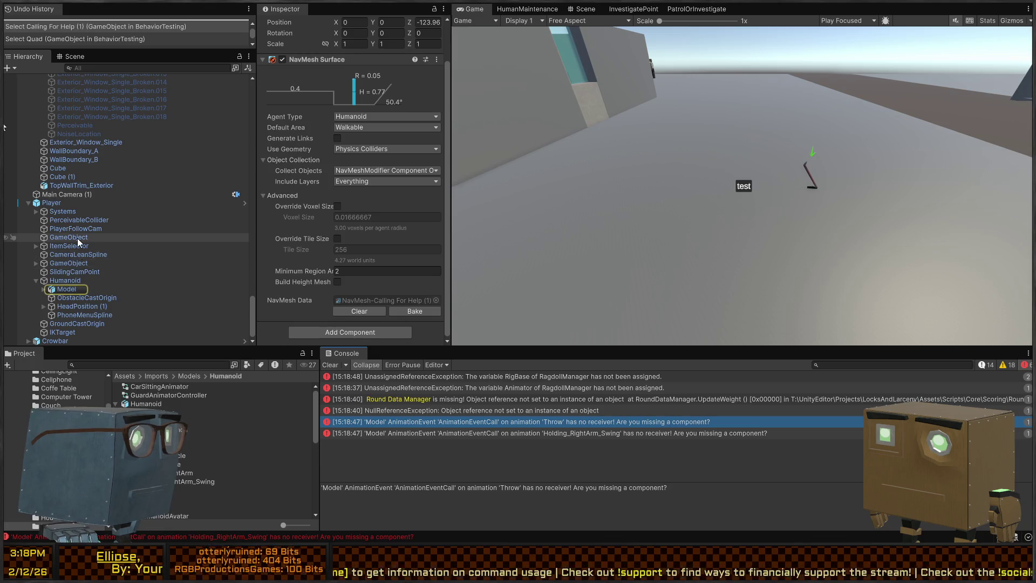
click(65, 280)
click(66, 288)
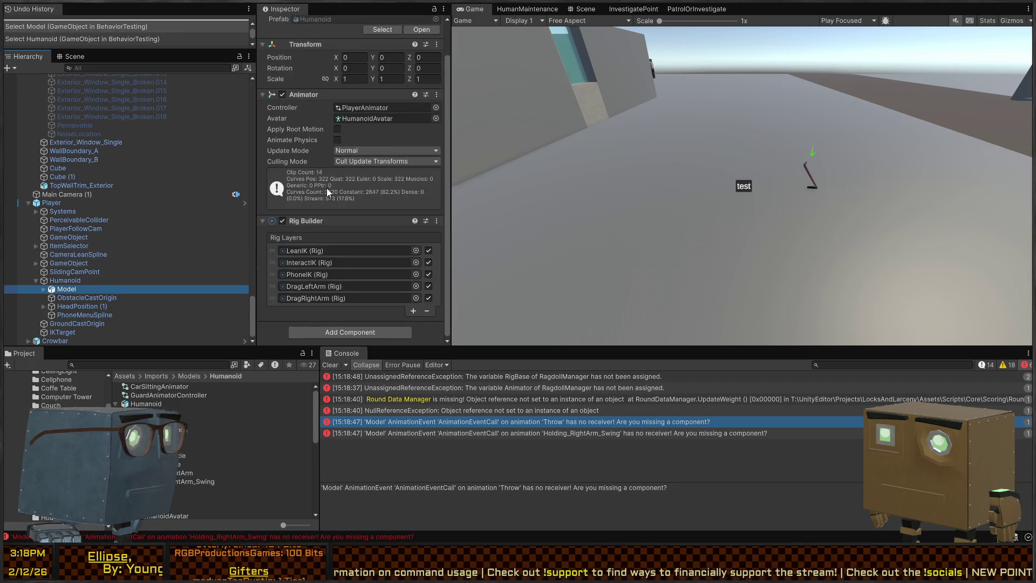
click(64, 280)
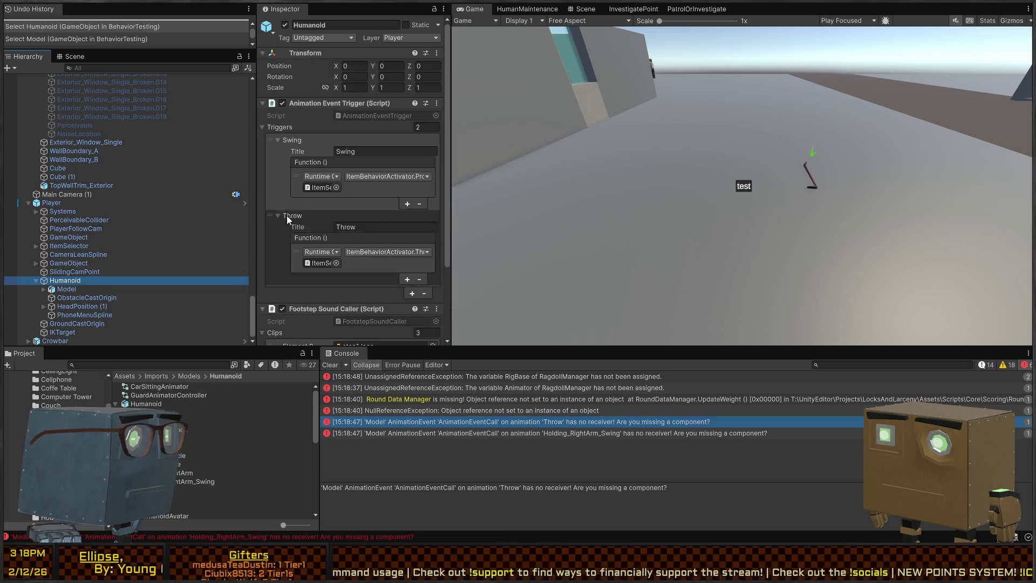
mouse_move(317, 189)
mouse_down()
mouse_move(316, 105)
mouse_move(226, 156)
mouse_move(61, 292)
mouse_up()
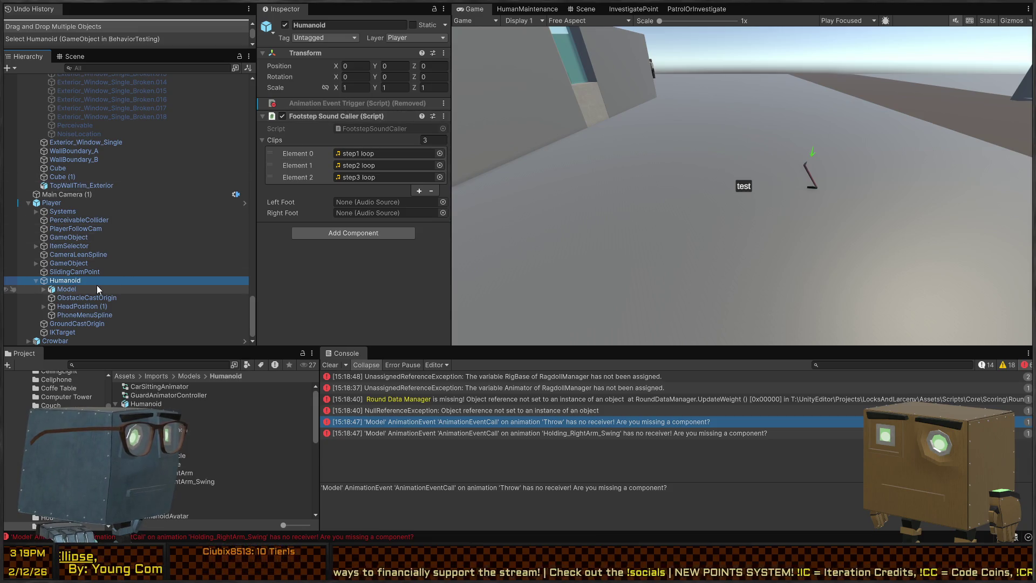
Step: Reselect Humanoid and open the Player prefab in prefab mode
click(66, 256)
click(76, 281)
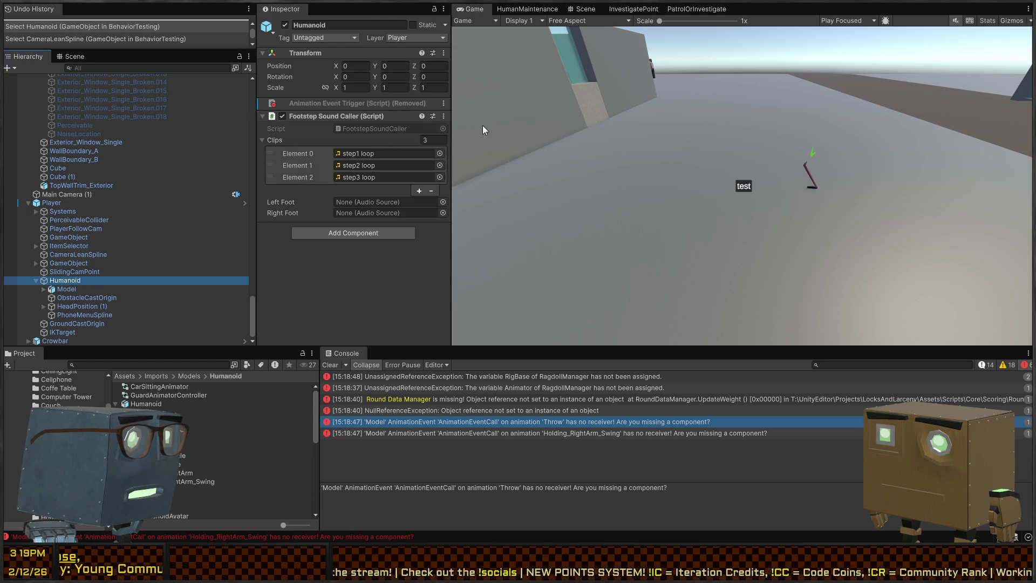
click(150, 255)
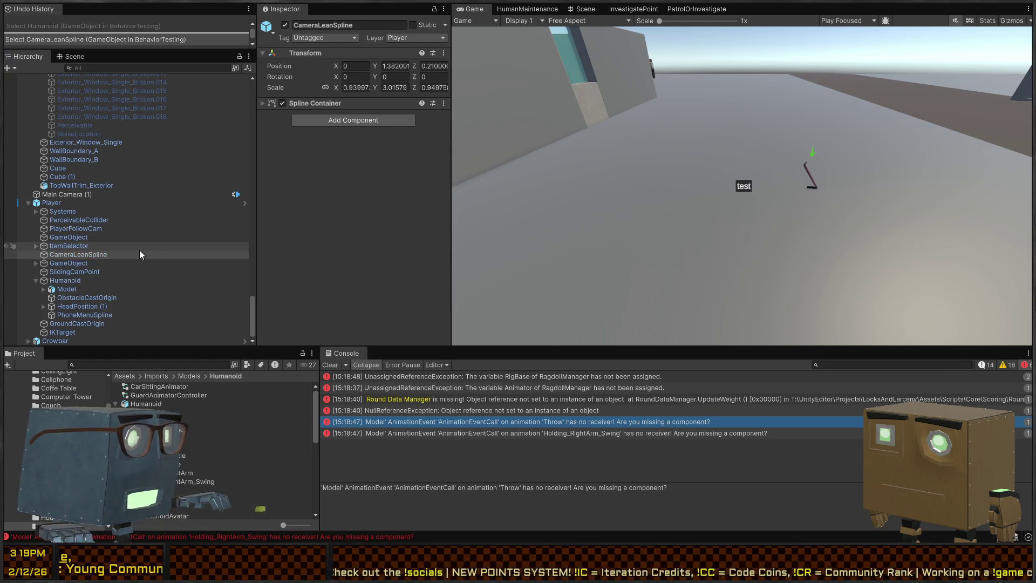
click(90, 279)
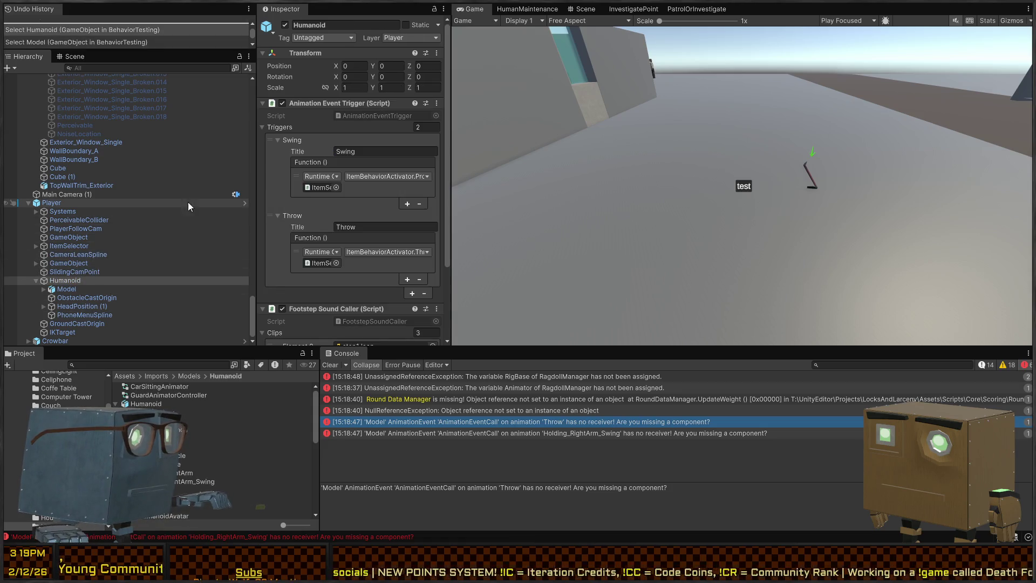
click(244, 204)
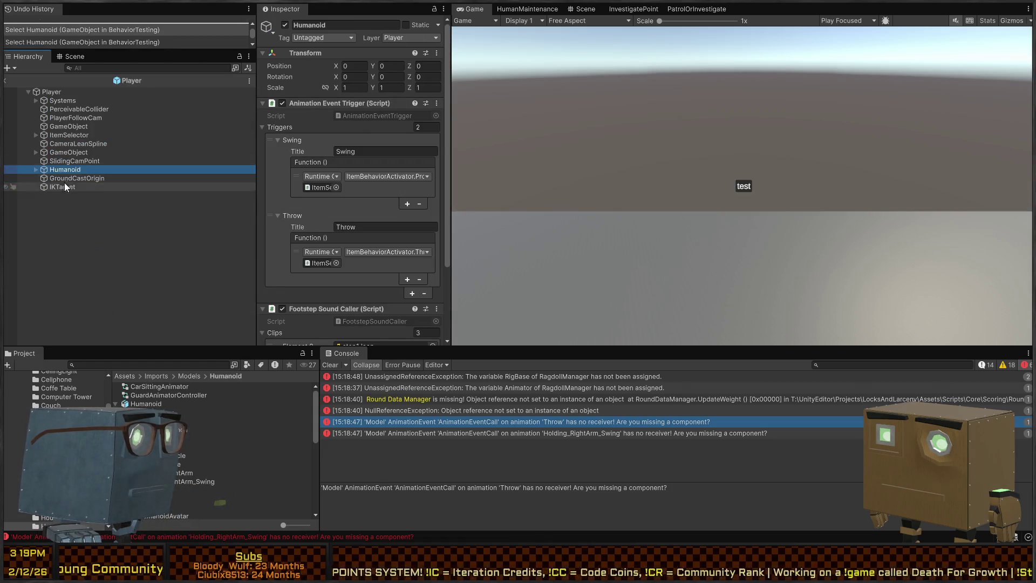
Step: Move the Animation Event Trigger onto Model, set feet to Foot.L/Foot.R, save Player, and play
click(36, 169)
mouse_move(74, 179)
mouse_down()
mouse_move(109, 173)
mouse_move(55, 179)
mouse_up()
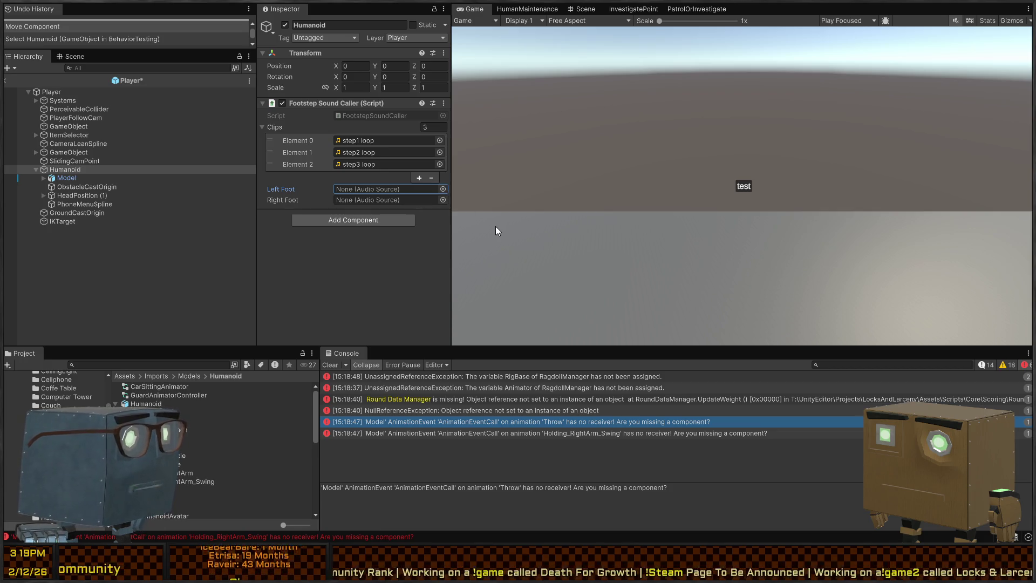
key(ctrl+v)
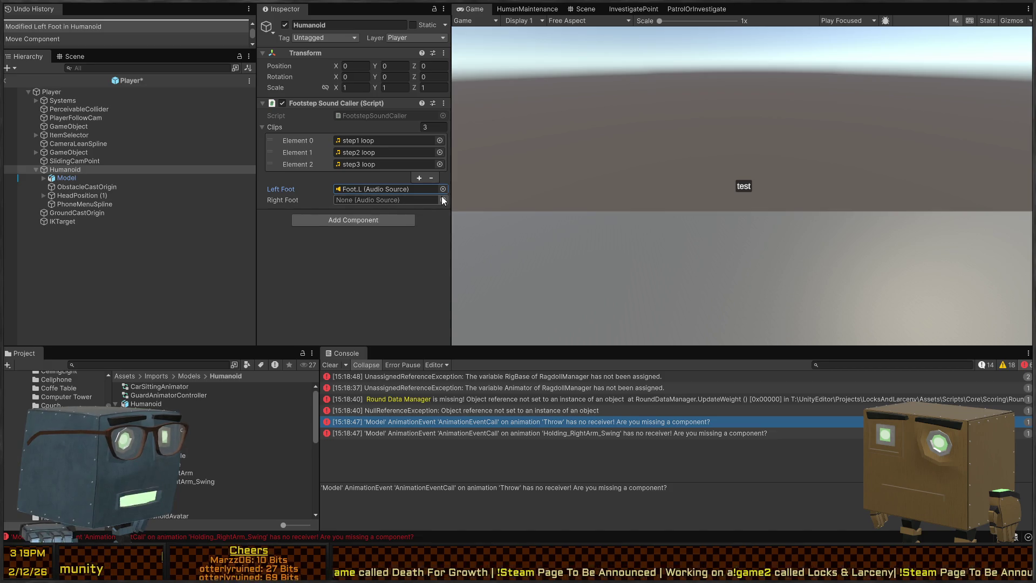
click(442, 198)
key(ctrl+v)
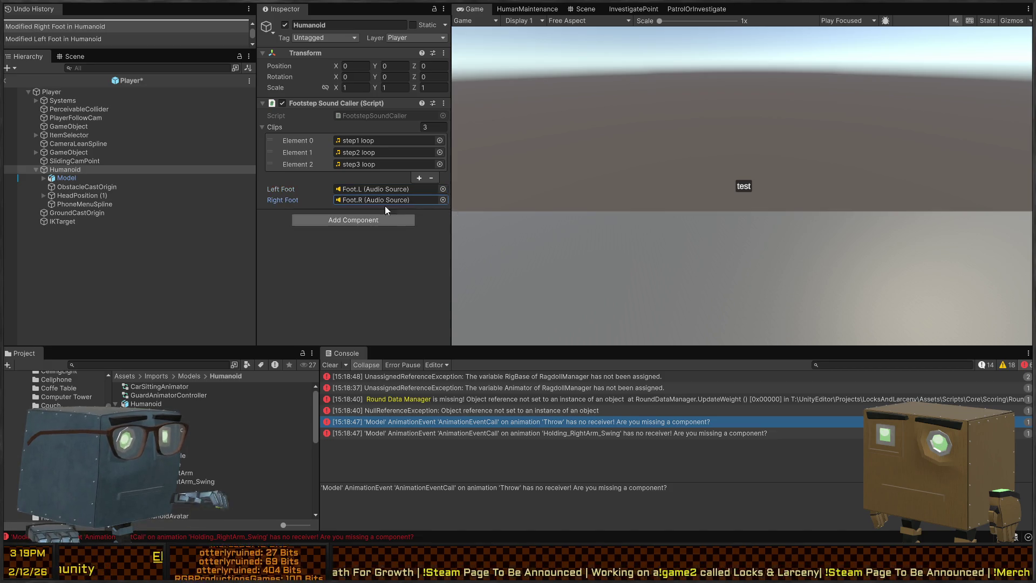
key(ctrl+s)
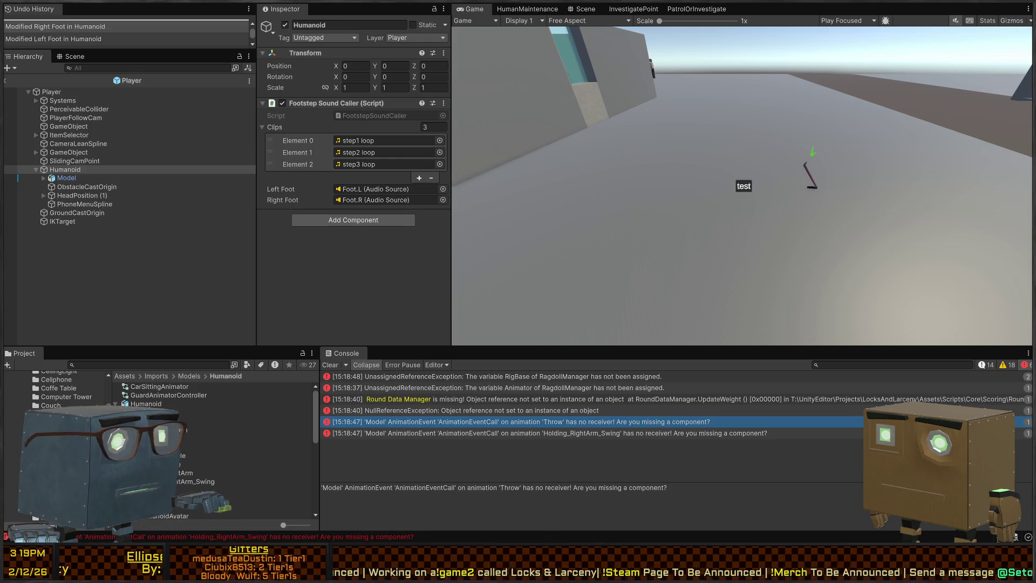
key(ctrl+p)
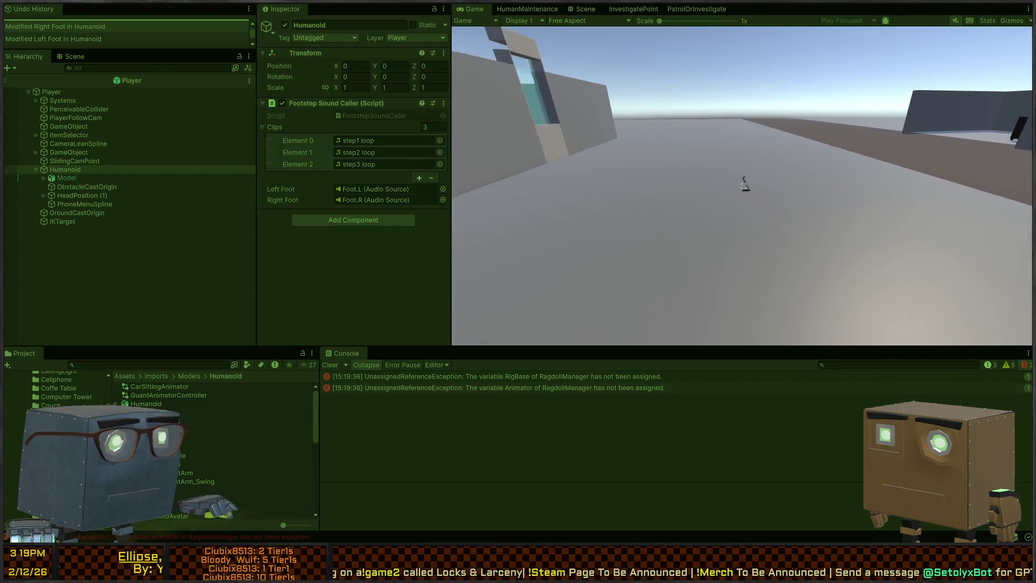
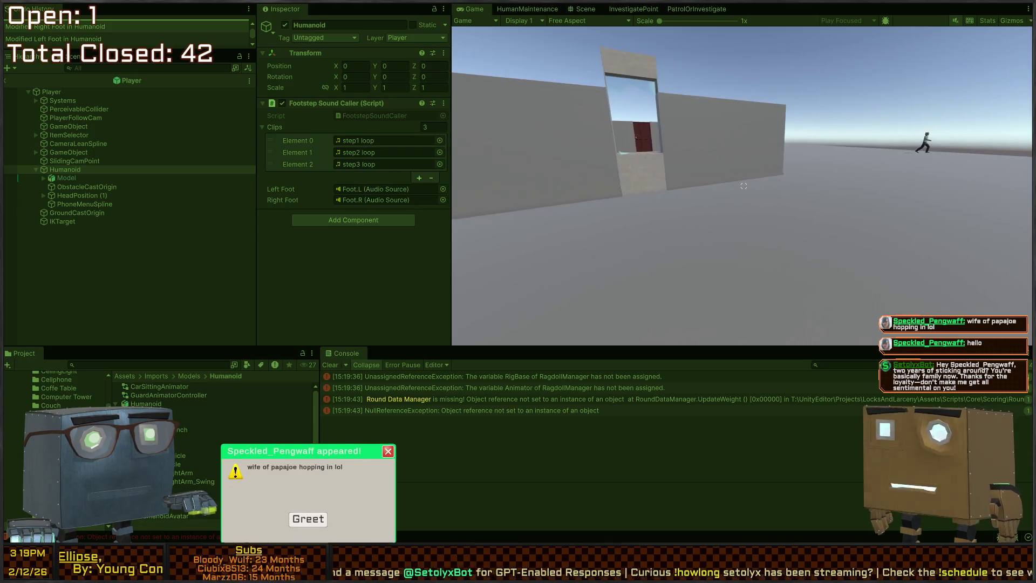
Step: Walk the player through the doorway, past the crowbar and out the window, ending the run
key(w)
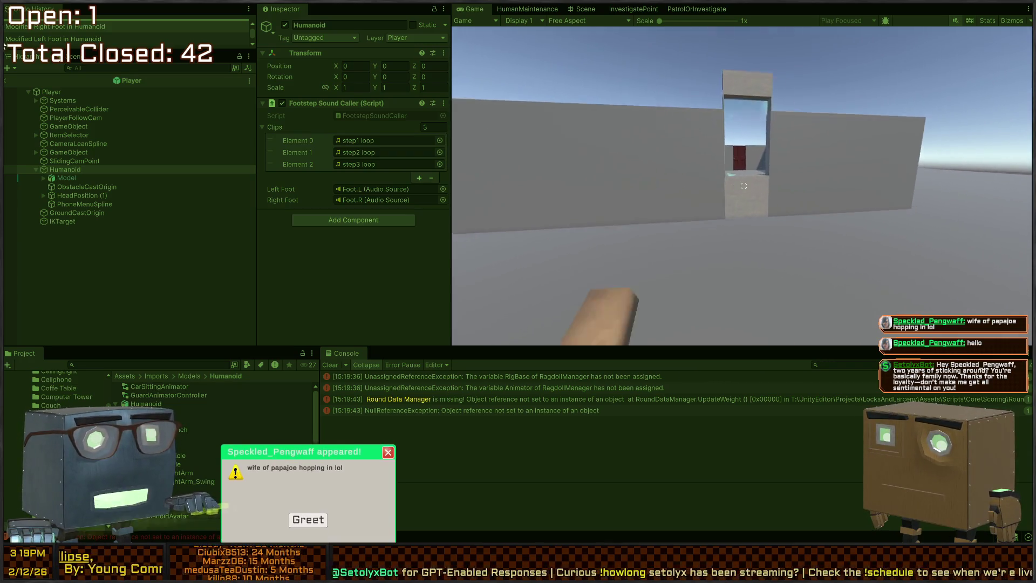
key(w)
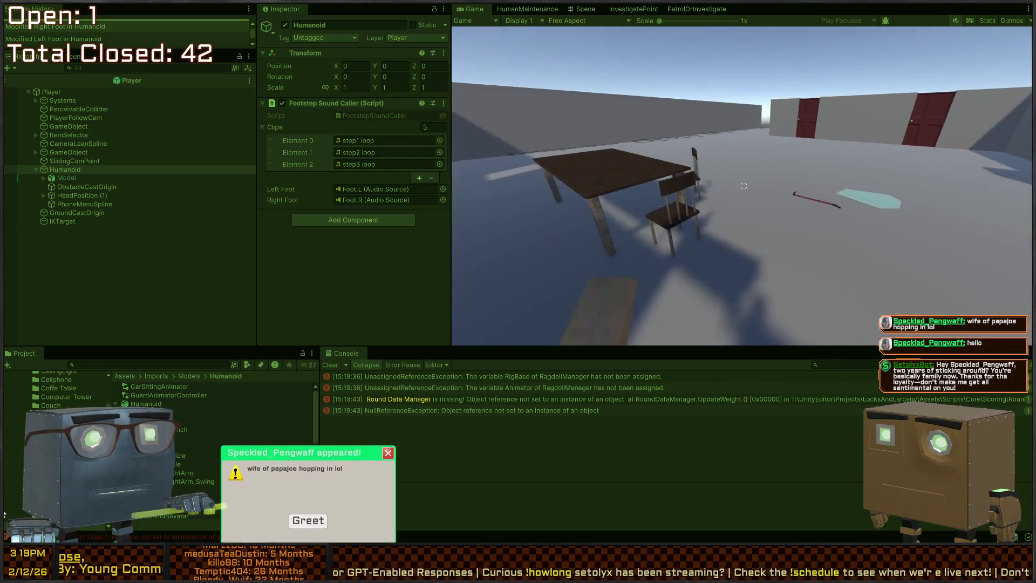
key(w)
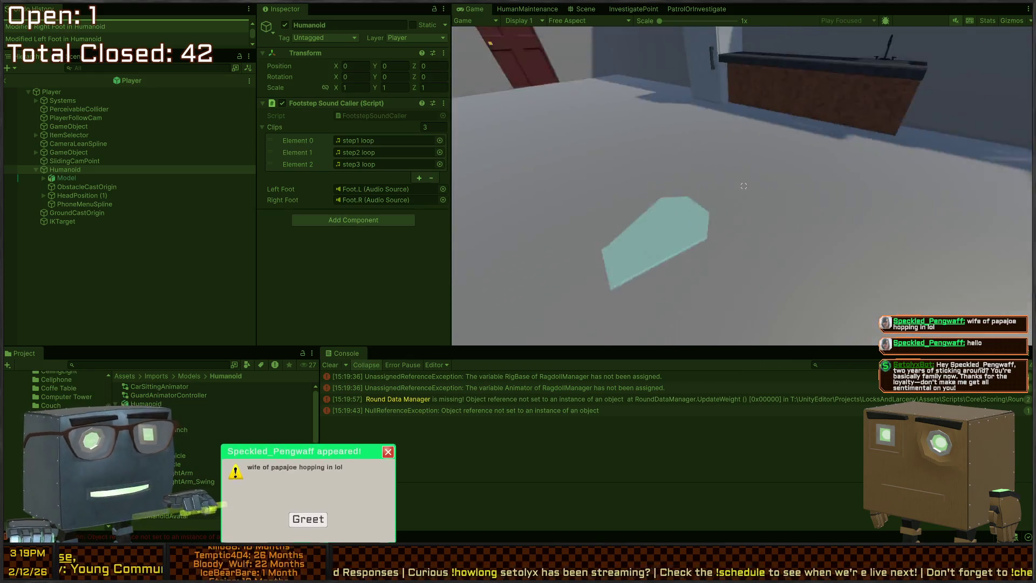
key(w)
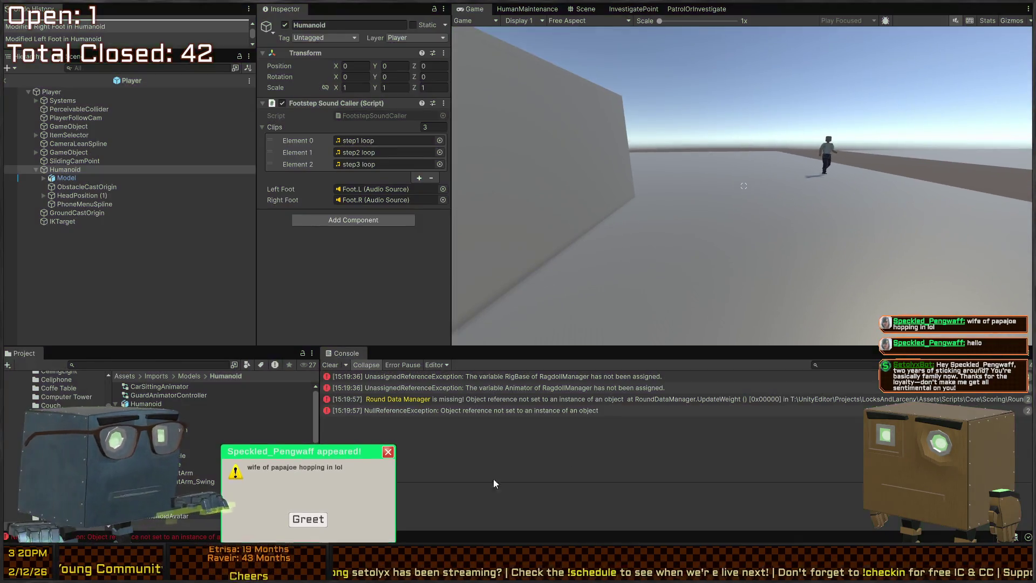
key(w)
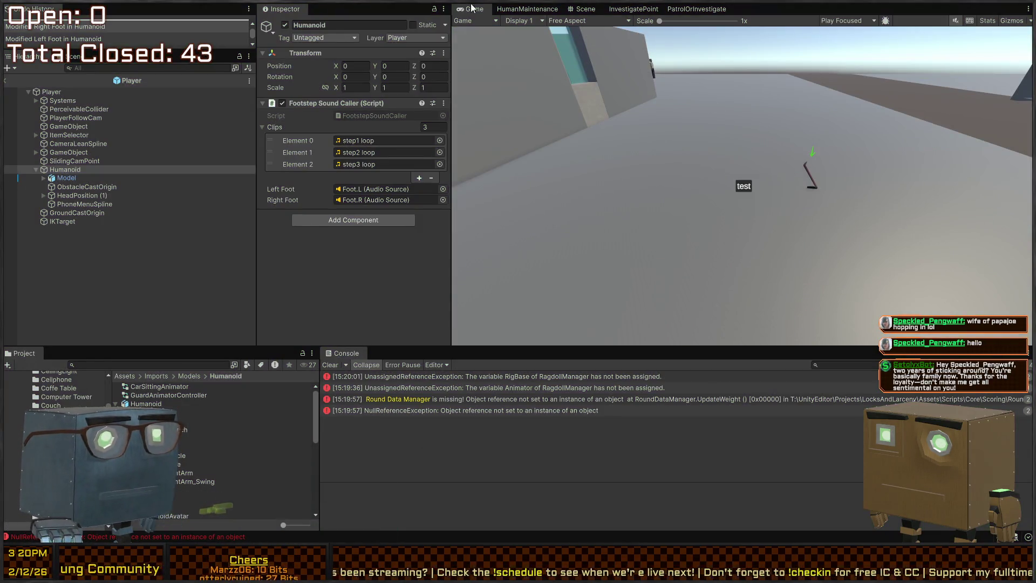
Step: Inspect the Player character in the Scene view, then back in the Game view play-test once more and stop
click(582, 9)
key(w)
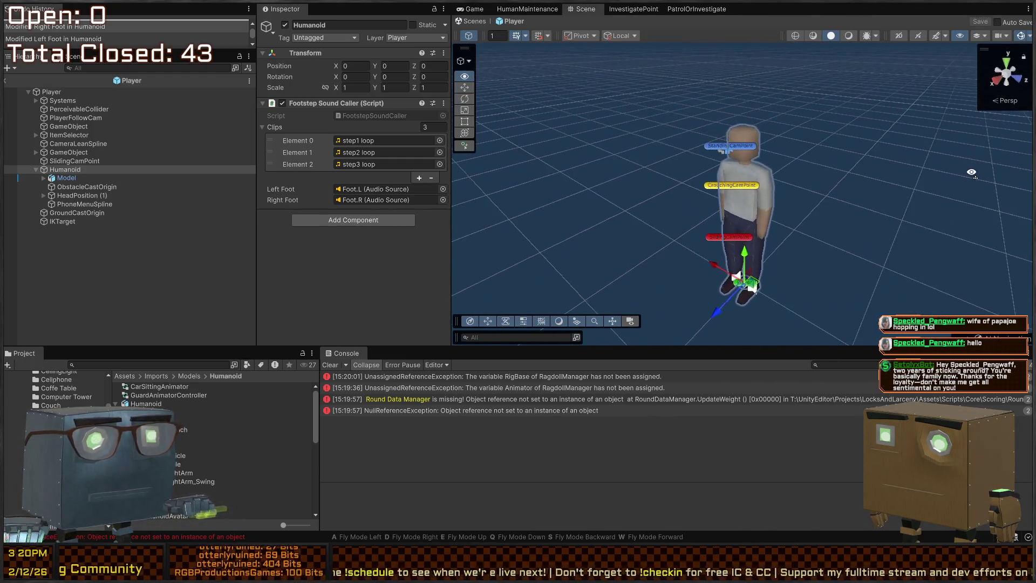
key(w)
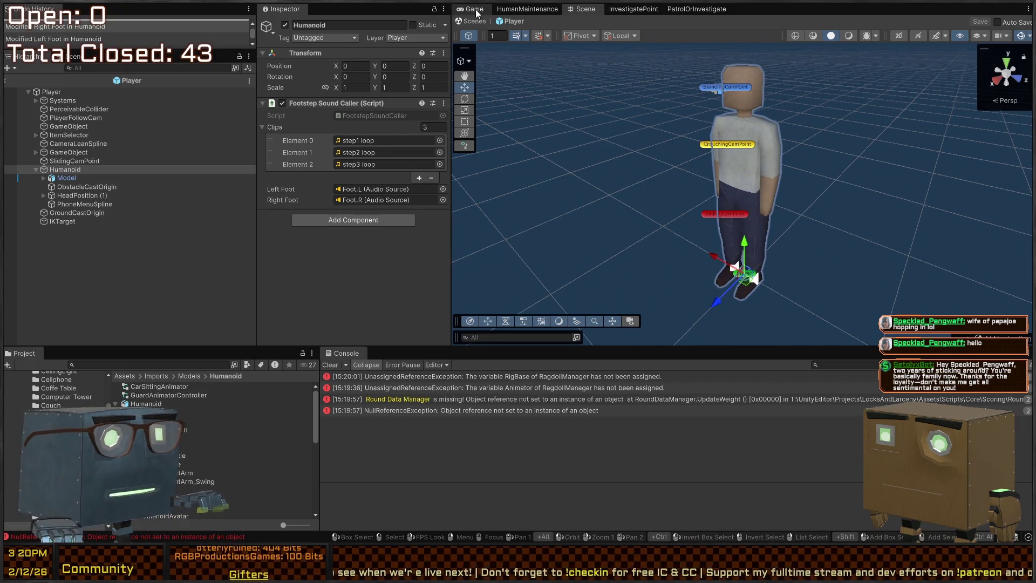
click(474, 9)
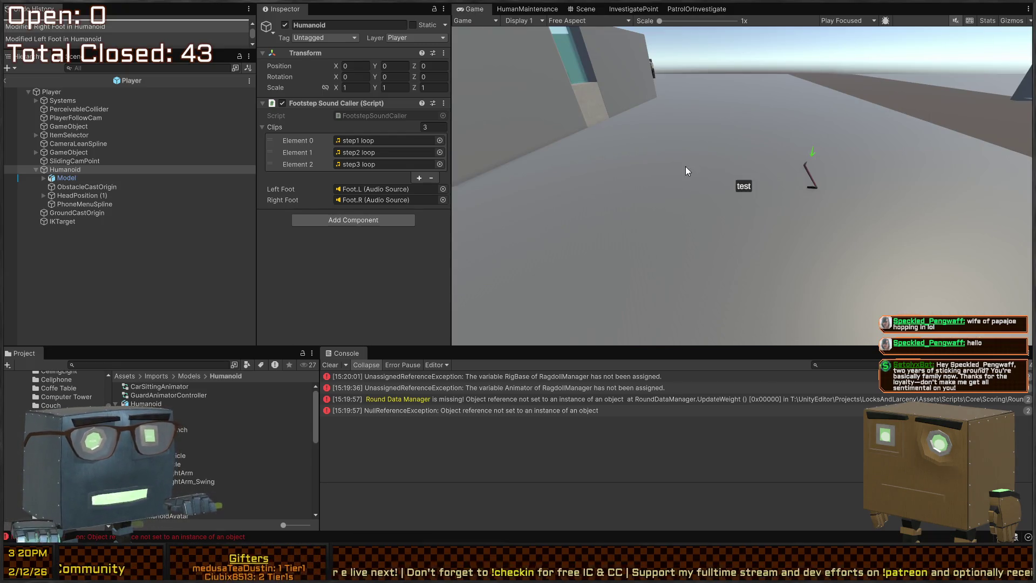
key(ctrl+p)
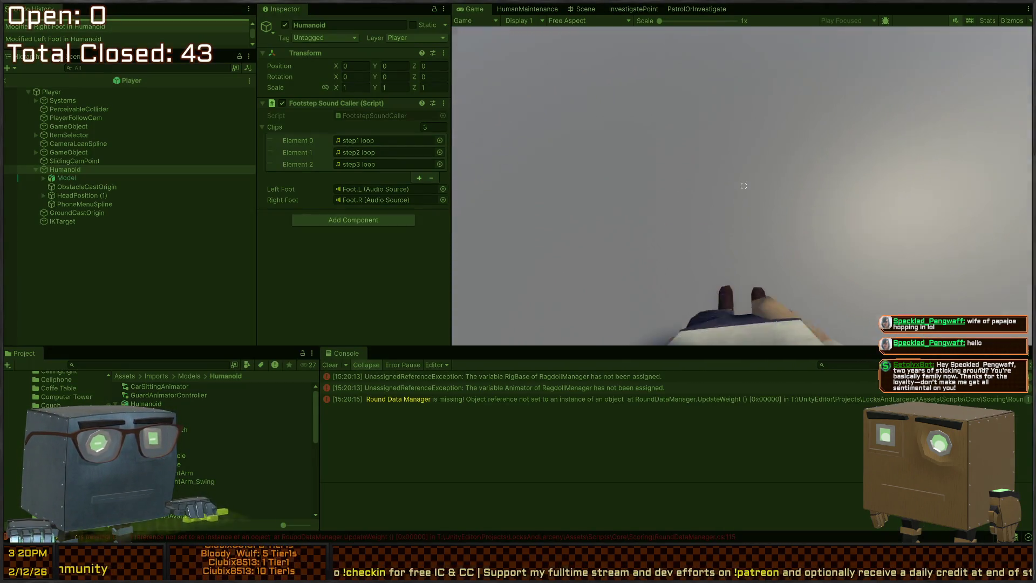
key(ctrl+p)
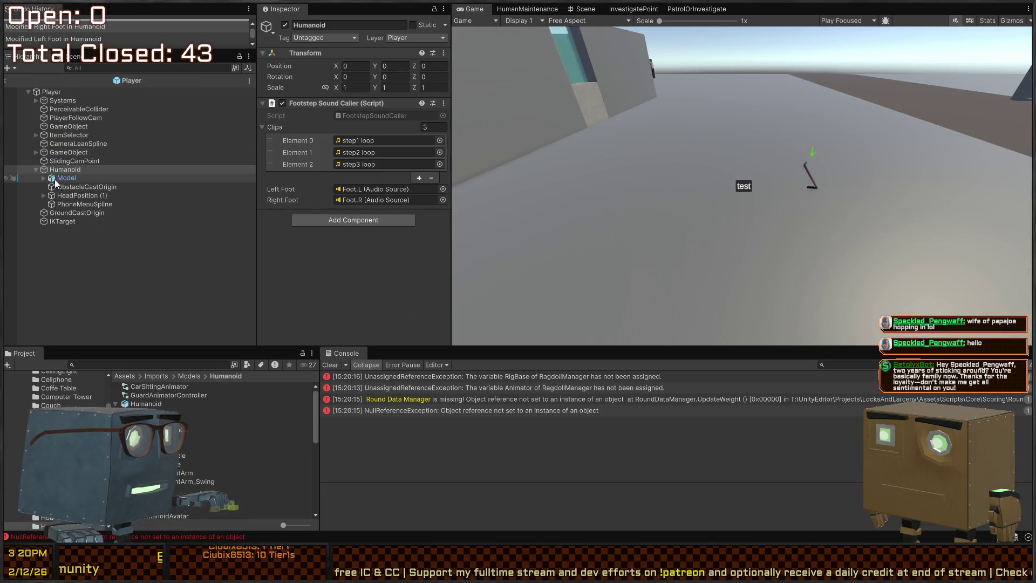
Step: Expand Model > Animation Rigging, select InteractIK, ping its Tip bone and select HeldItemHost
click(59, 177)
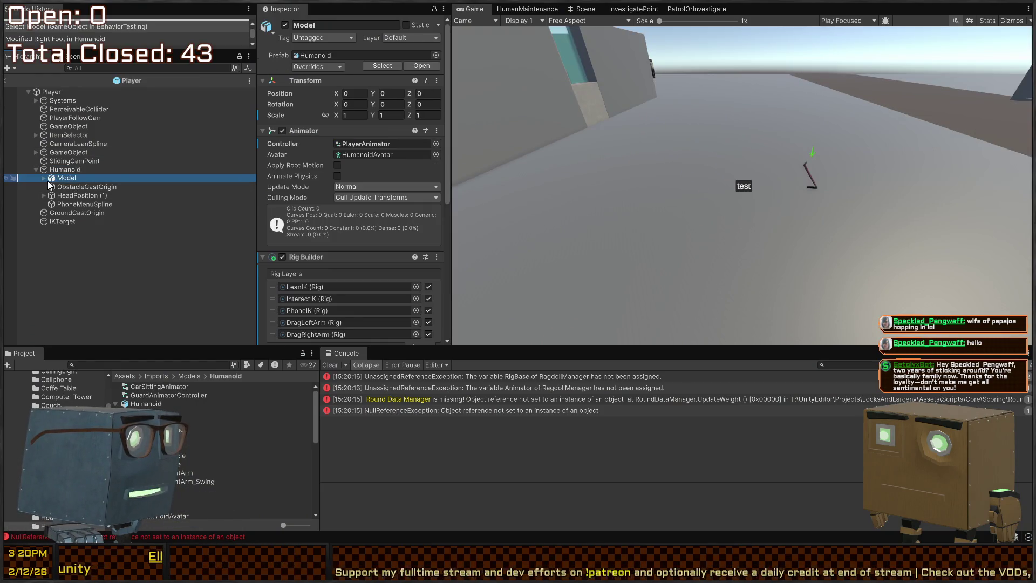
scroll(295, 218, down, 5)
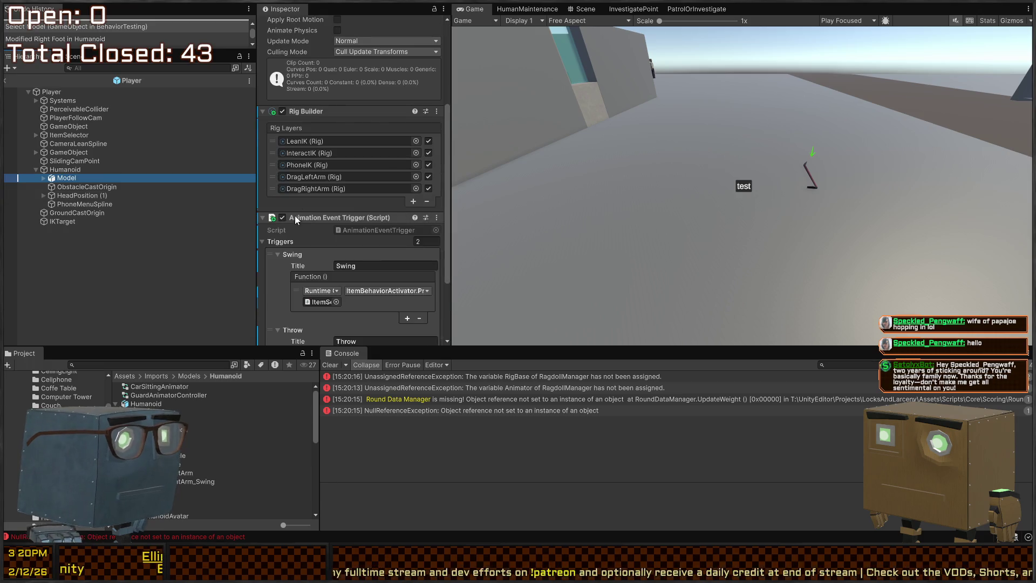
click(43, 178)
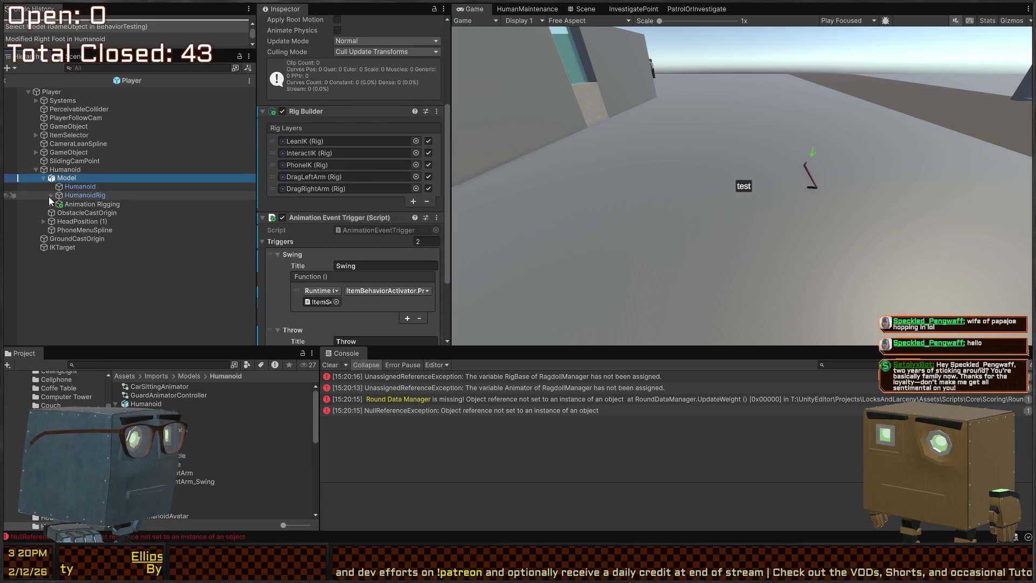
click(58, 204)
click(51, 203)
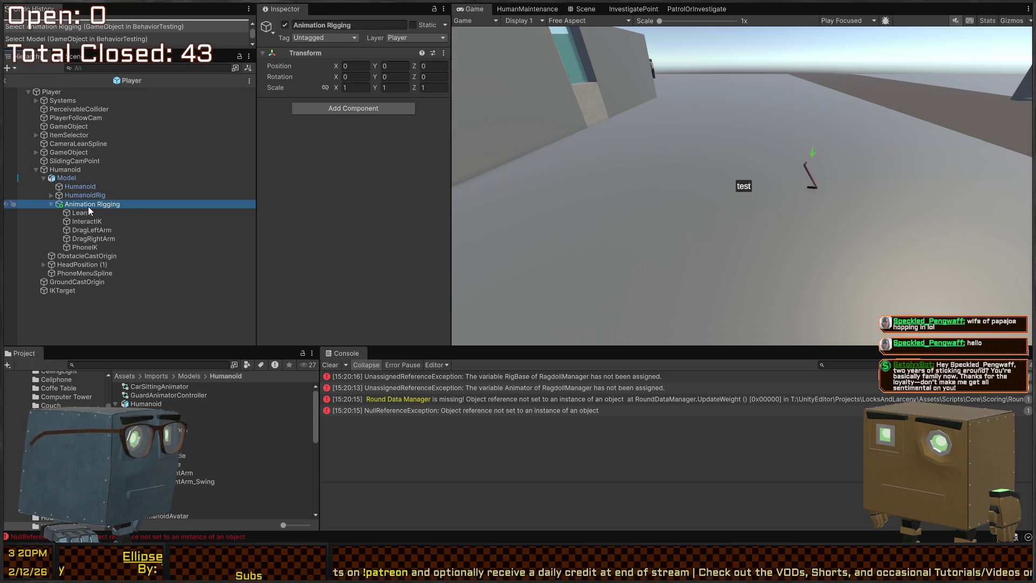
click(84, 222)
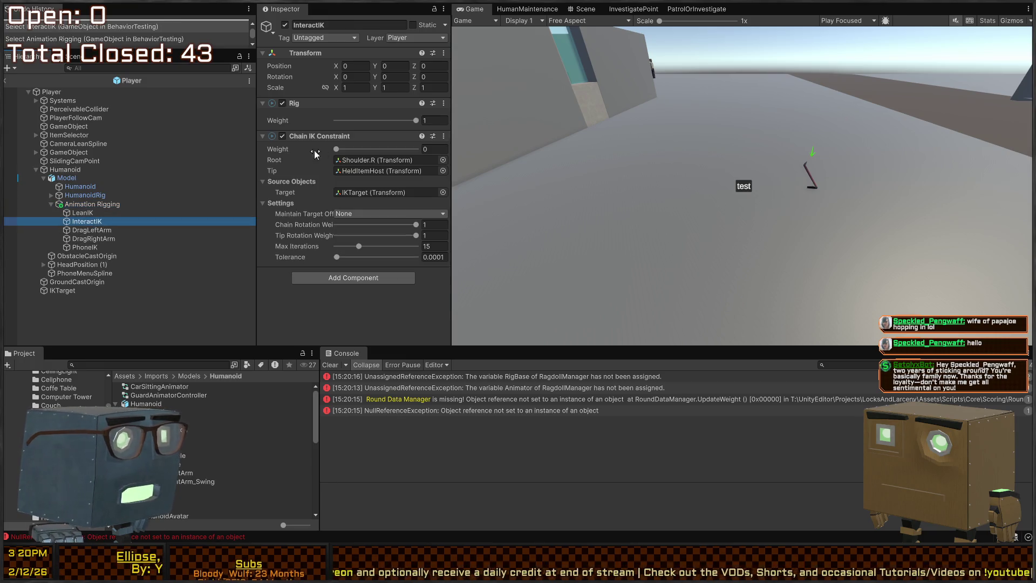
click(393, 172)
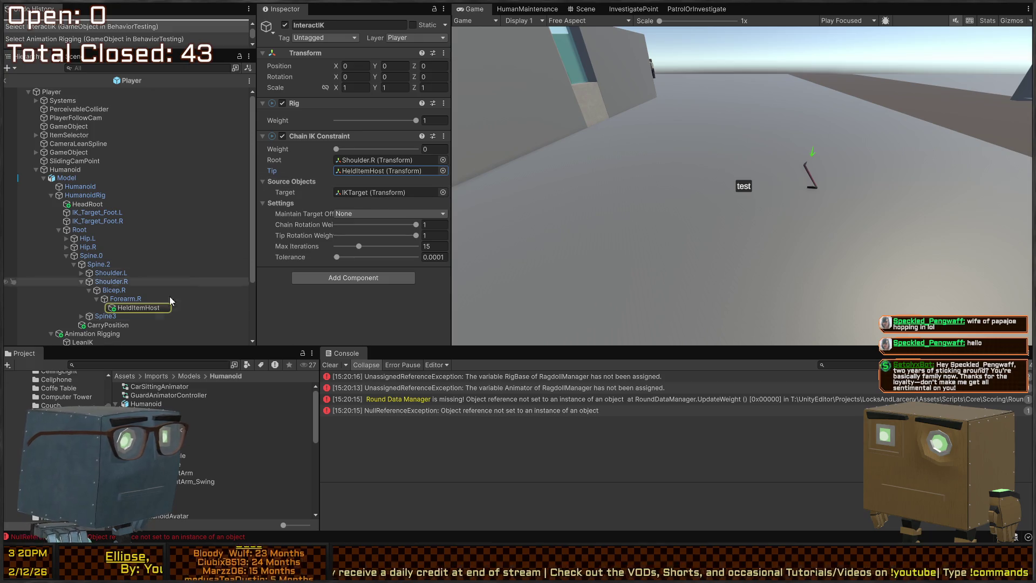
click(147, 307)
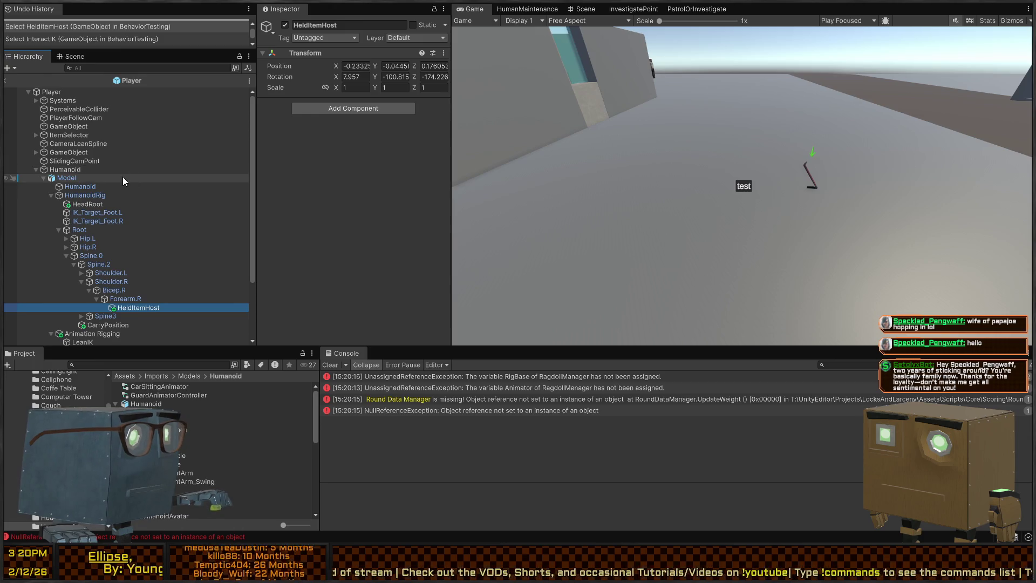
Step: In the Scene view, zero HeldItemHost's Position and Rotation in the Inspector
click(582, 9)
scroll(709, 192, down, 5)
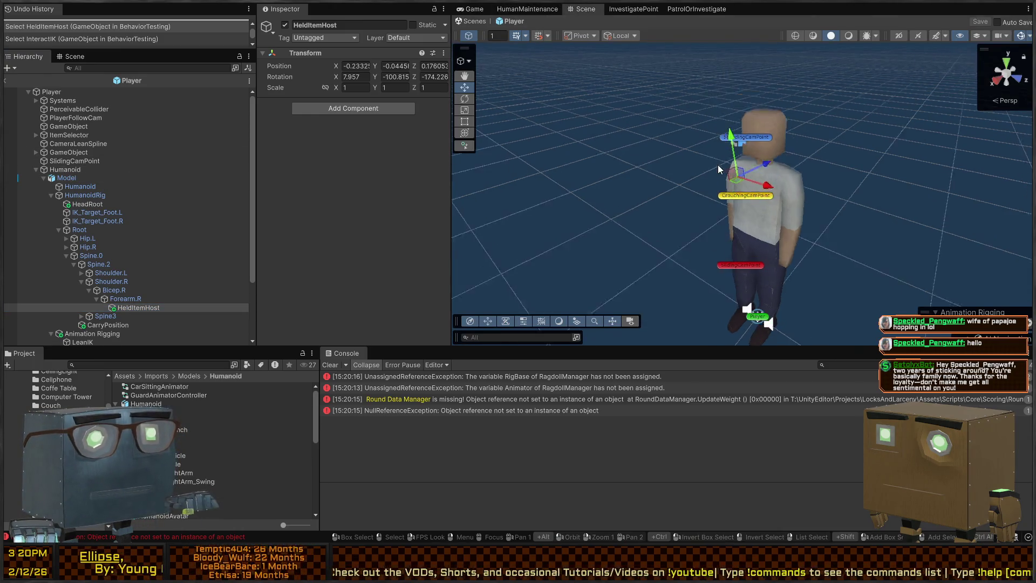
scroll(709, 192, up, 8)
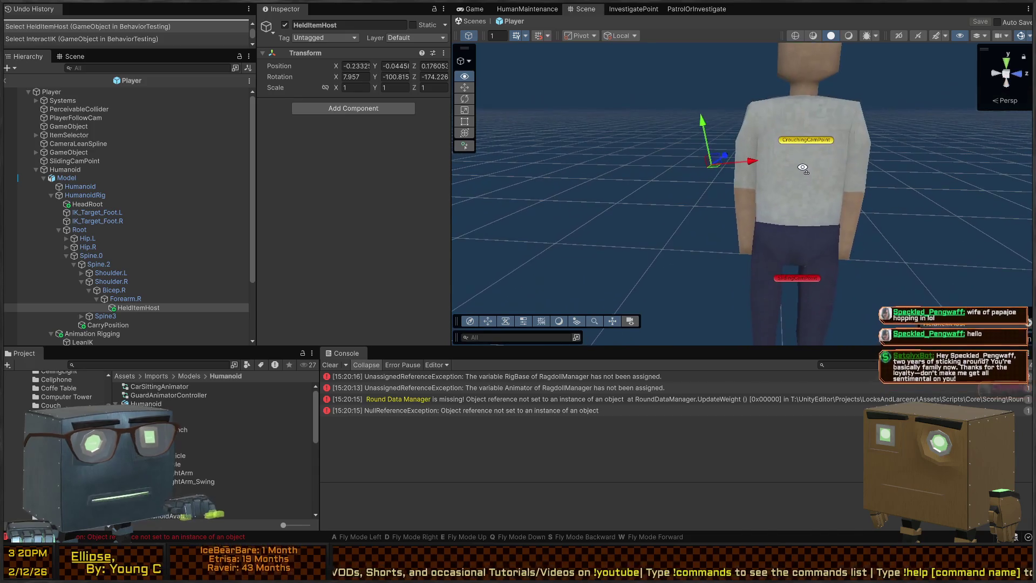
mouse_move(714, 173)
mouse_down()
mouse_move(747, 203)
mouse_move(733, 201)
mouse_up()
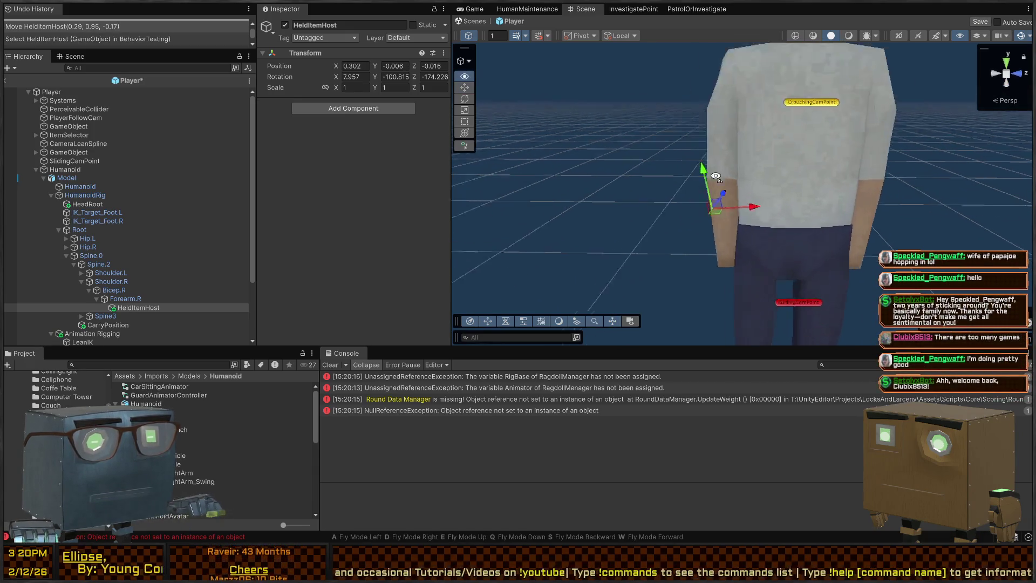
key(s)
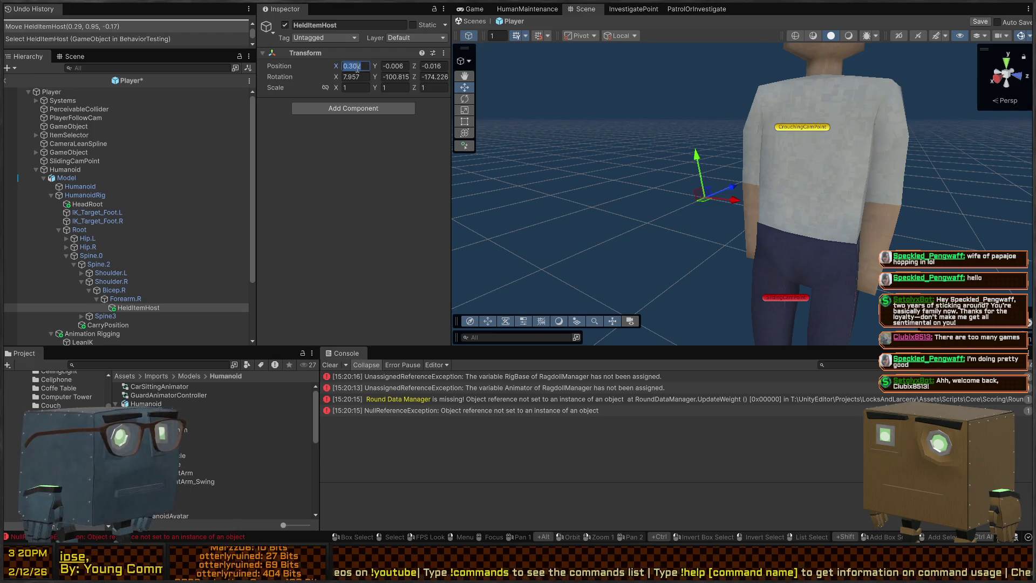
text(000)
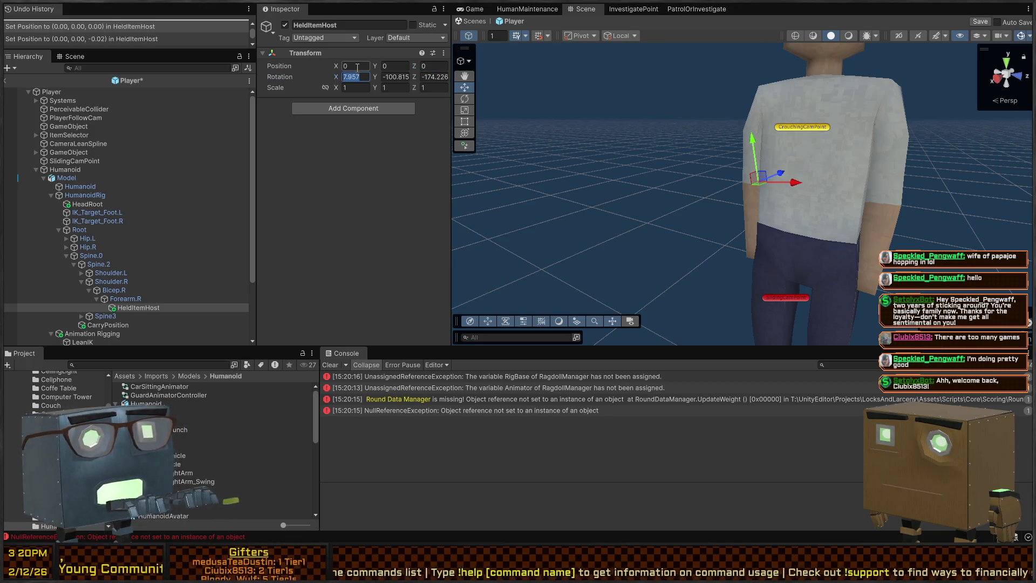
text(0)
key(Tab)
text(0)
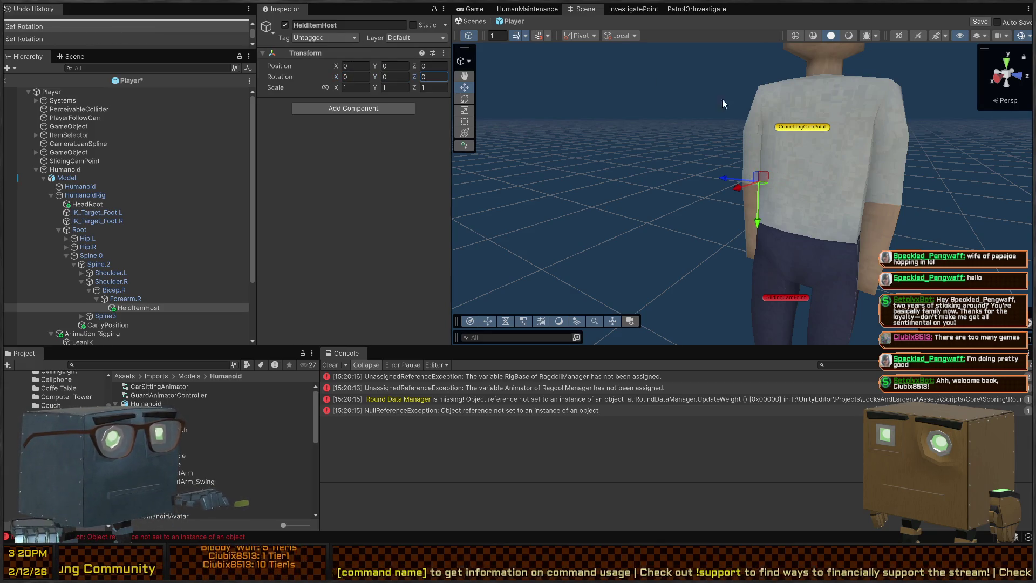
Step: Drag HeldItemHost down beside the right hand to Y 0.241, Z 0.015
drag(763, 181, 761, 195)
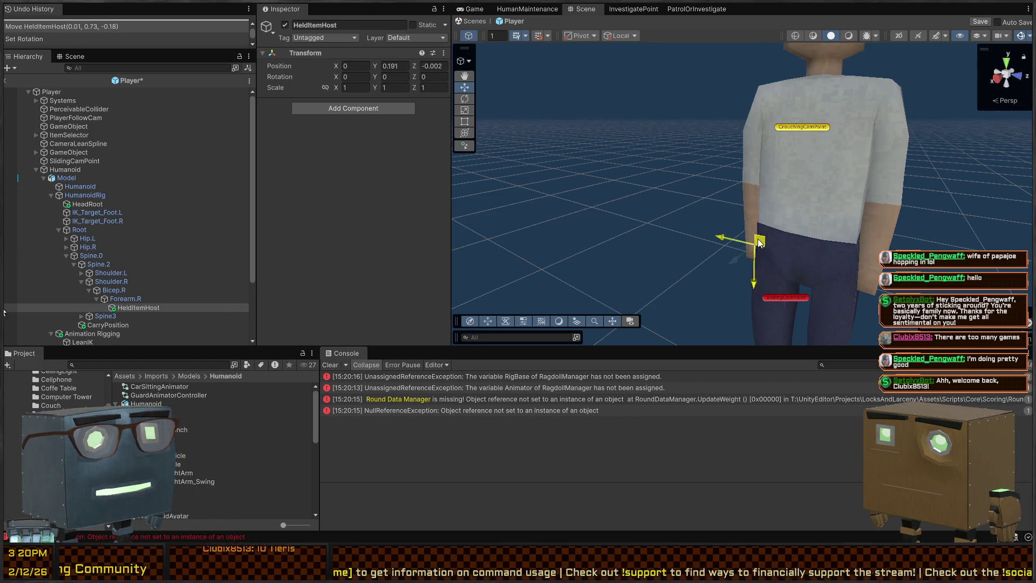
mouse_move(755, 246)
mouse_down()
mouse_move(702, 189)
mouse_move(903, 177)
mouse_move(861, 155)
mouse_up()
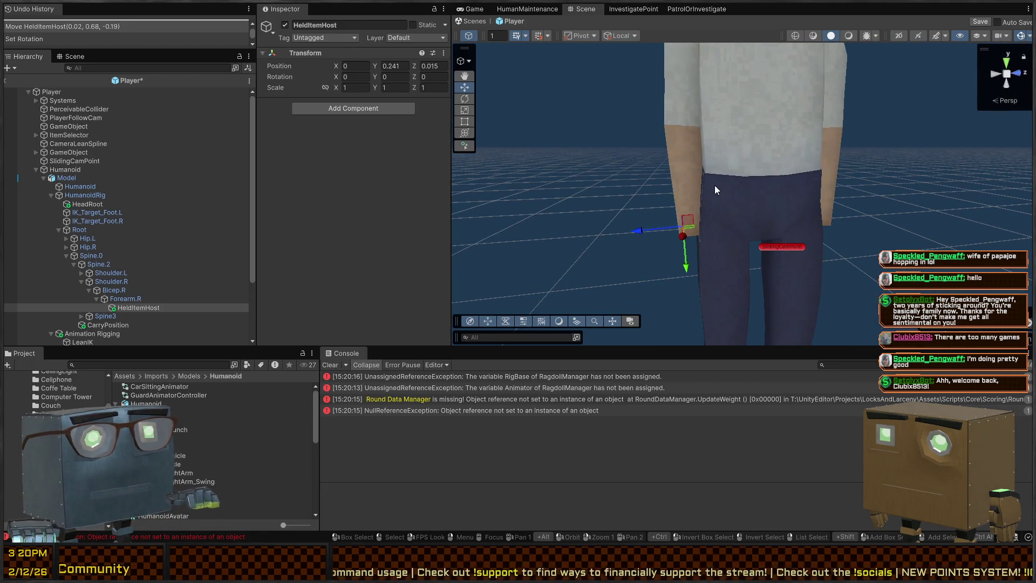
scroll(717, 189, down, 10)
scroll(717, 188, up, 6)
drag(722, 183, 872, 172)
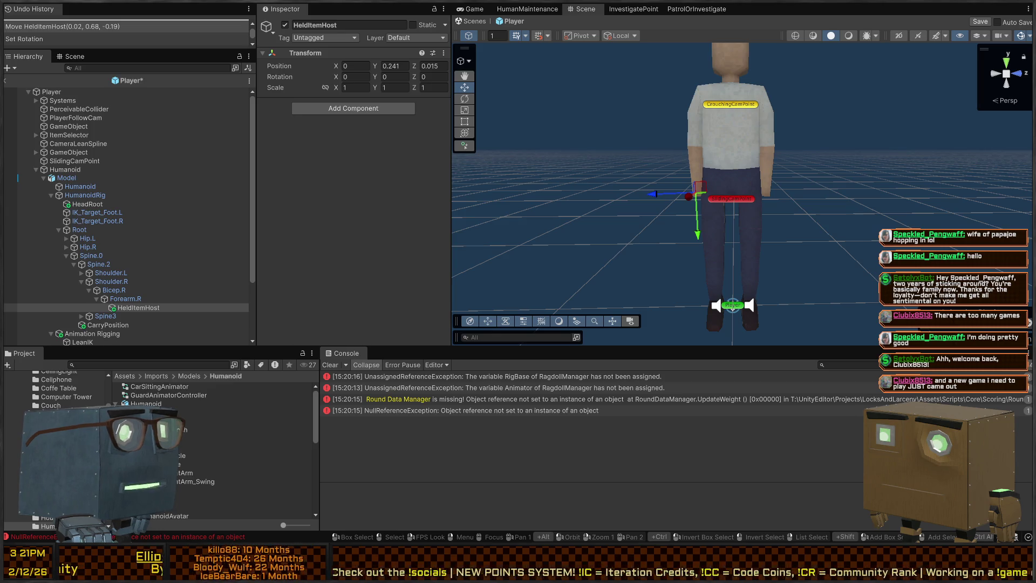
mouse_move(743, 139)
mouse_down()
mouse_move(733, 141)
mouse_move(744, 140)
mouse_up()
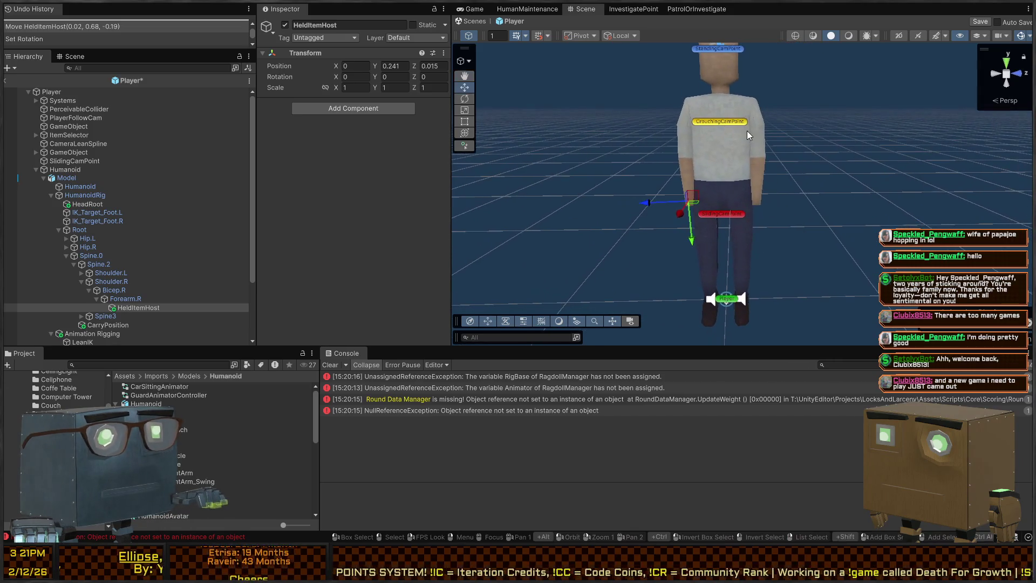
Step: Expand Spine3 and Neck to select the Head bone, then reselect HeldItemHost
click(82, 316)
click(89, 325)
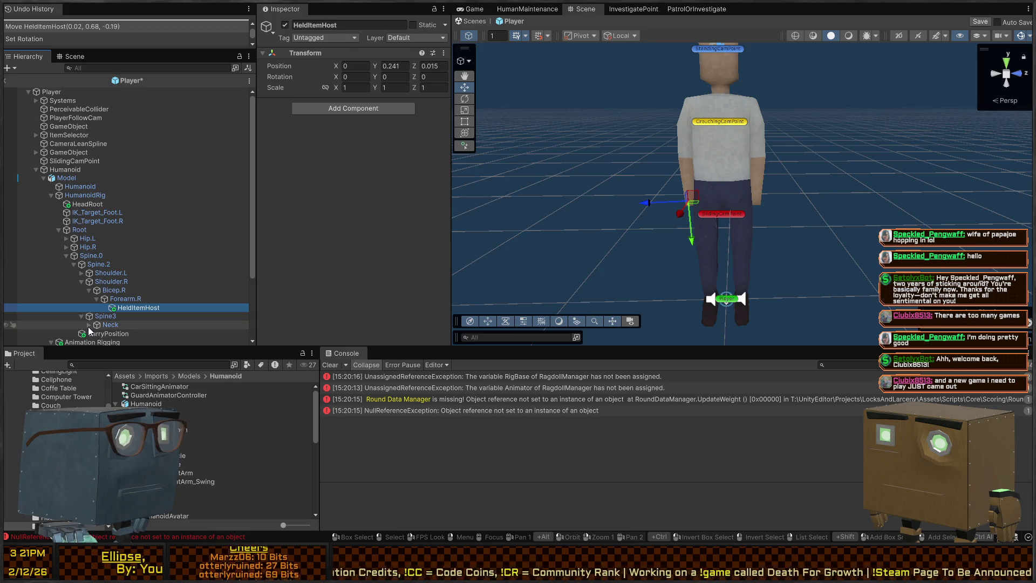
click(110, 334)
click(131, 306)
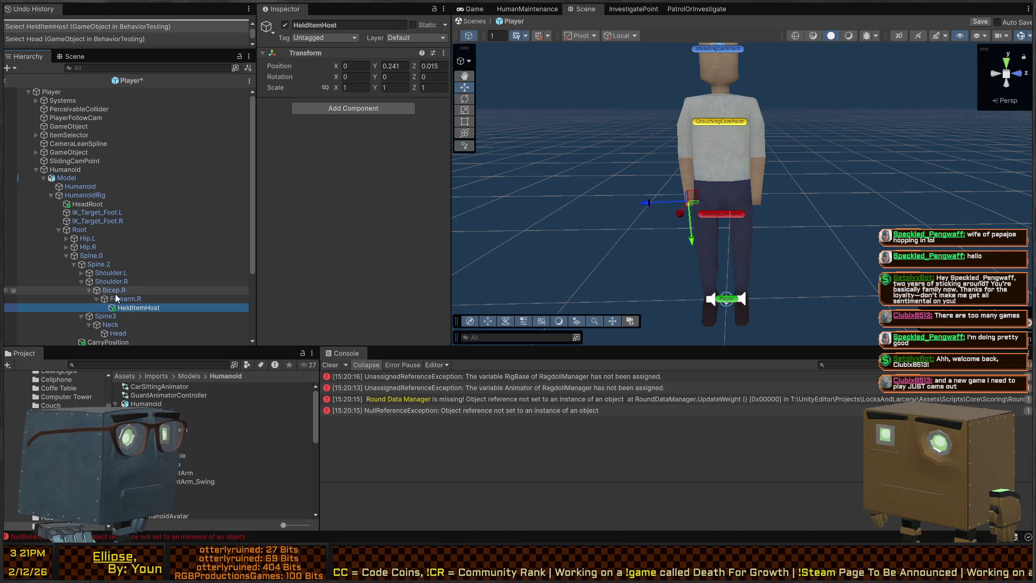
scroll(143, 269, down, 3)
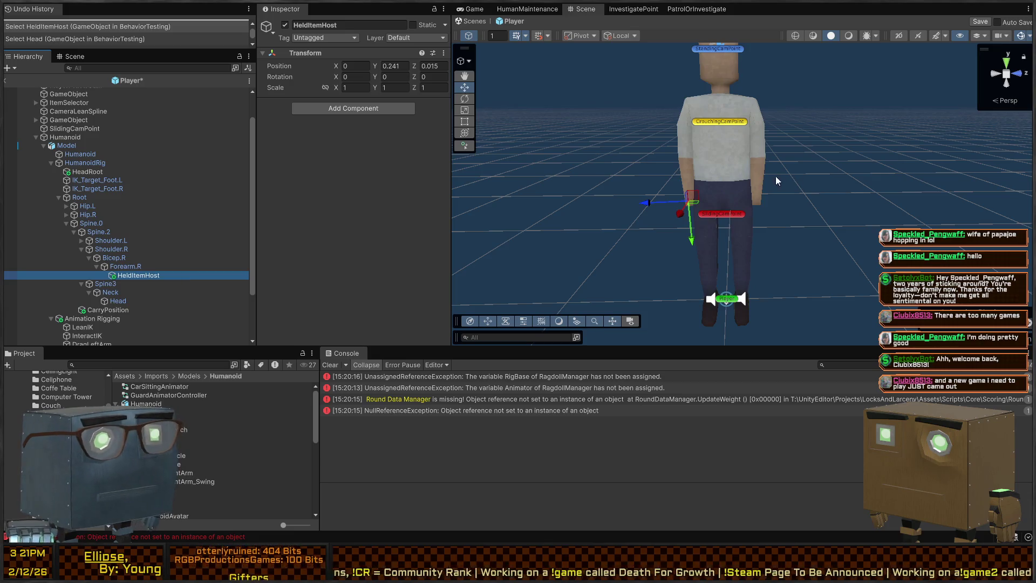
Step: Expand Shoulder.L > Bicep.L > Forearm.L and select HeldItemHost.L, framing the left hand
click(81, 240)
click(88, 249)
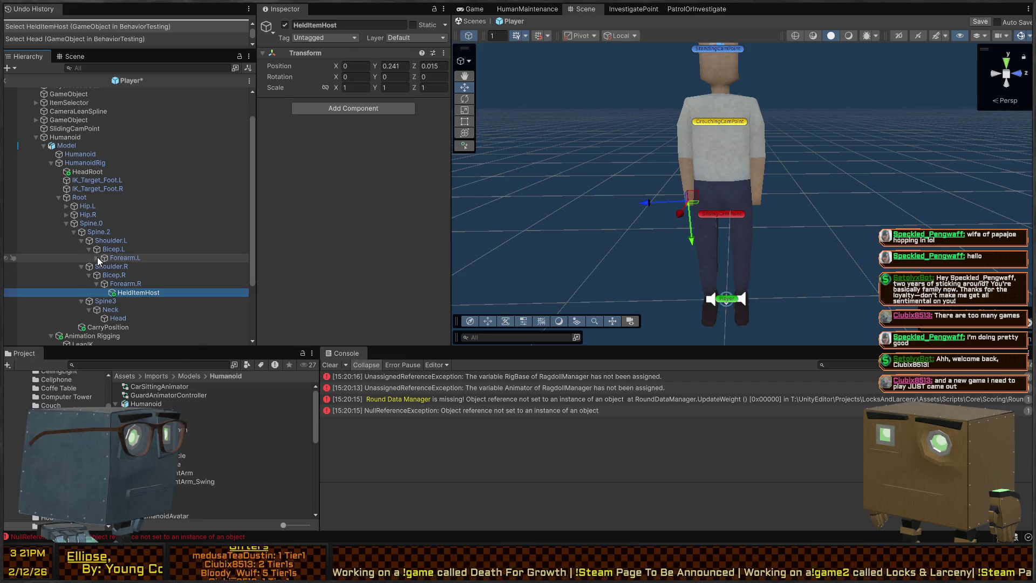
click(97, 257)
click(138, 267)
scroll(640, 155, up, 5)
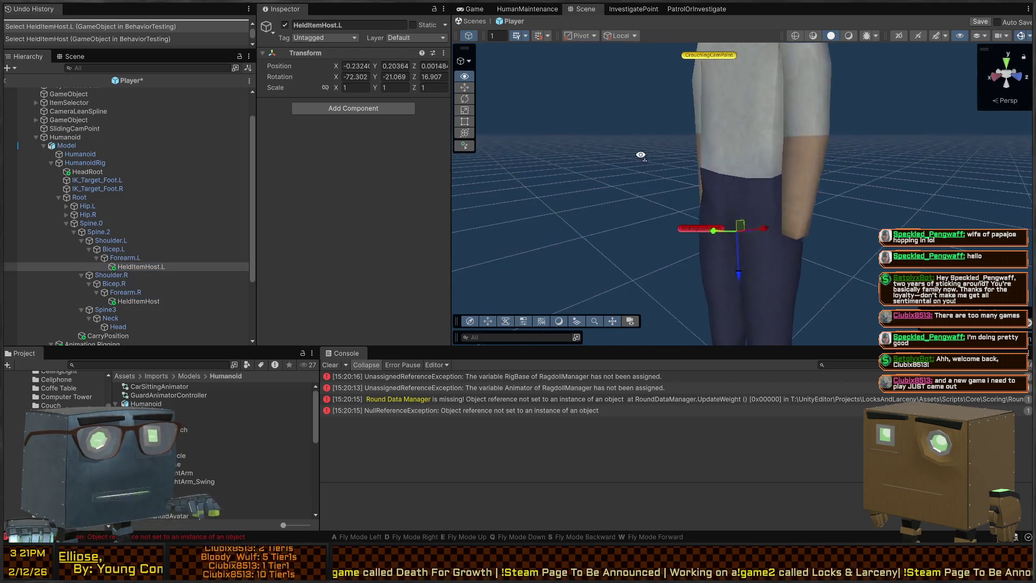
drag(640, 154, 577, 161)
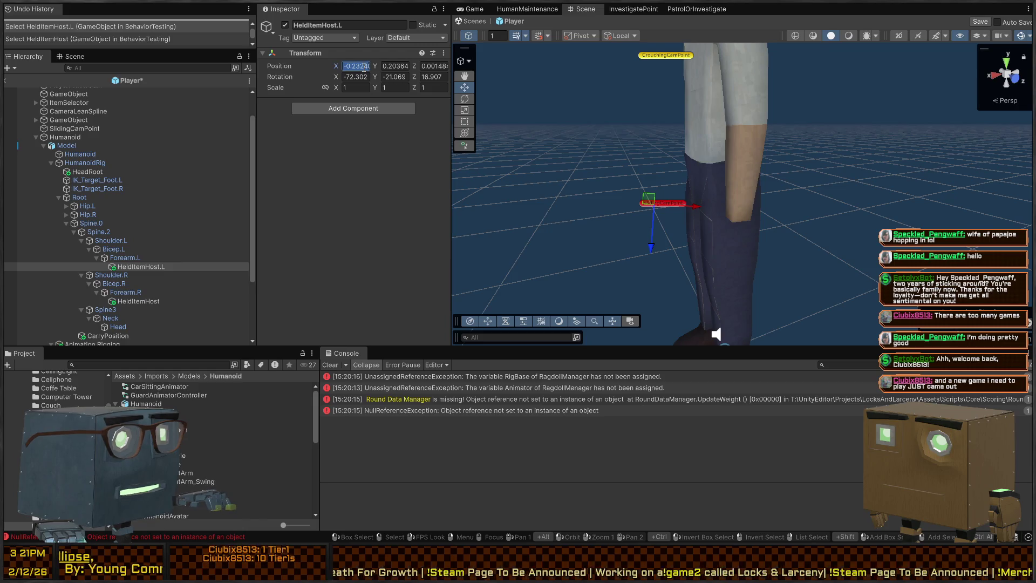
Step: Zero HeldItemHost.L's position and rotation, drag it to the left hand, and start the game
text(0)
key(Tab)
text(0)
key(Tab)
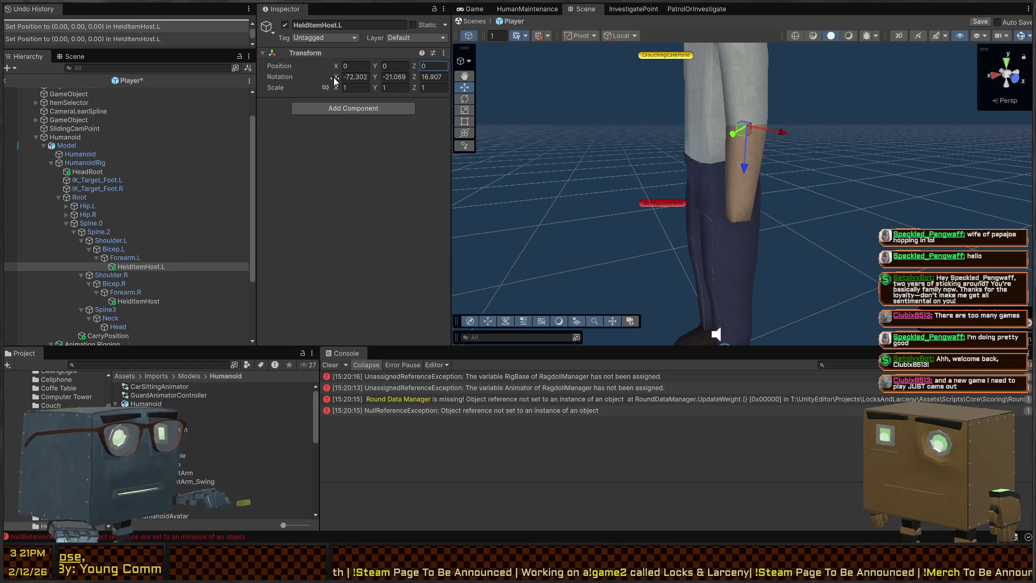
key(Tab)
text(0)
key(Tab)
text(0)
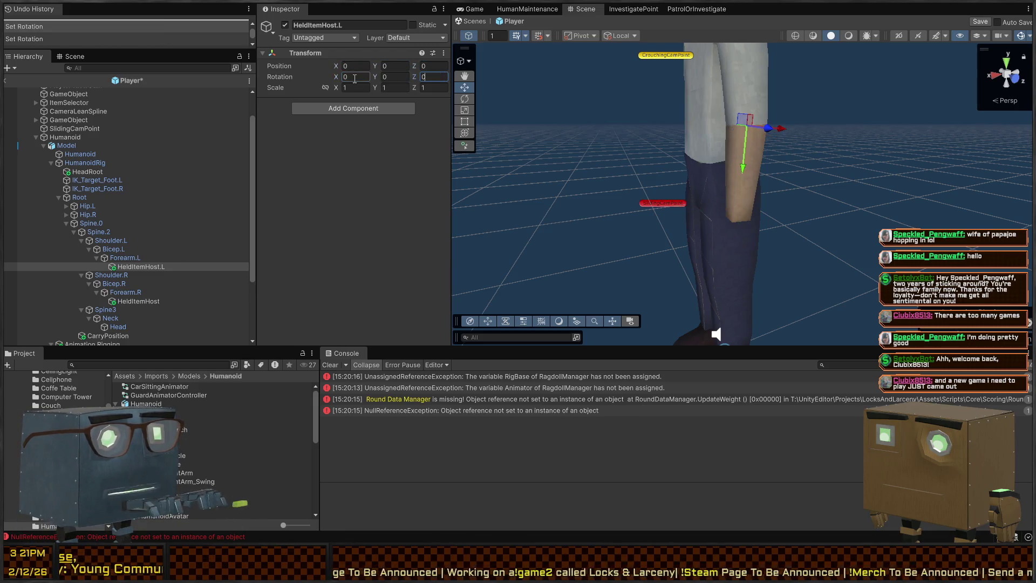
mouse_move(743, 129)
mouse_down()
mouse_move(740, 208)
mouse_move(850, 154)
mouse_move(744, 178)
mouse_move(709, 205)
mouse_up()
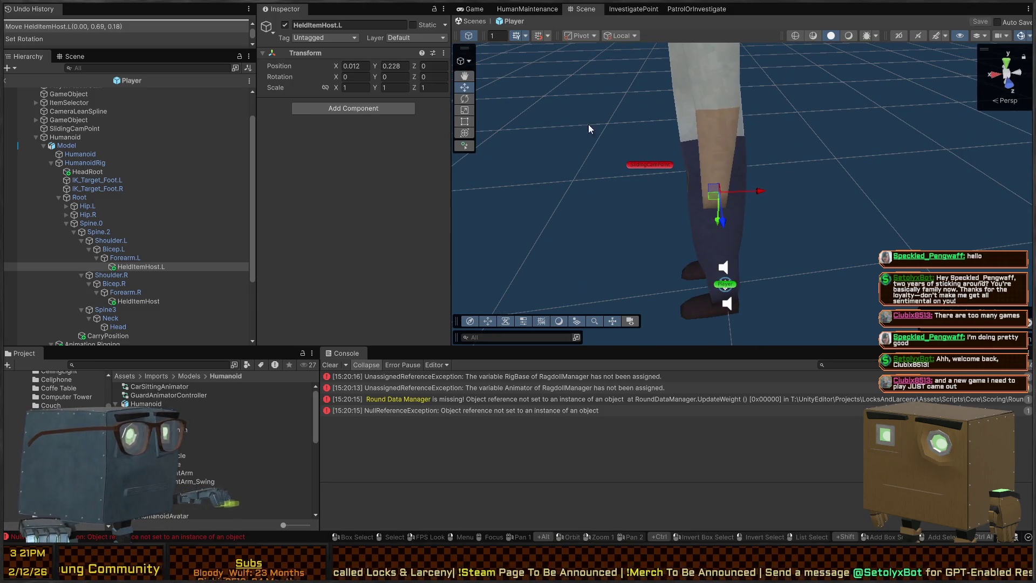
key(ctrl+p)
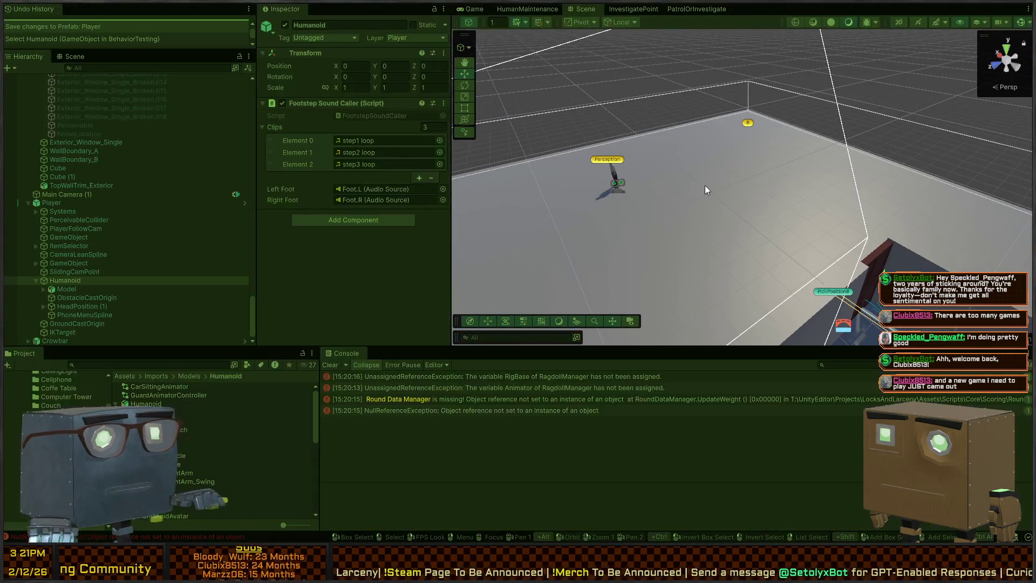
Step: In the running game, walk to the crowbar, steal it with F, then switch to the Scene view
click(659, 147)
key(w)
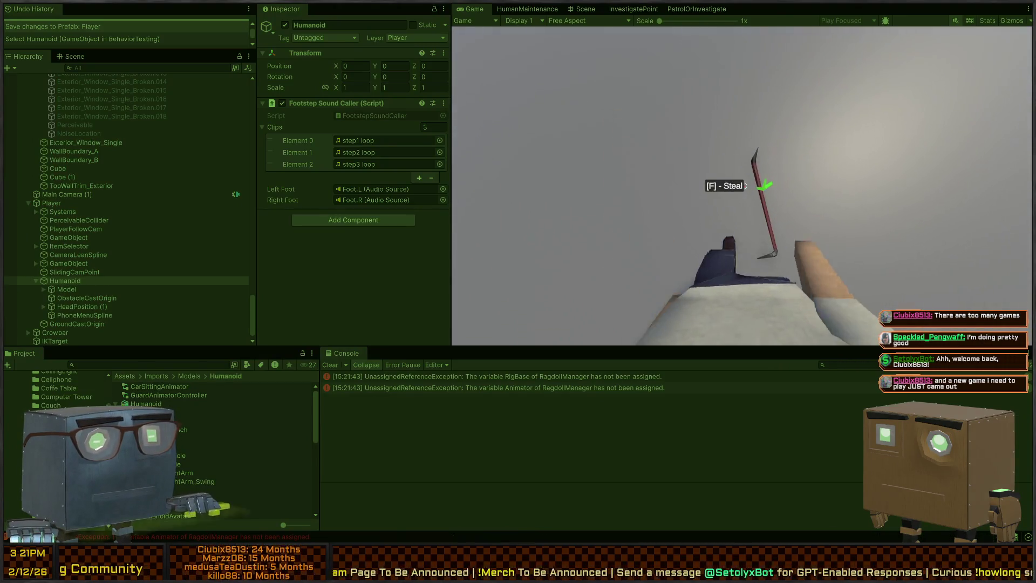
key(f)
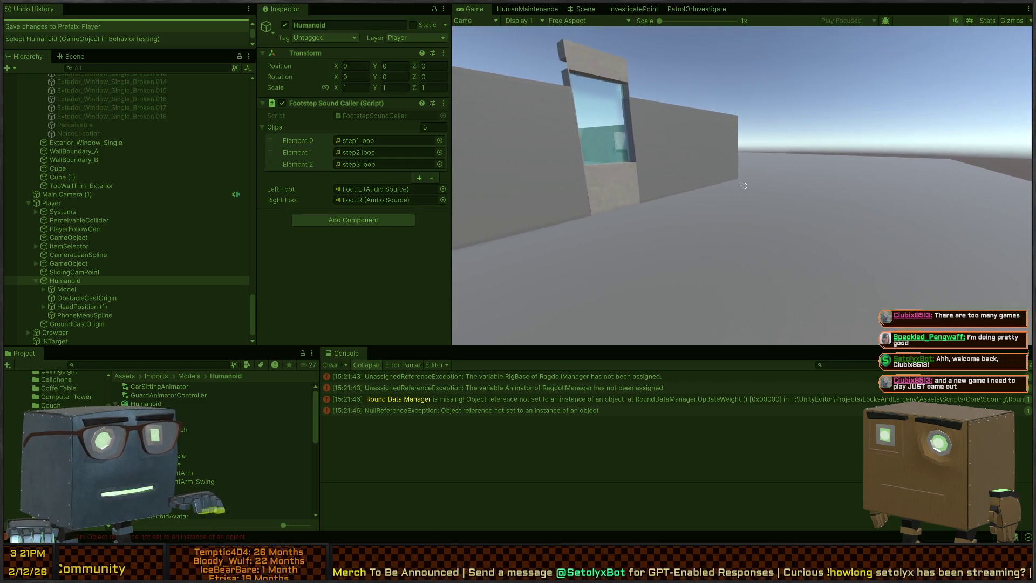
key(w)
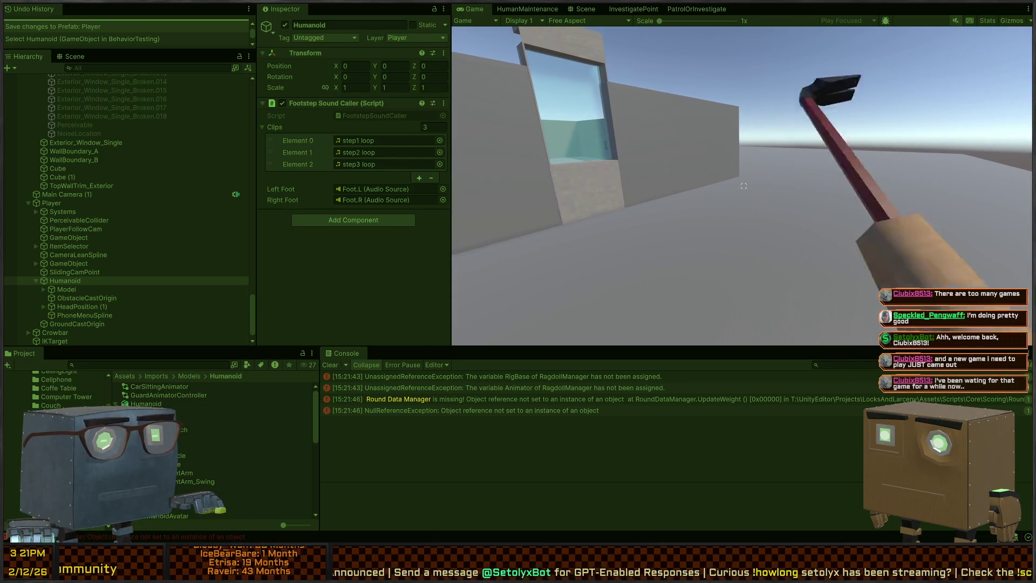
key(ctrl+1)
mouse_move(677, 142)
mouse_down()
mouse_move(438, 92)
mouse_move(335, 86)
mouse_move(205, 100)
mouse_move(244, 138)
mouse_move(391, 127)
mouse_move(265, 113)
mouse_move(363, 144)
mouse_move(279, 134)
mouse_move(354, 141)
mouse_move(425, 123)
mouse_move(727, 192)
mouse_up()
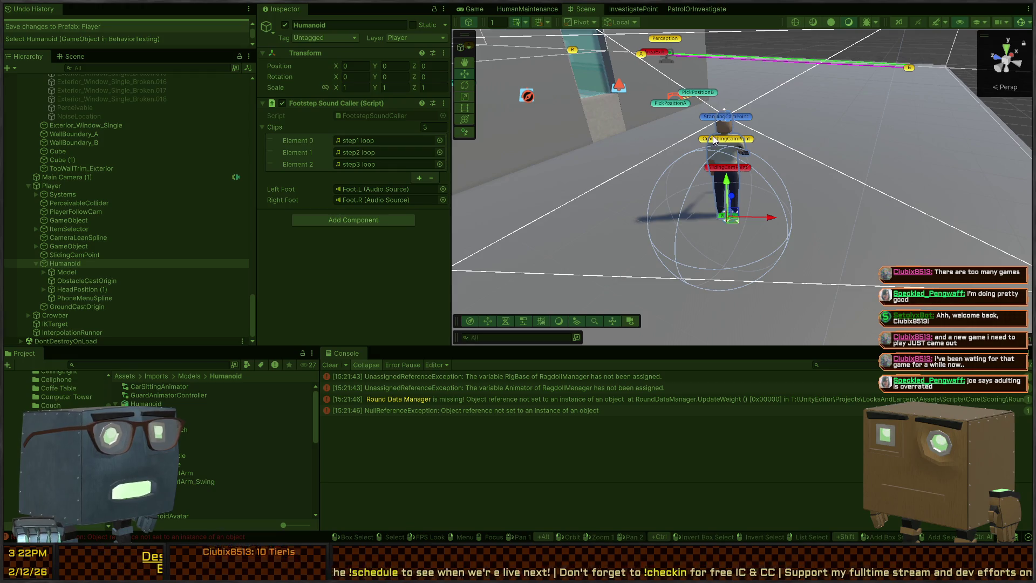
Step: Fly to the player, select and frame the held Crowbar(Clone), then select its parent HeldItemHost
drag(633, 143, 710, 185)
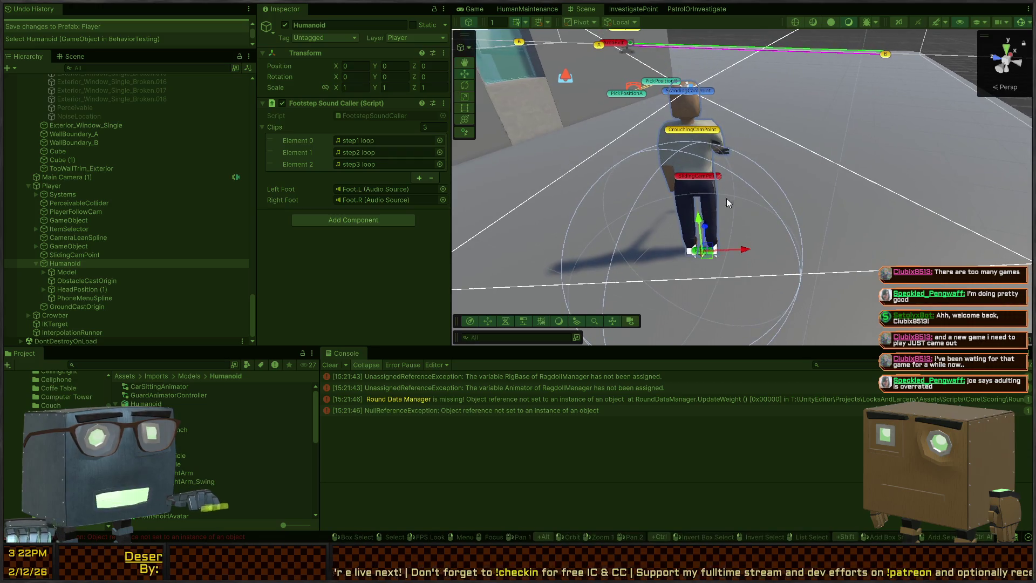
mouse_move(758, 232)
mouse_down()
mouse_move(734, 227)
mouse_move(622, 59)
mouse_move(769, 167)
mouse_move(723, 232)
mouse_move(732, 239)
mouse_up()
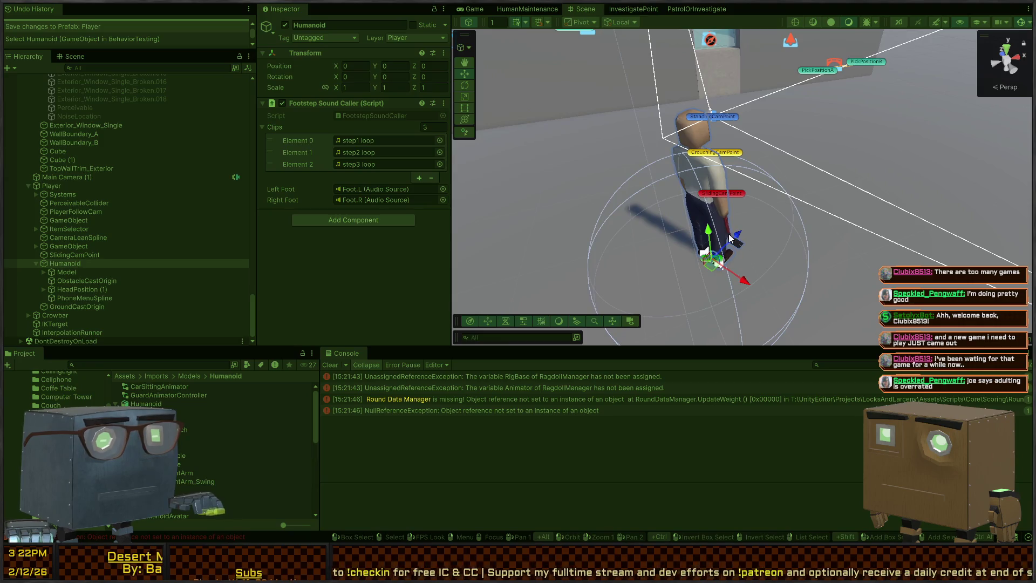
click(726, 227)
key(f)
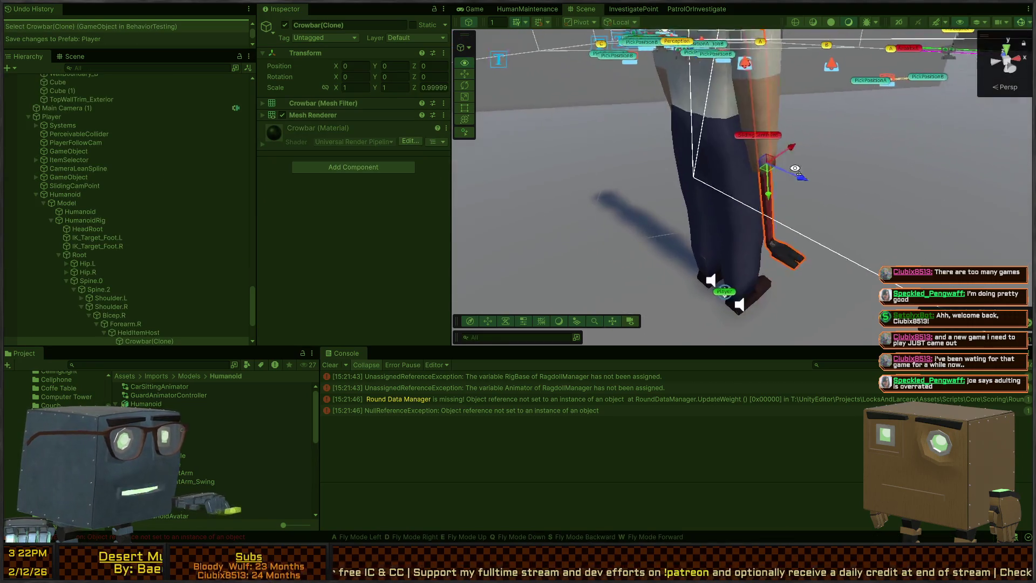
click(162, 332)
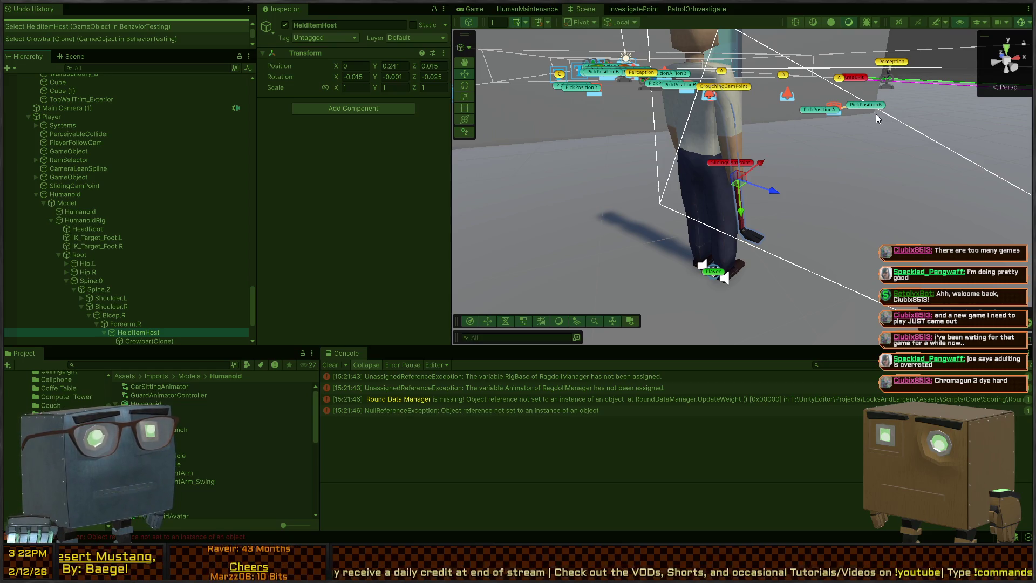
Step: Rotate HeldItemHost so the crowbar hangs vertically, nudge it into the hand, then stop the game
mouse_move(784, 101)
mouse_down()
mouse_move(779, 115)
mouse_move(813, 96)
mouse_move(706, 101)
mouse_move(724, 192)
mouse_move(671, 189)
mouse_up()
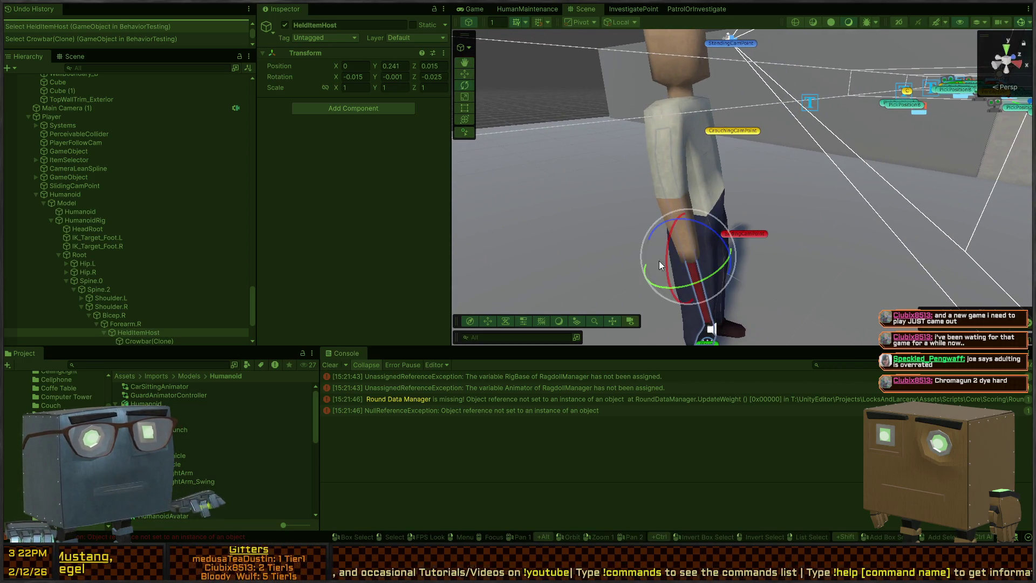
mouse_move(719, 238)
mouse_down()
mouse_move(686, 183)
mouse_move(644, 161)
mouse_move(784, 158)
mouse_move(651, 216)
mouse_move(759, 135)
mouse_move(703, 152)
mouse_move(556, 296)
mouse_move(562, 266)
mouse_move(734, 228)
mouse_up()
drag(754, 171, 748, 151)
key(w)
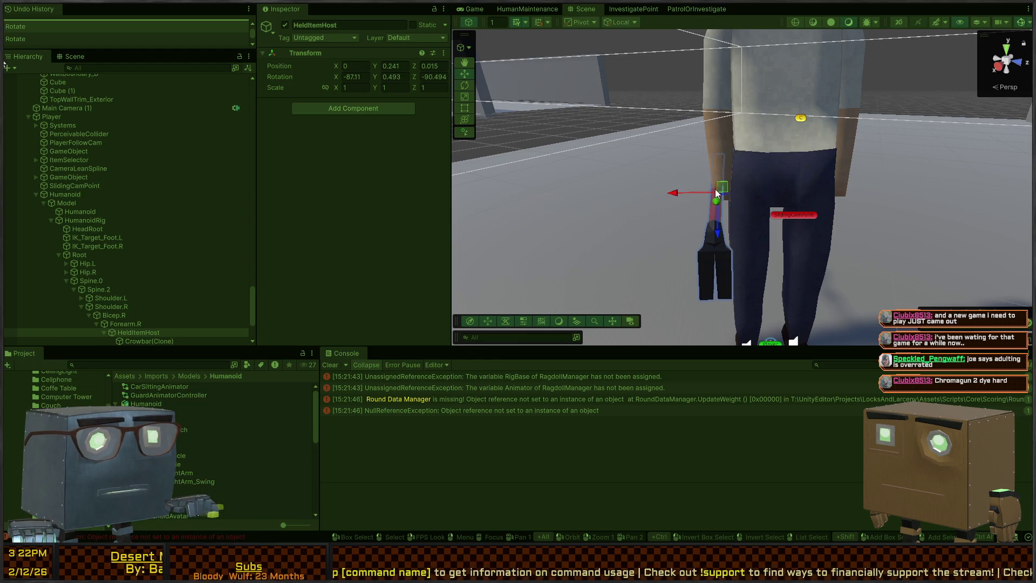
drag(695, 193, 699, 193)
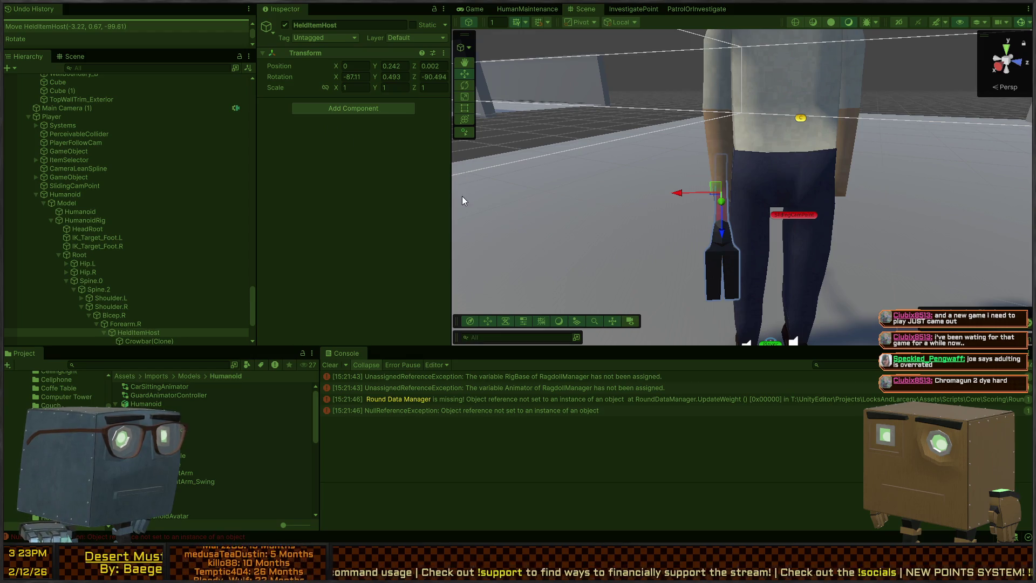
key(ctrl+p)
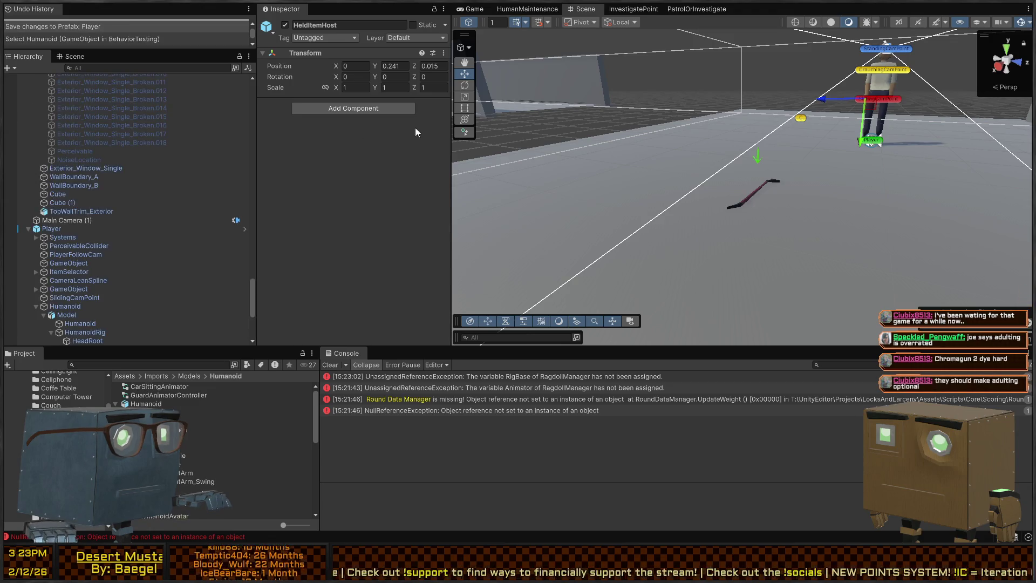
Step: Fly the Scene camera to the player and open the Player prefab in Prefab Mode
mouse_move(528, 134)
mouse_down()
mouse_move(865, 107)
mouse_move(848, 150)
mouse_up()
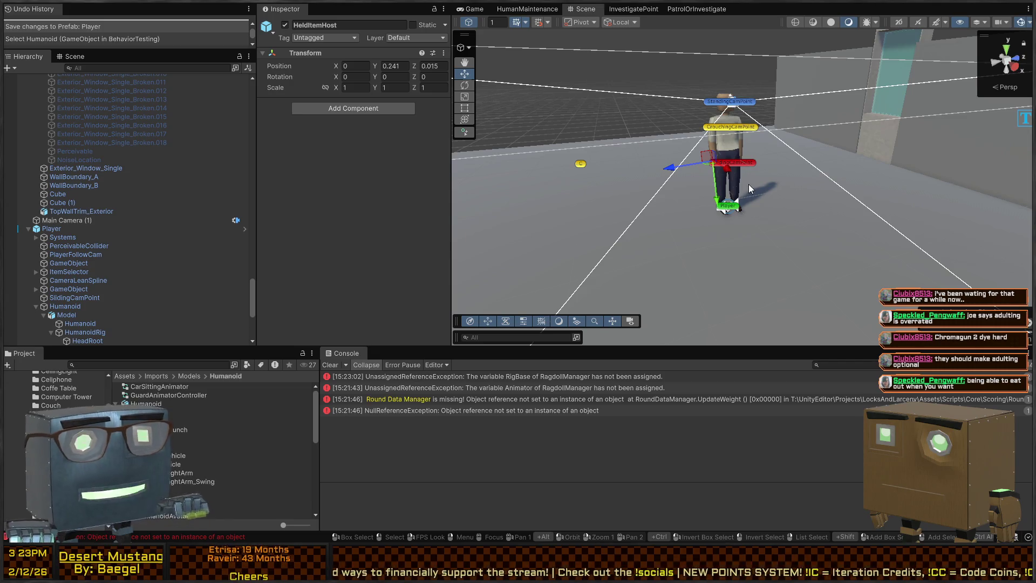
mouse_move(750, 177)
mouse_down()
mouse_move(830, 159)
mouse_move(753, 164)
mouse_up()
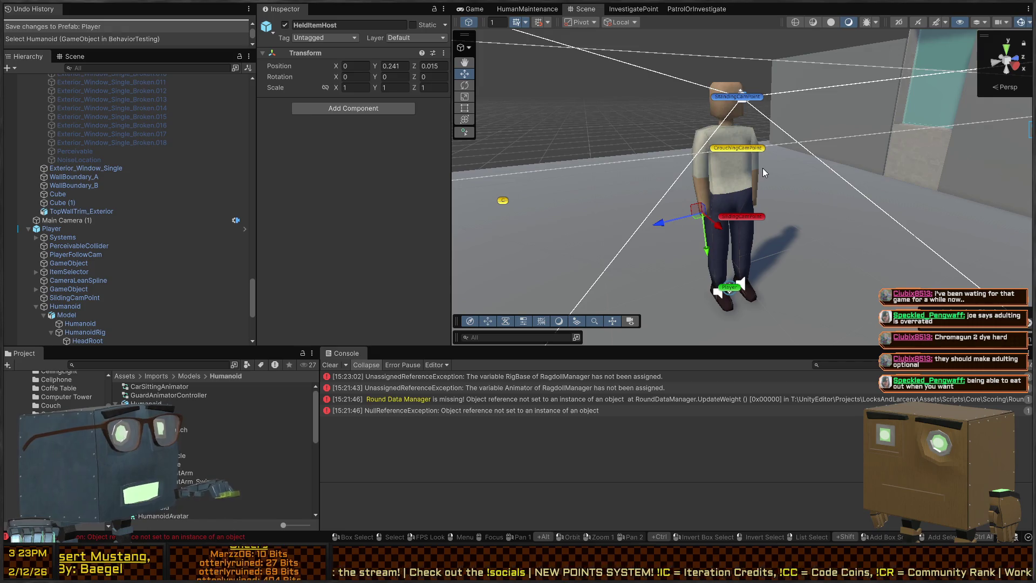
right_click(754, 154)
key(w)
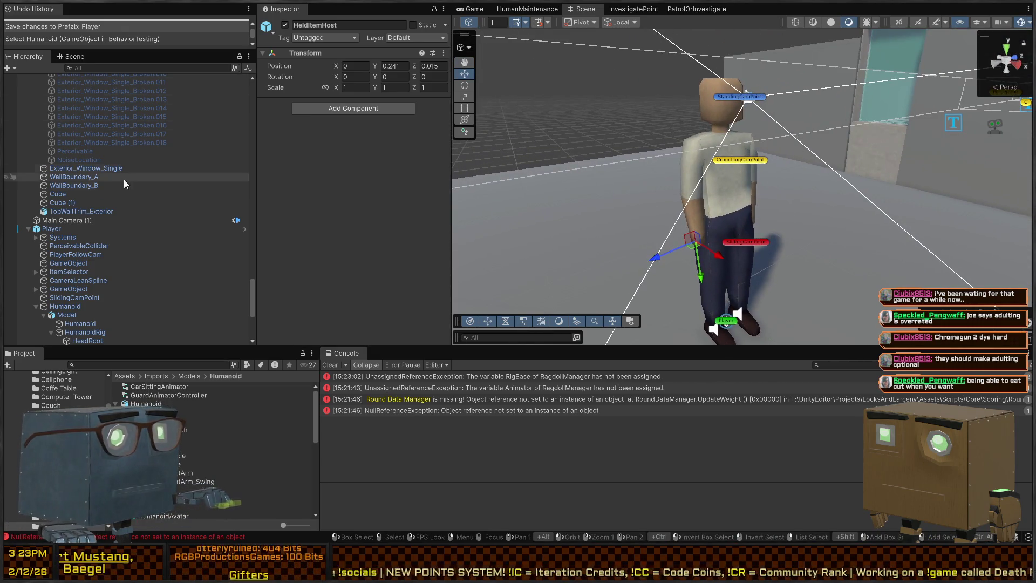
click(243, 230)
mouse_move(628, 189)
mouse_down()
mouse_move(806, 166)
mouse_move(802, 157)
mouse_move(893, 168)
mouse_move(877, 108)
mouse_move(853, 91)
mouse_up()
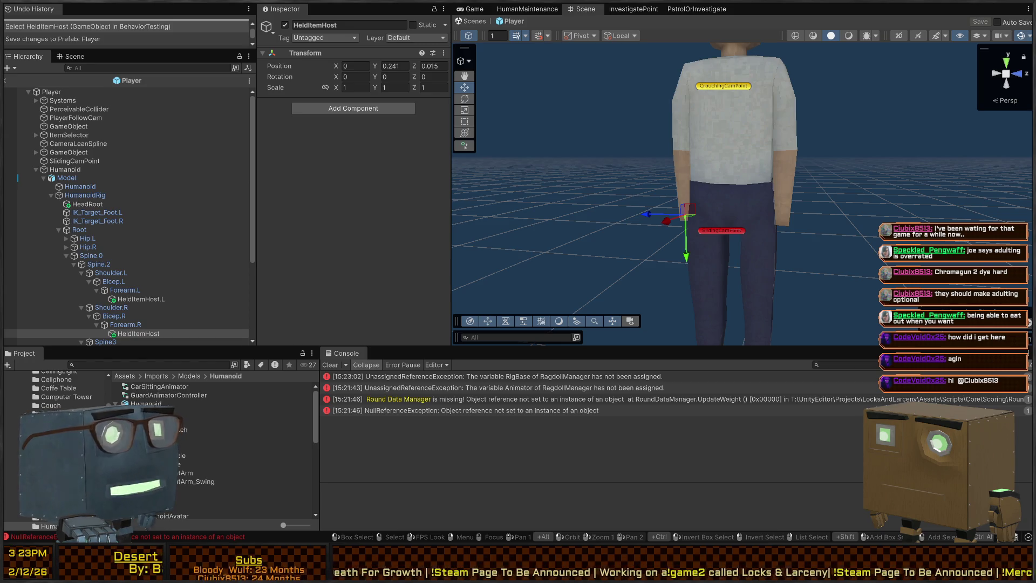
Step: Paste the copied play-mode transform onto the right-hand HeldItemHost
right_click(759, 193)
key(w)
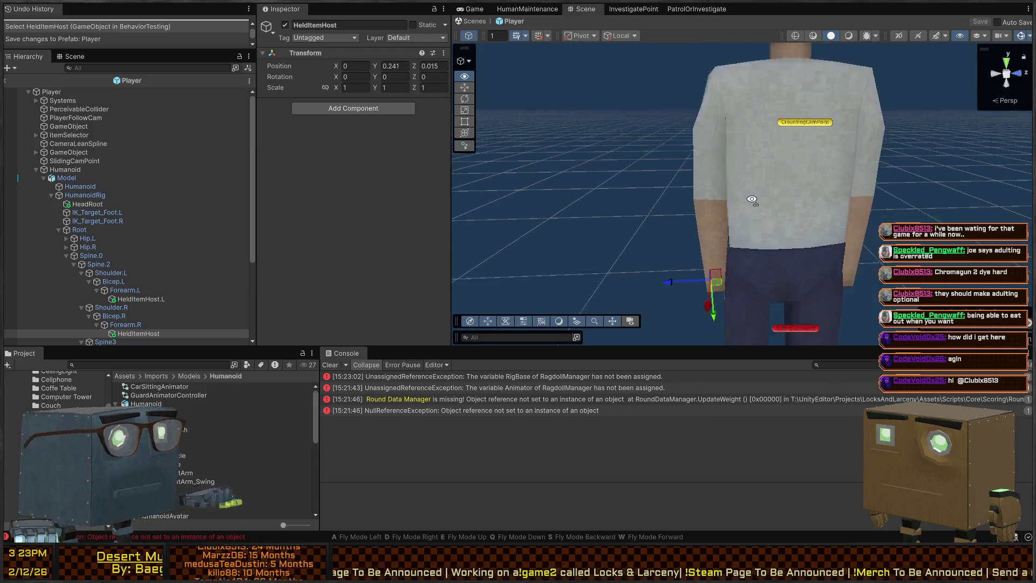
click(138, 299)
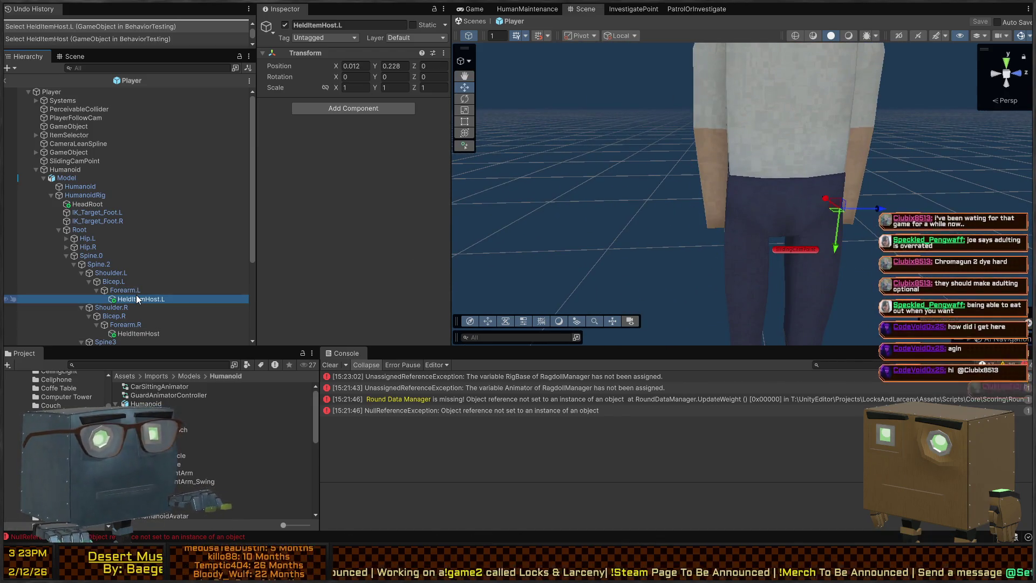
right_click(734, 202)
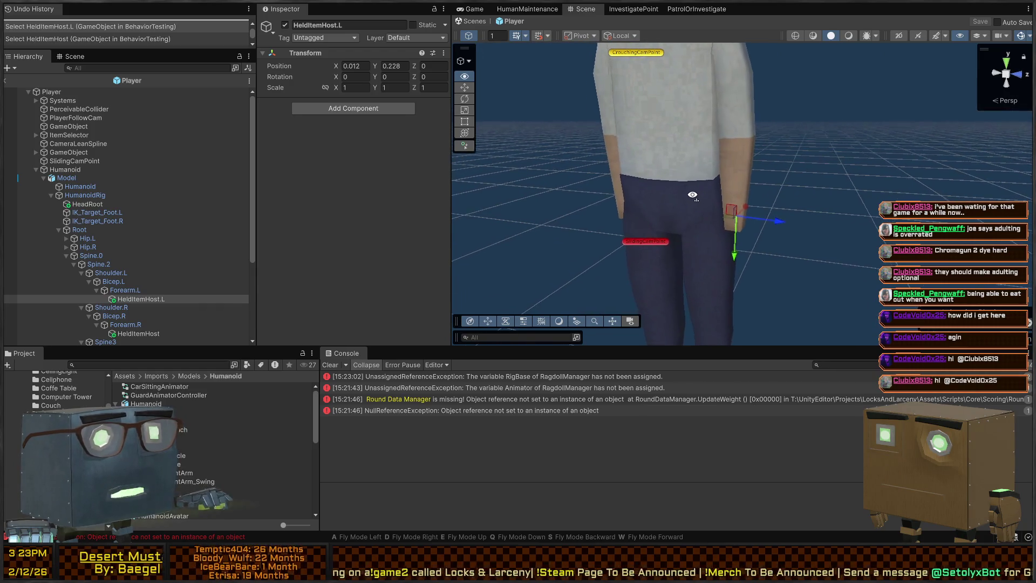
right_click(692, 195)
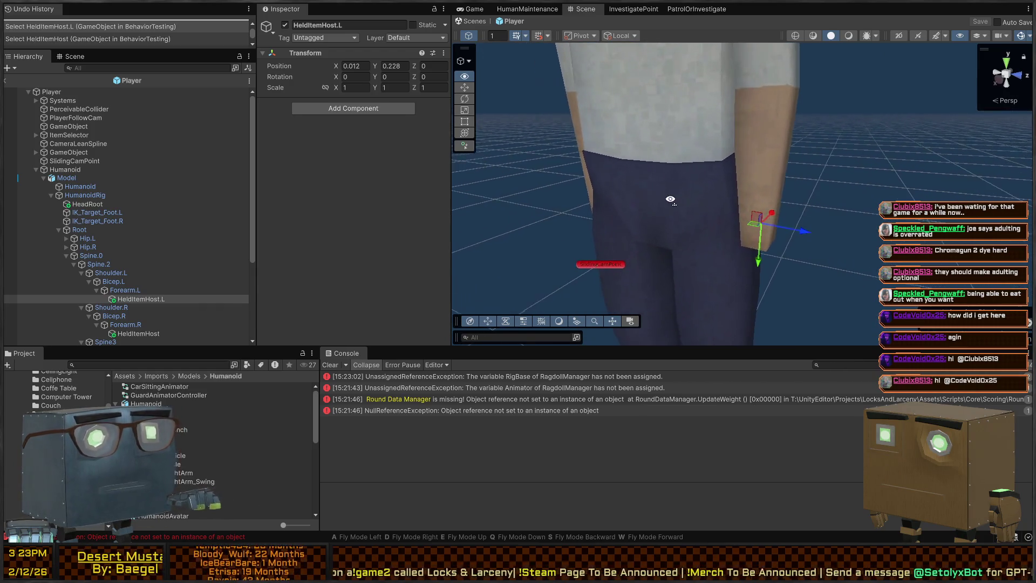
click(132, 332)
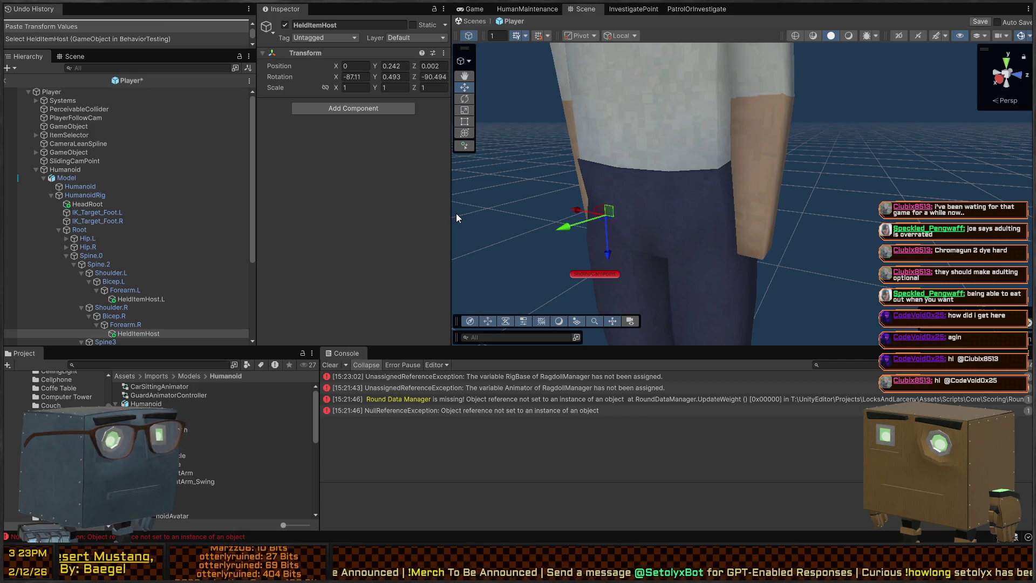
right_click(646, 184)
key(s)
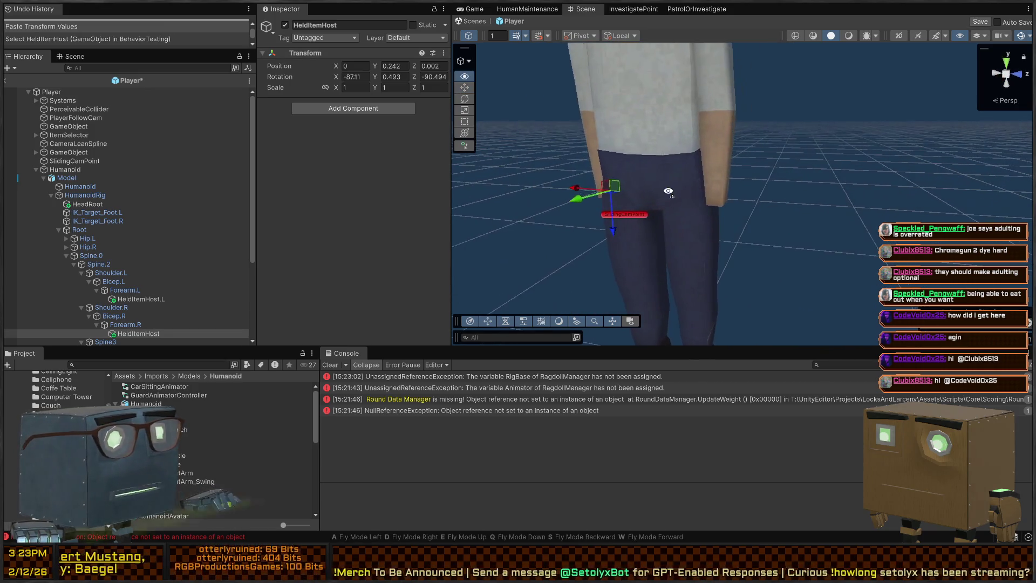
Step: Paste the same transform onto HeldItemHost.L, save the Player prefab, return to the scene and start play
click(175, 302)
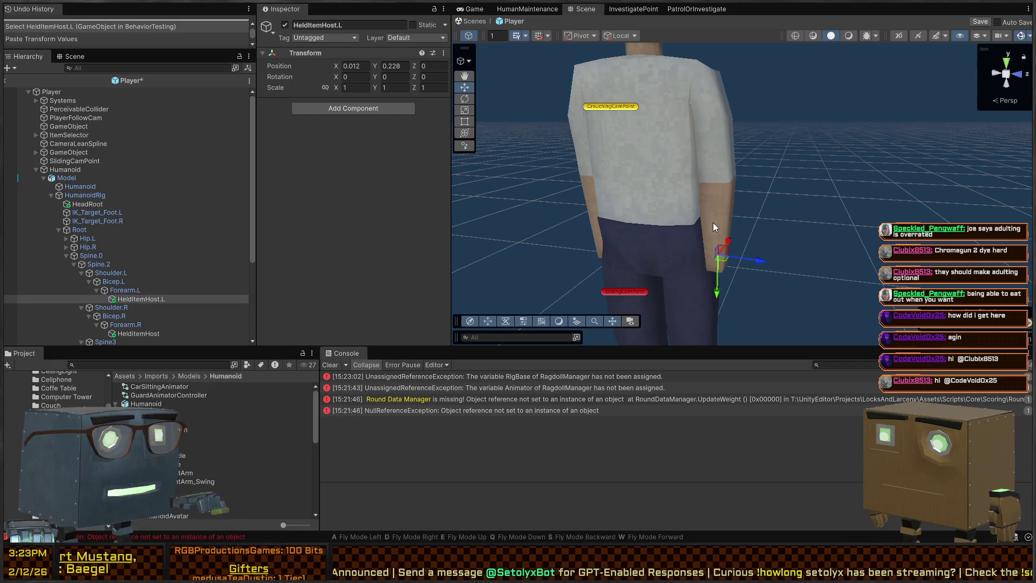
right_click(713, 222)
key(s)
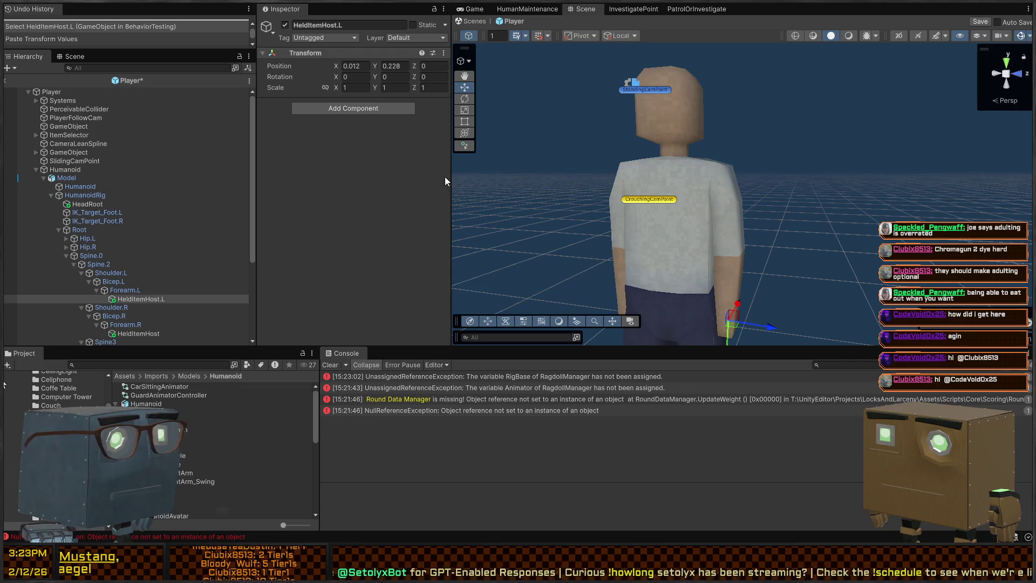
key(ctrl+y)
right_click(669, 164)
key(w)
key(q)
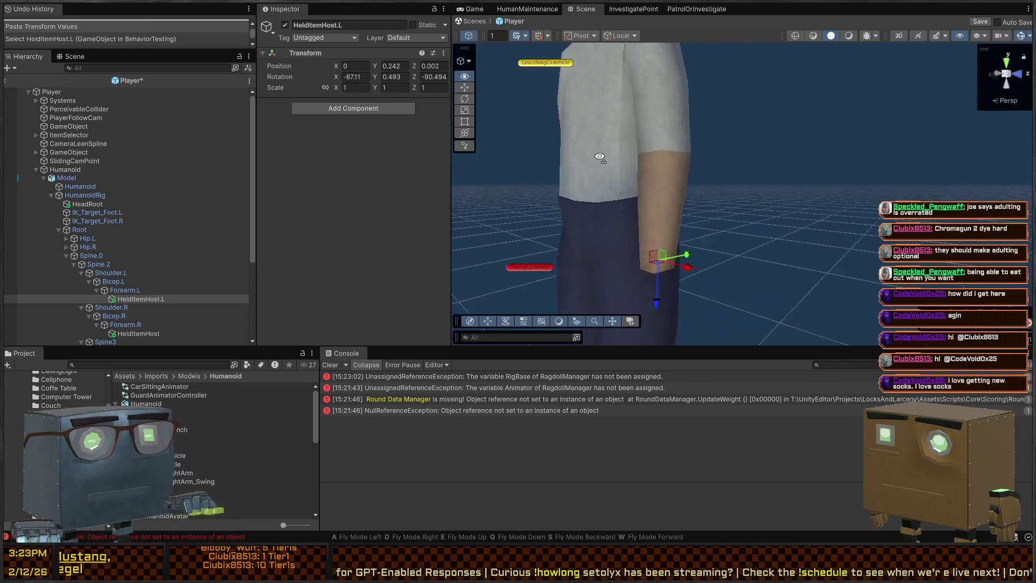
key(d)
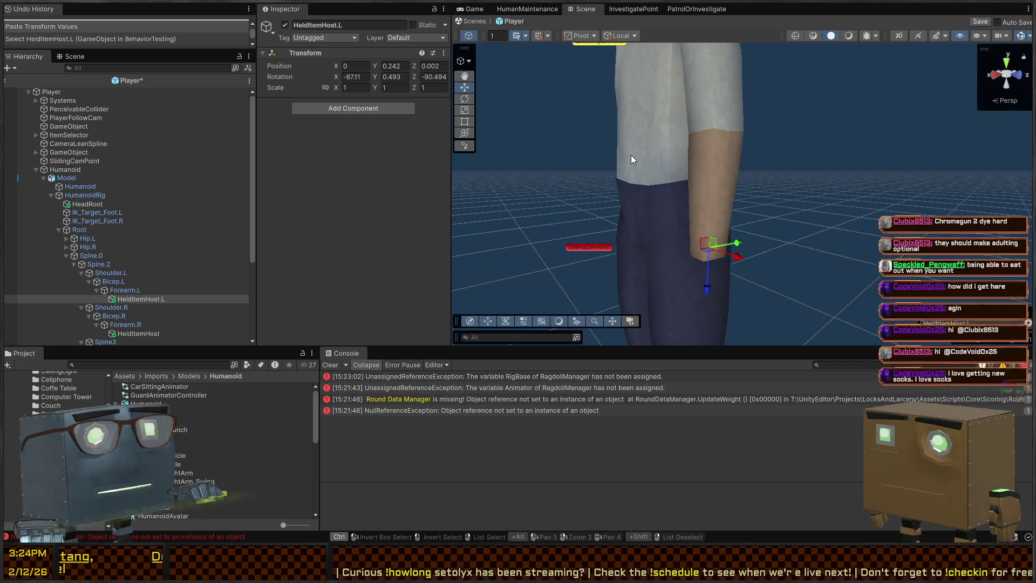
key(ctrl+s)
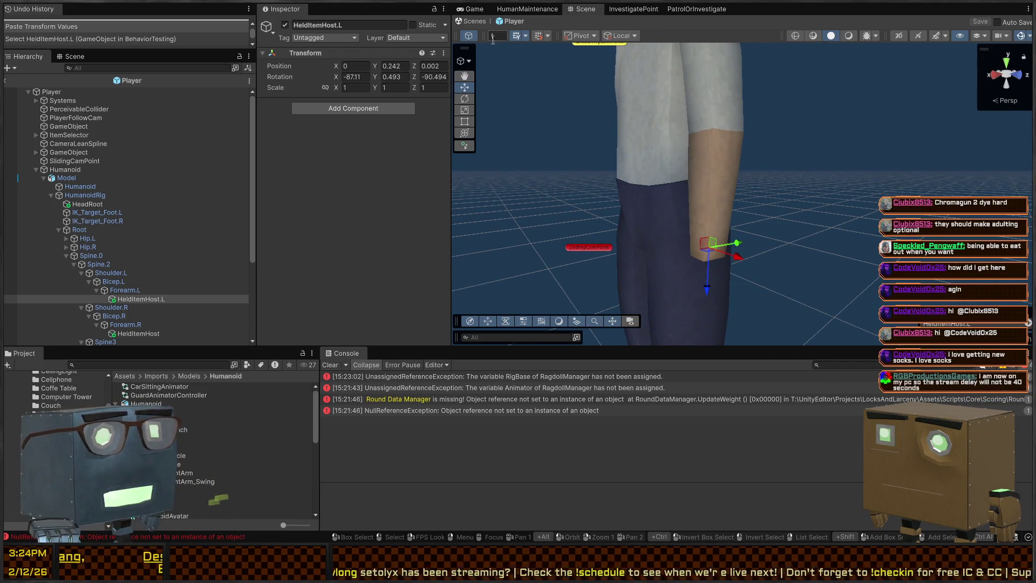
click(475, 22)
key(ctrl+p)
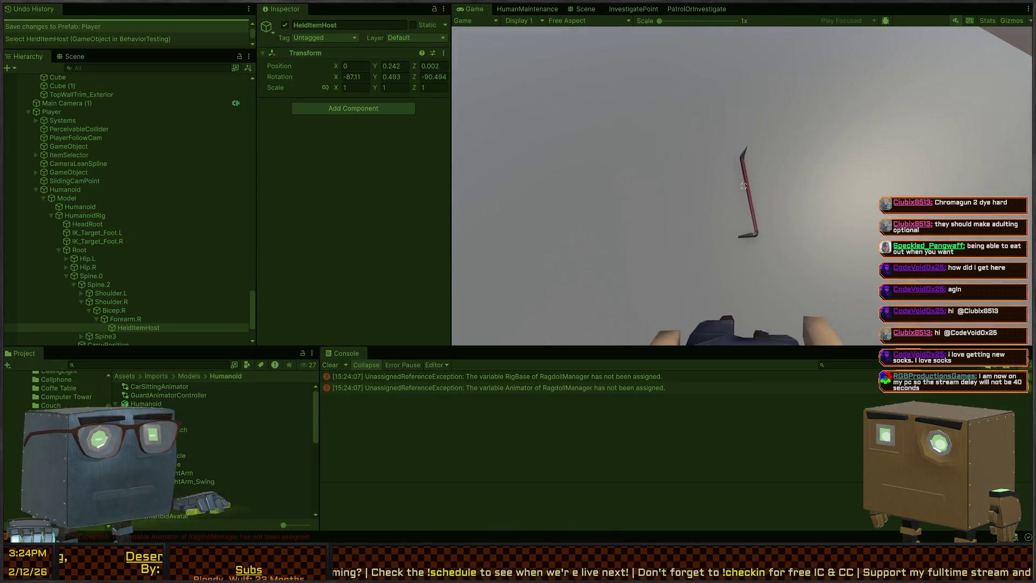
Step: Pick up the crowbar with E, walk to the window and throw it, then stop play mode
key(e)
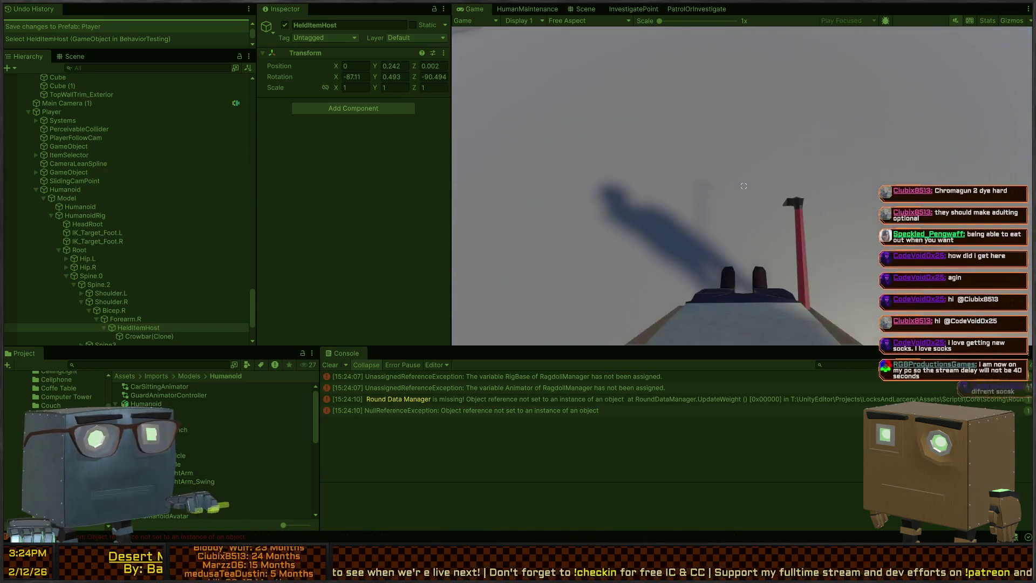
key(w)
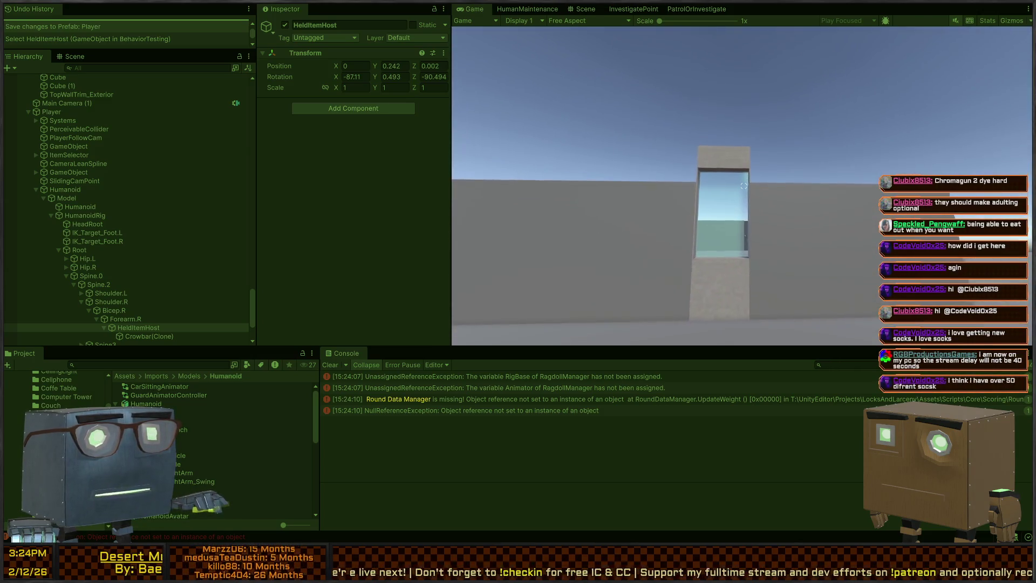
click(744, 186)
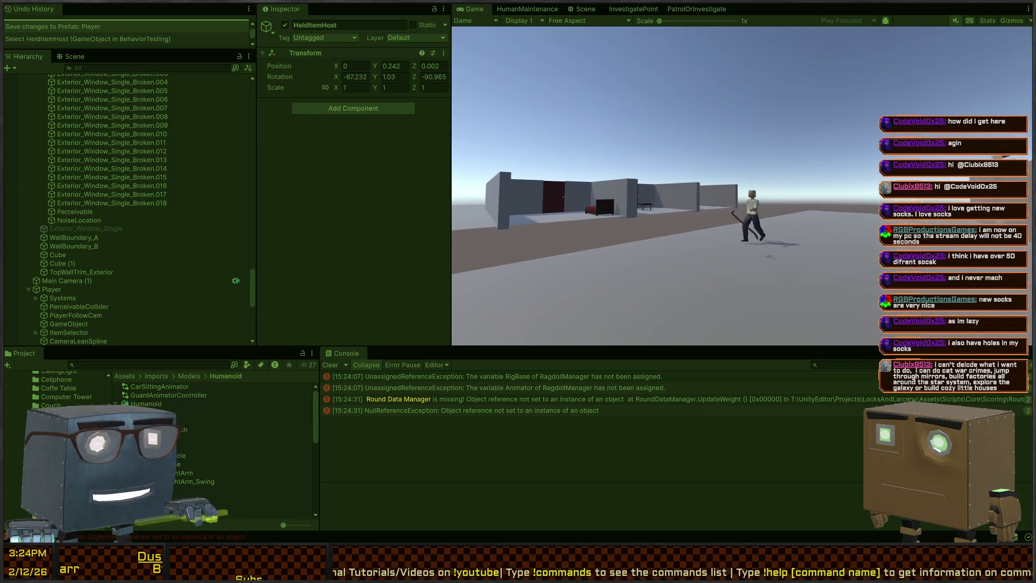
key(ctrl+p)
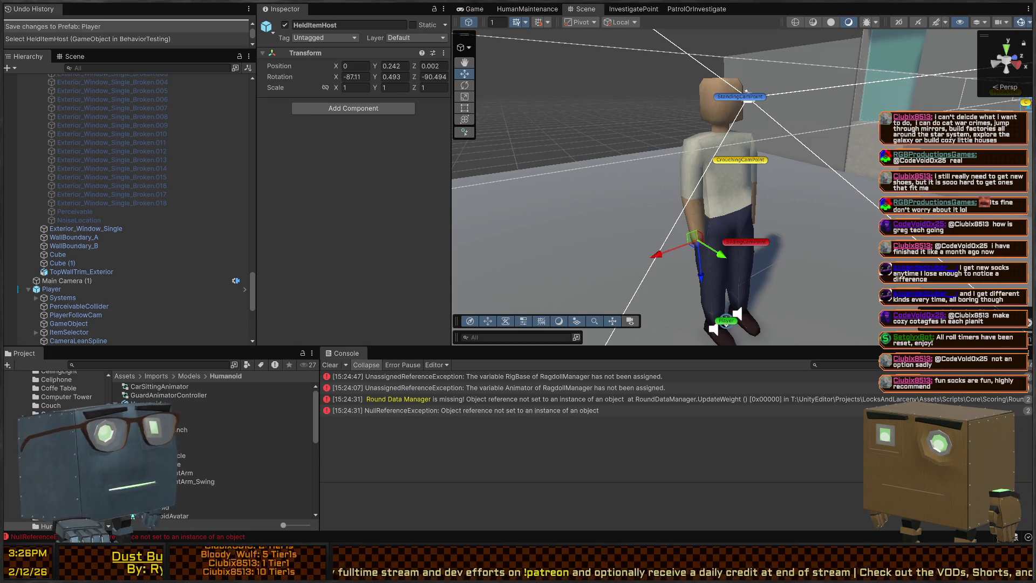
Step: Orbit toward the Player, select the Quad floor, and enter Play mode with Ctrl+P
drag(745, 92, 690, 146)
drag(728, 138, 750, 140)
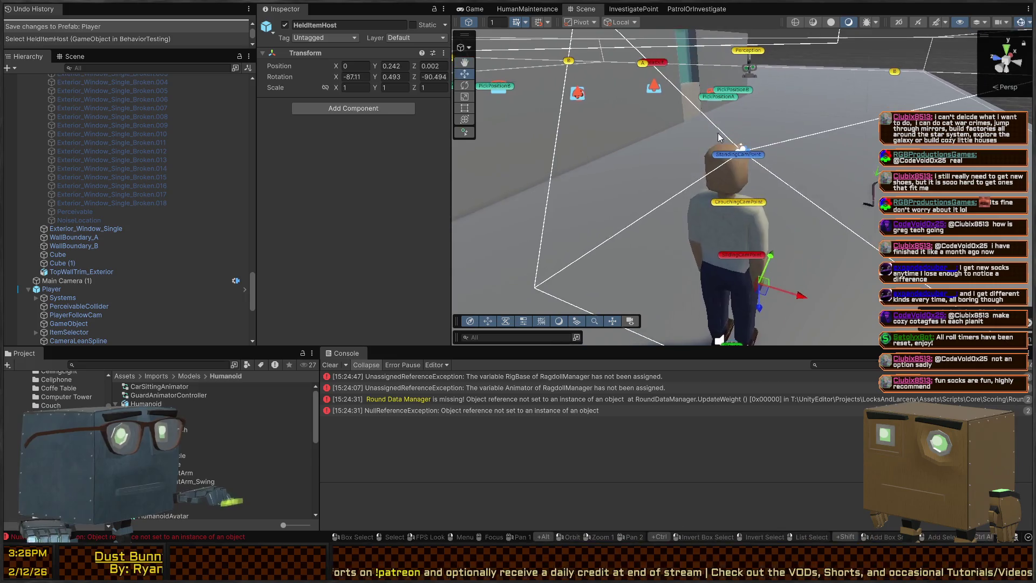
scroll(713, 197, down, 3)
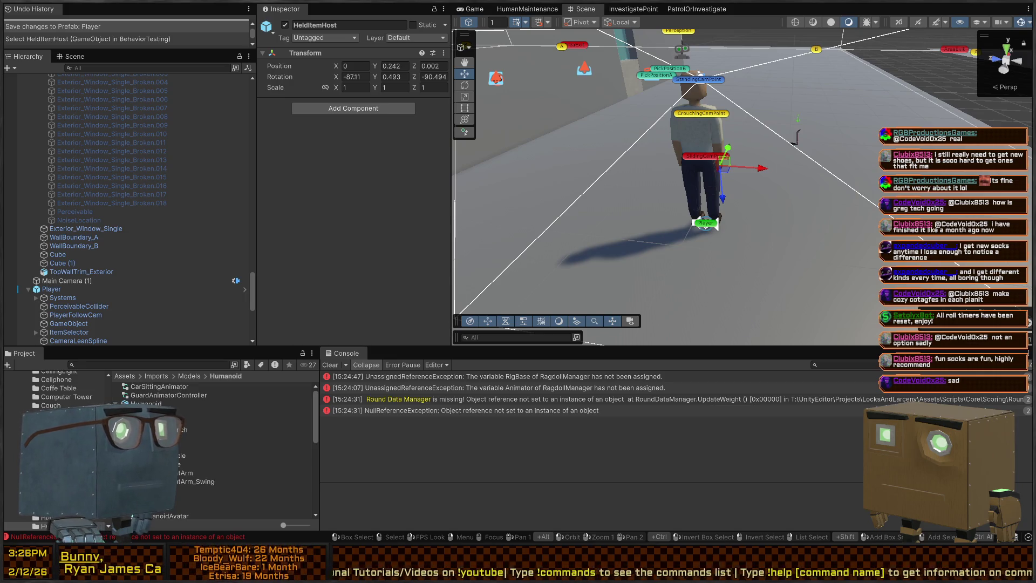
mouse_move(701, 216)
mouse_down()
mouse_move(674, 176)
mouse_move(669, 199)
mouse_up()
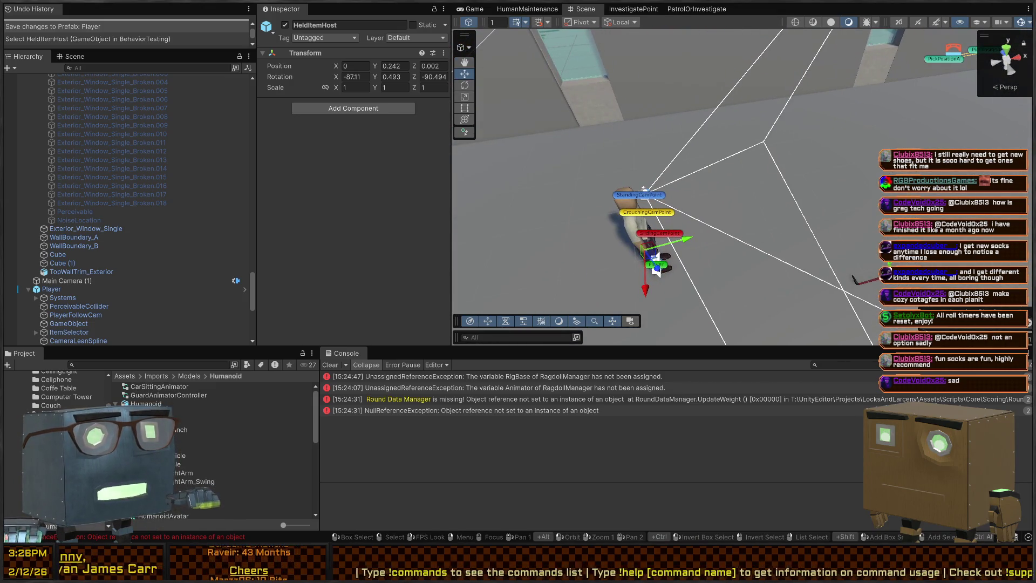
click(725, 204)
key(ctrl+p)
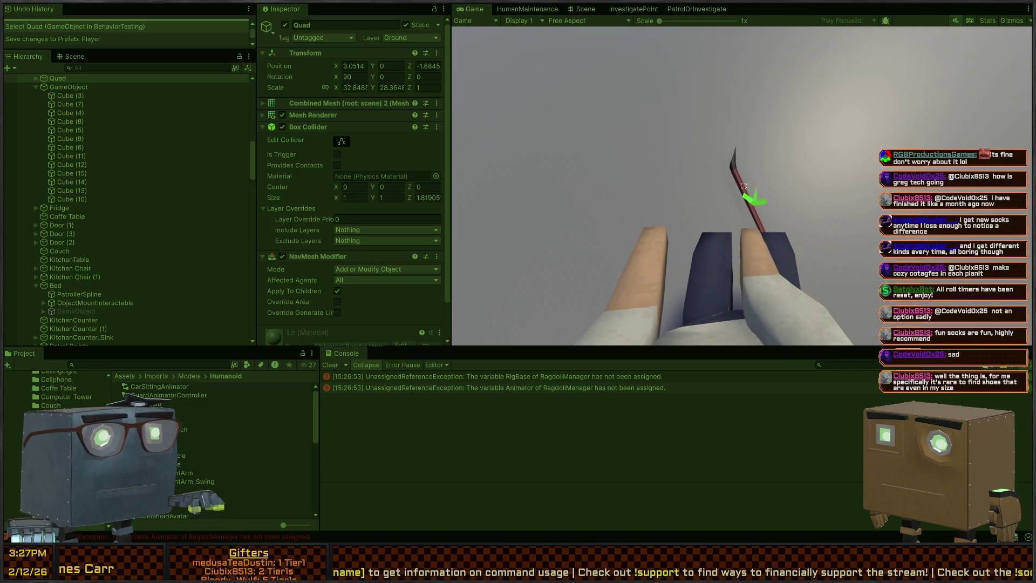
Step: Steal the crowbar with F and swing it twice
key(f)
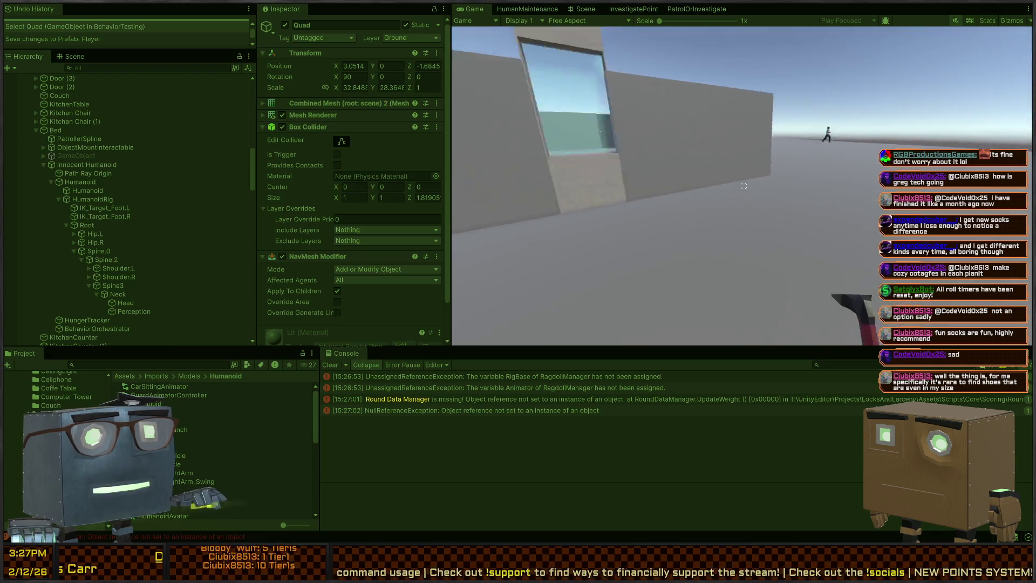
click(744, 185)
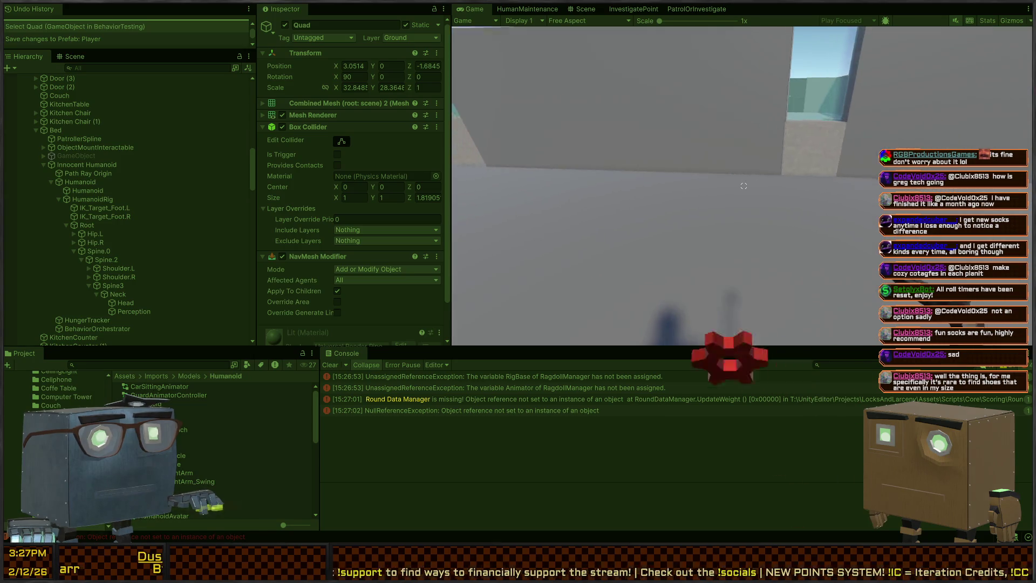
click(743, 186)
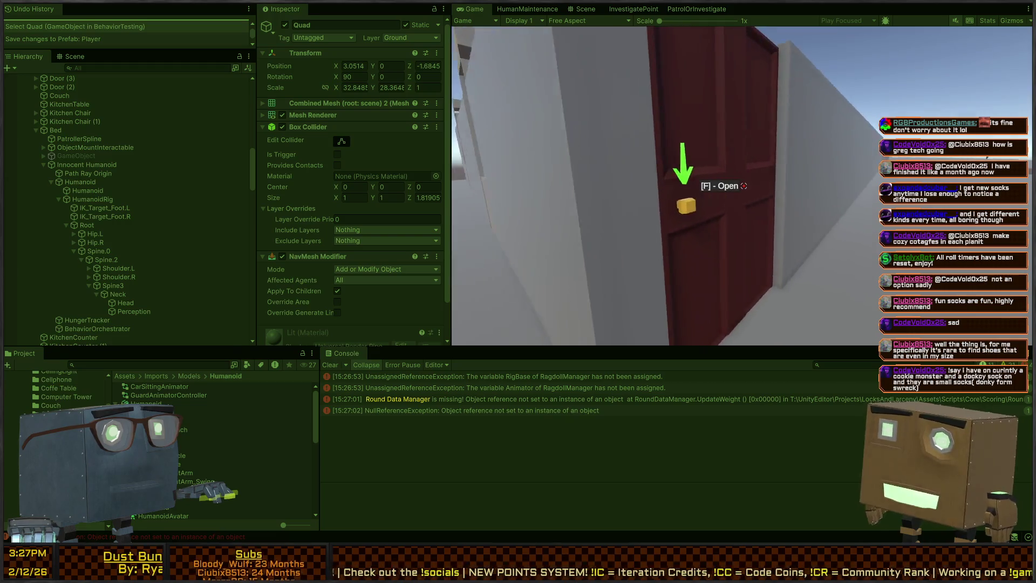
Step: Open the red door with E, climb the kitchen counter, and swing the hammer
key(e)
key(w)
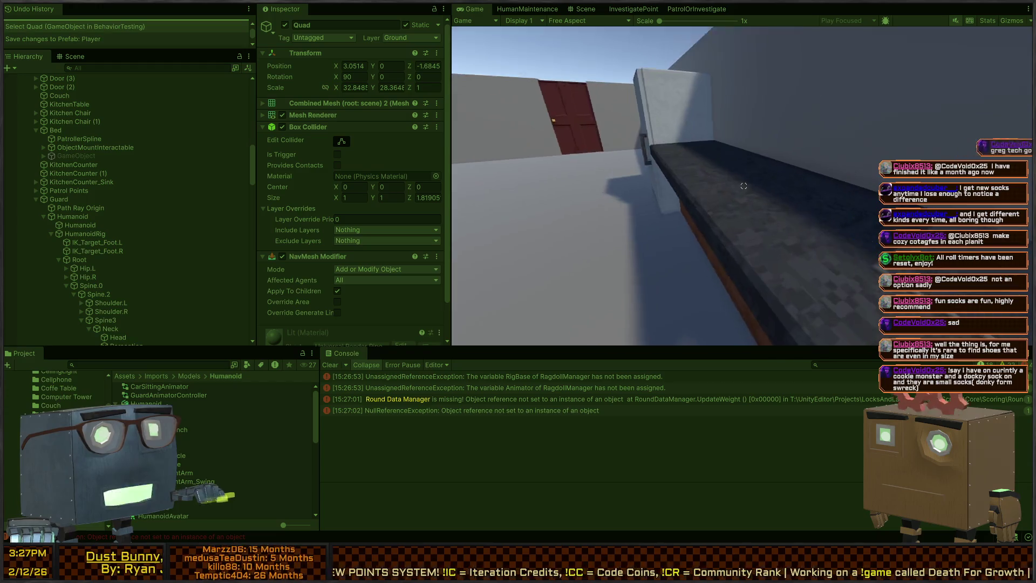
key(space)
key(w)
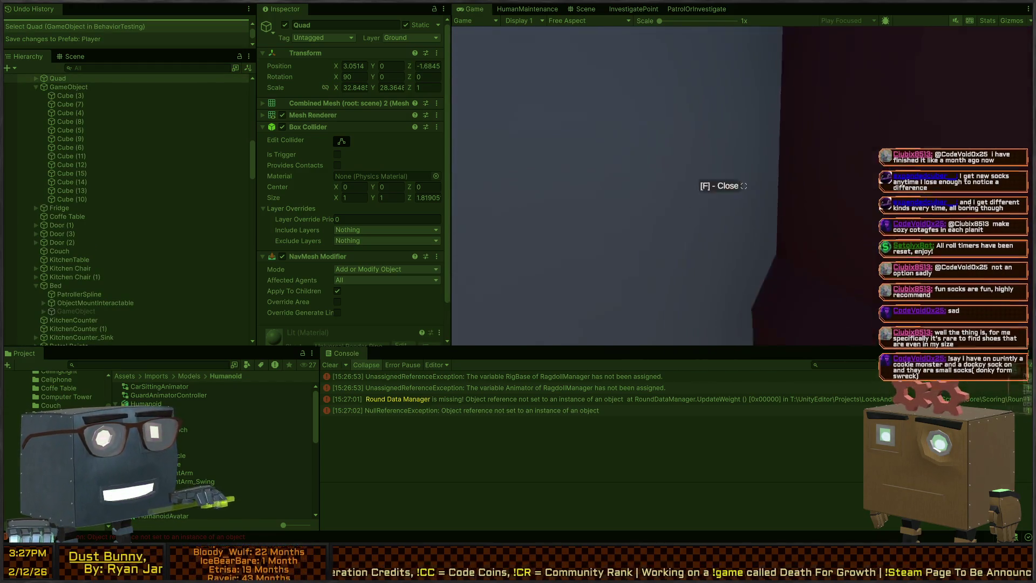
click(743, 185)
key(w)
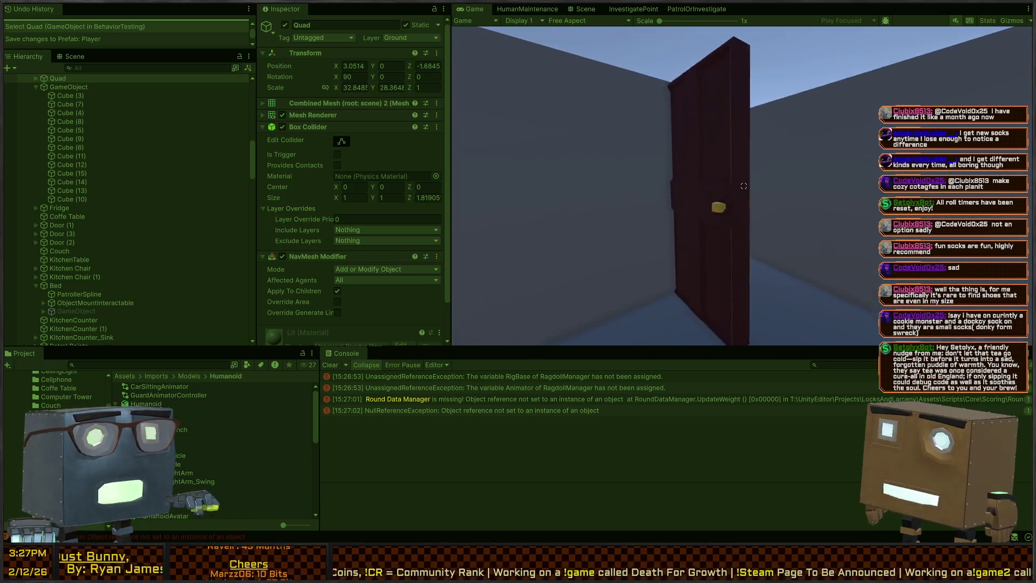
key(w)
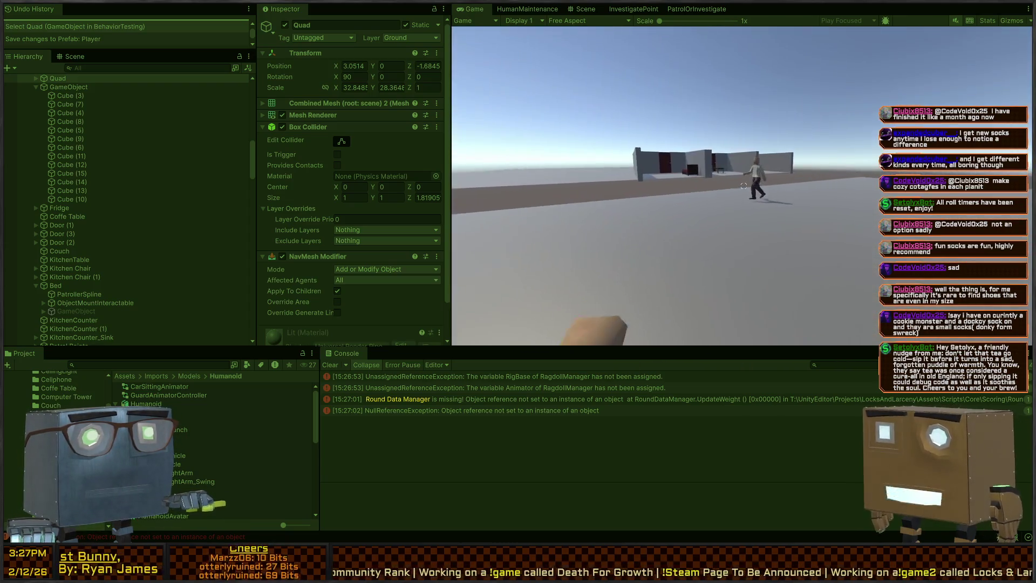
Step: Smash a window with the hammer, swing a few more times, then stop Play mode
click(743, 186)
key(w)
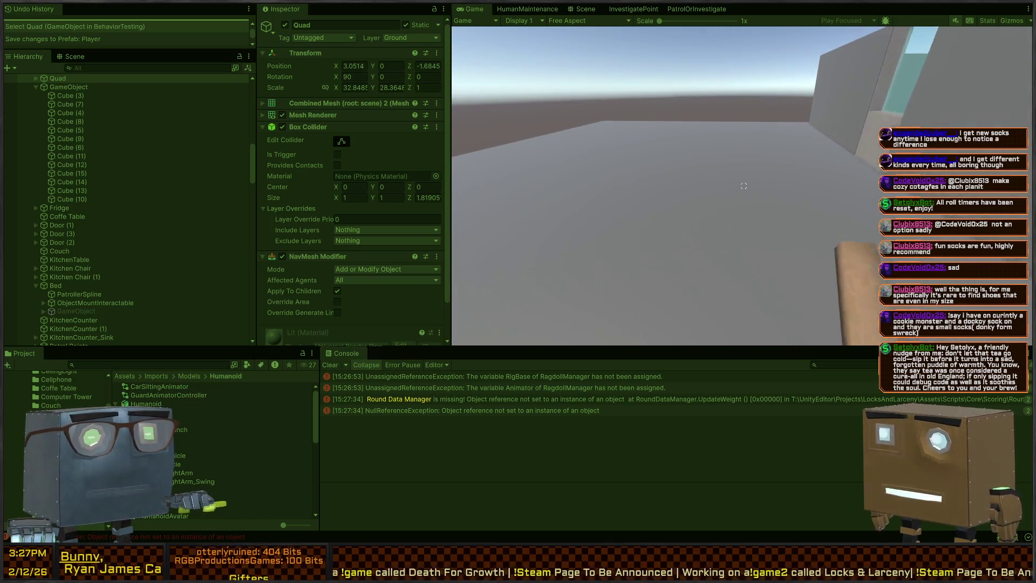
click(743, 185)
click(744, 186)
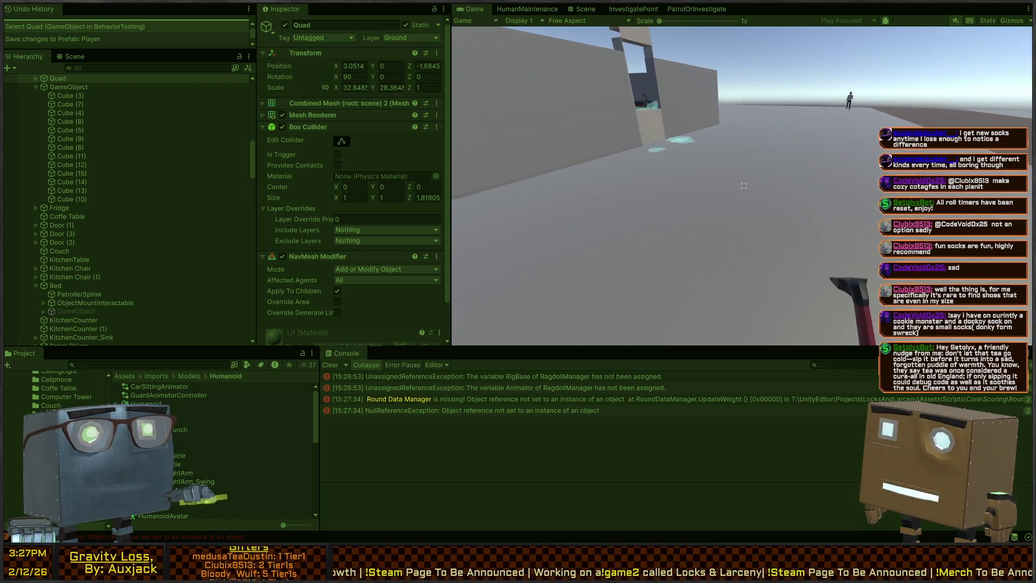
click(742, 186)
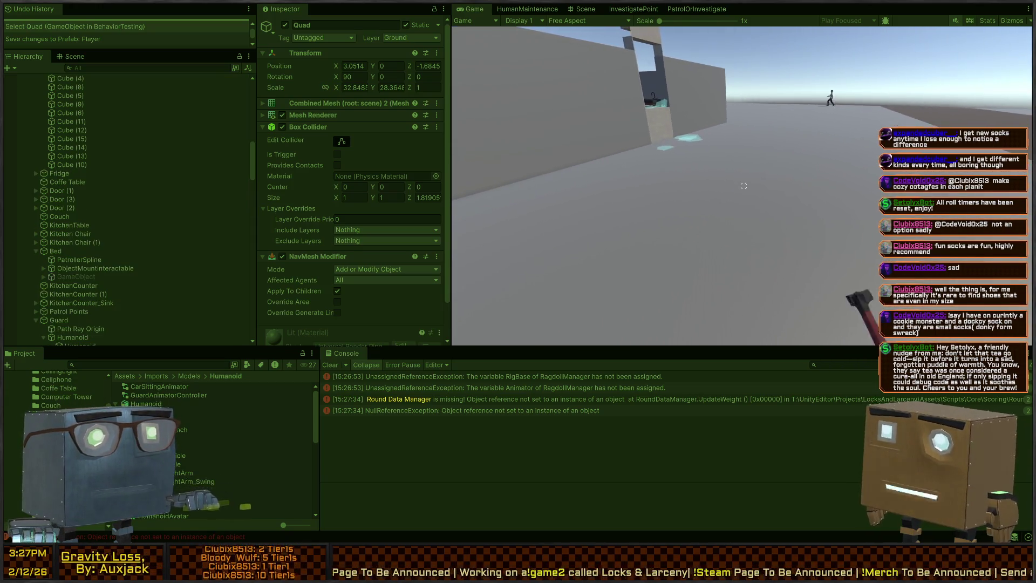
key(w)
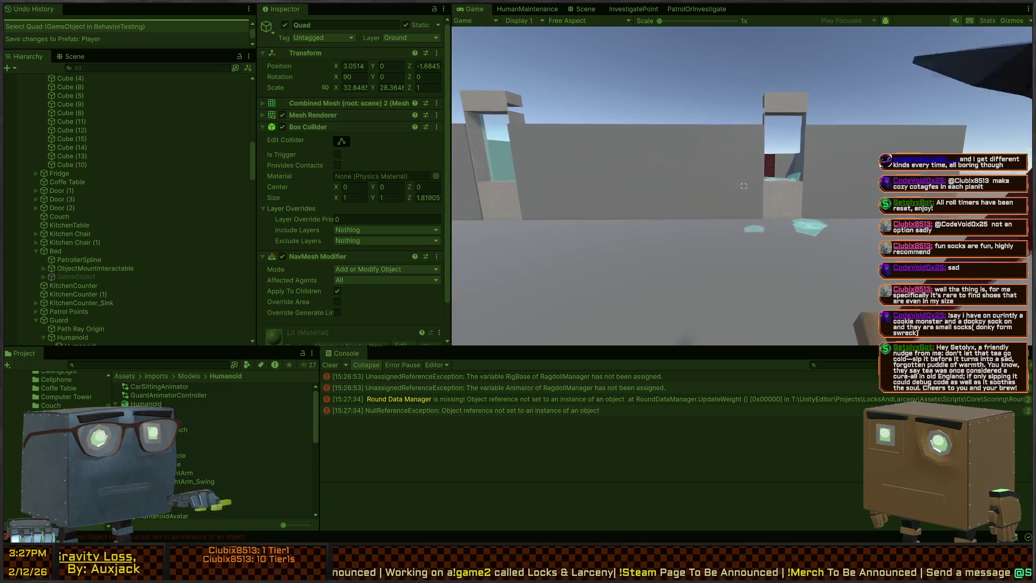
key(ctrl+p)
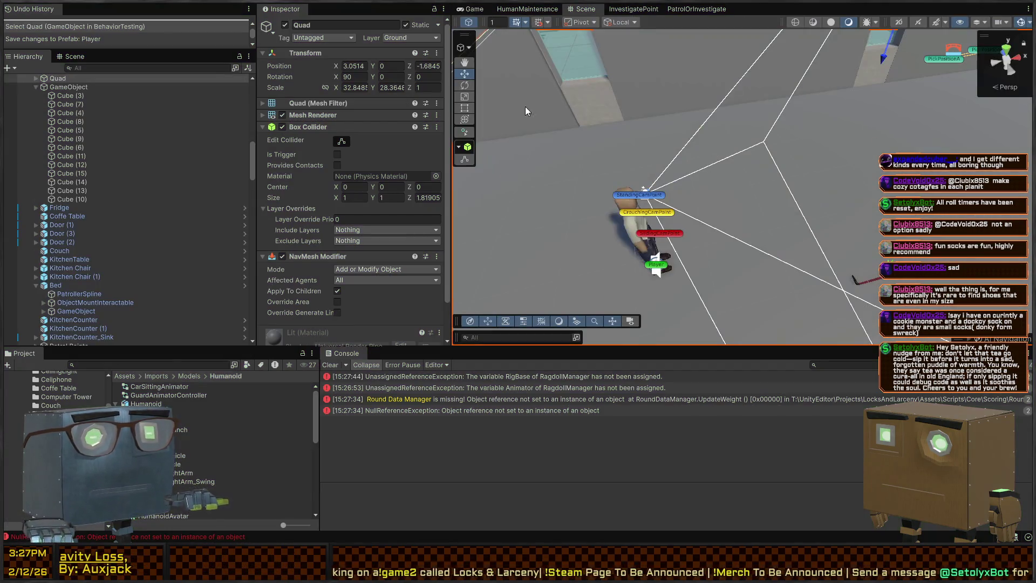
Step: Frame the level and select the Perception object under the humanoid's head
key(f)
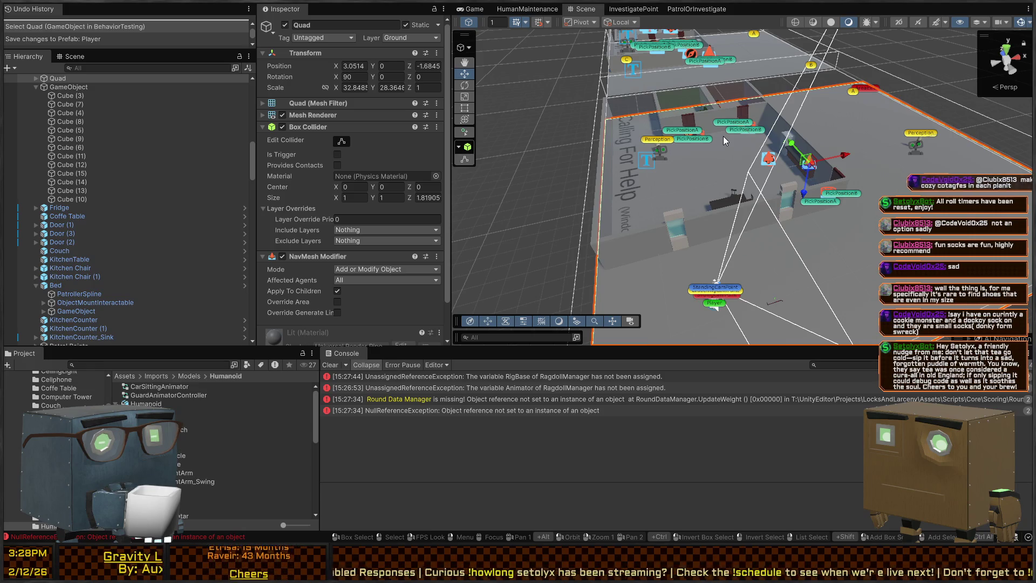
scroll(723, 136, up, 5)
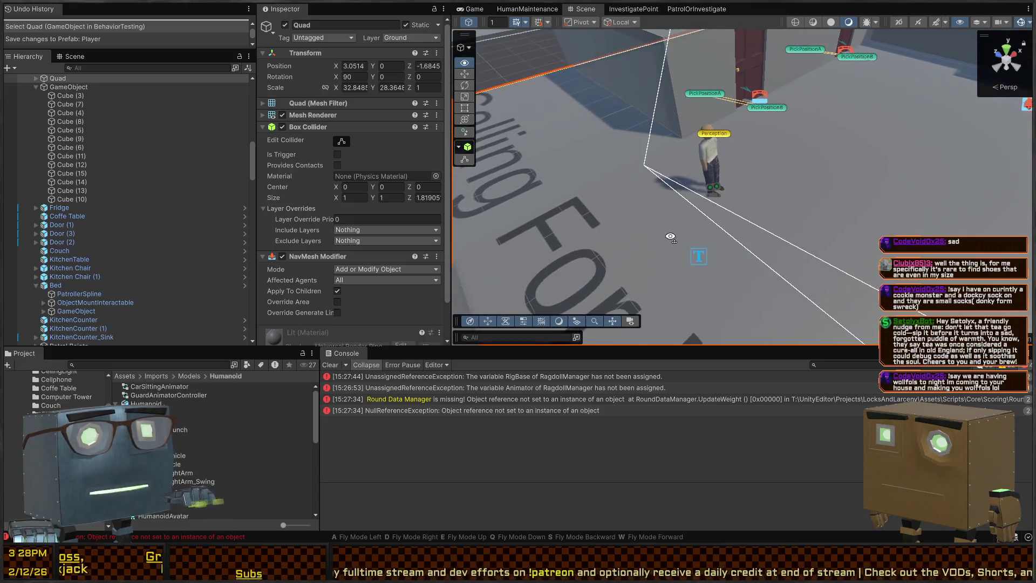
click(715, 138)
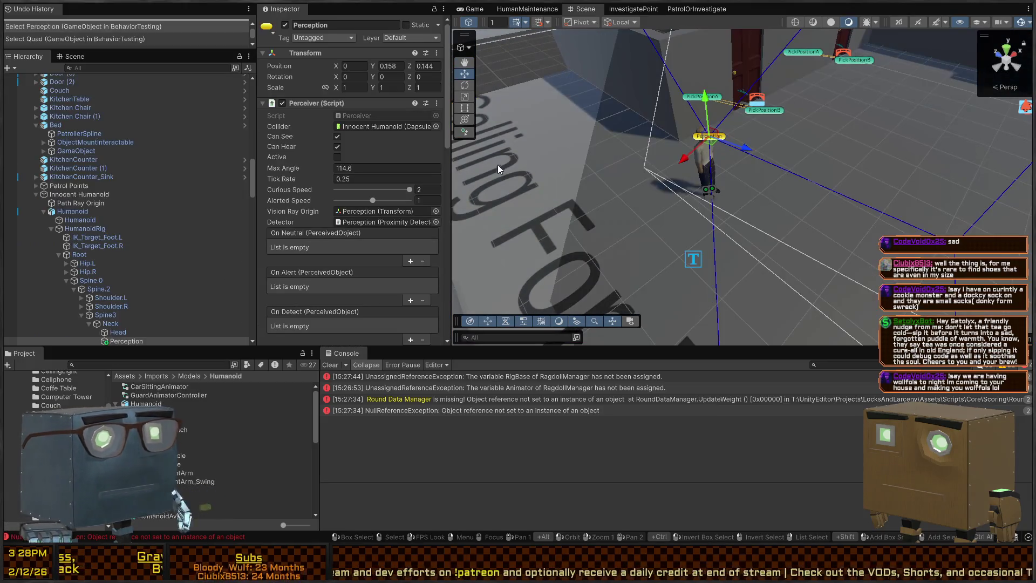
scroll(302, 168, down, 15)
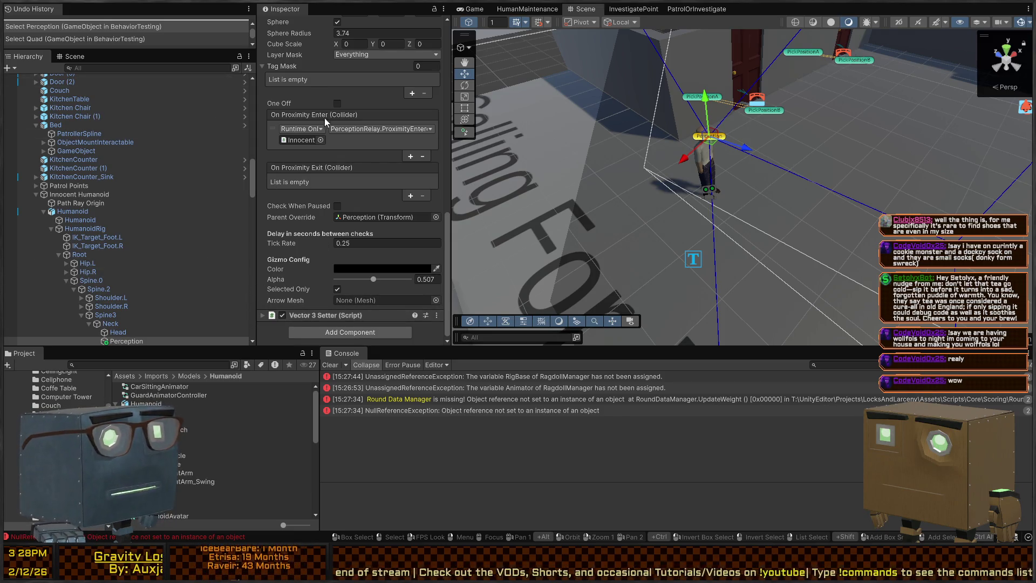
Step: Scroll the Perceiver settings to Skip Curious and Indicator Offset, then show the Game view
right_click(526, 122)
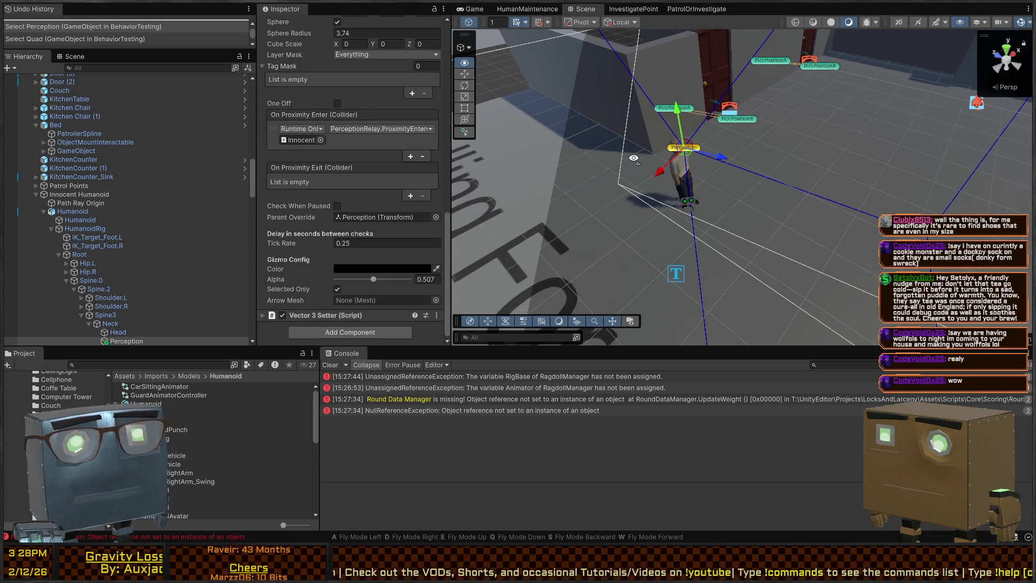
mouse_move(636, 148)
mouse_down()
mouse_move(870, 151)
mouse_move(883, 29)
mouse_move(763, 173)
mouse_move(763, 153)
mouse_move(647, 141)
mouse_up()
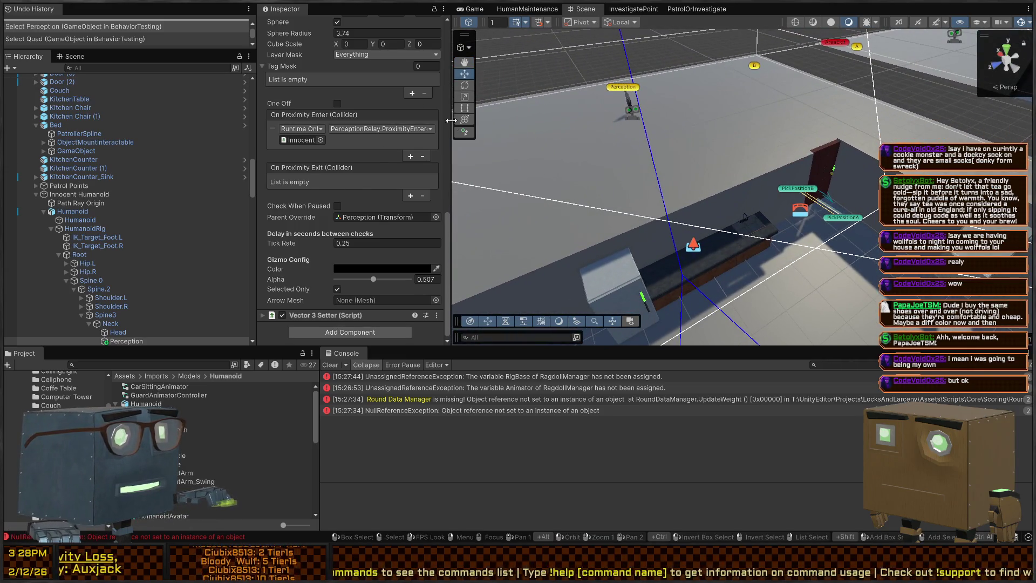
scroll(299, 248, up, 10)
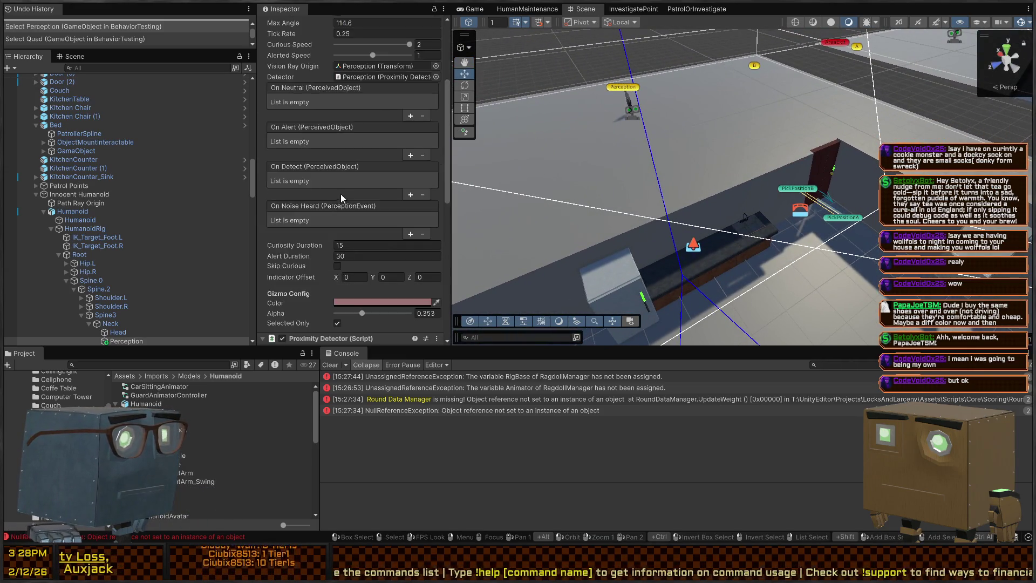
scroll(344, 201, down, 2)
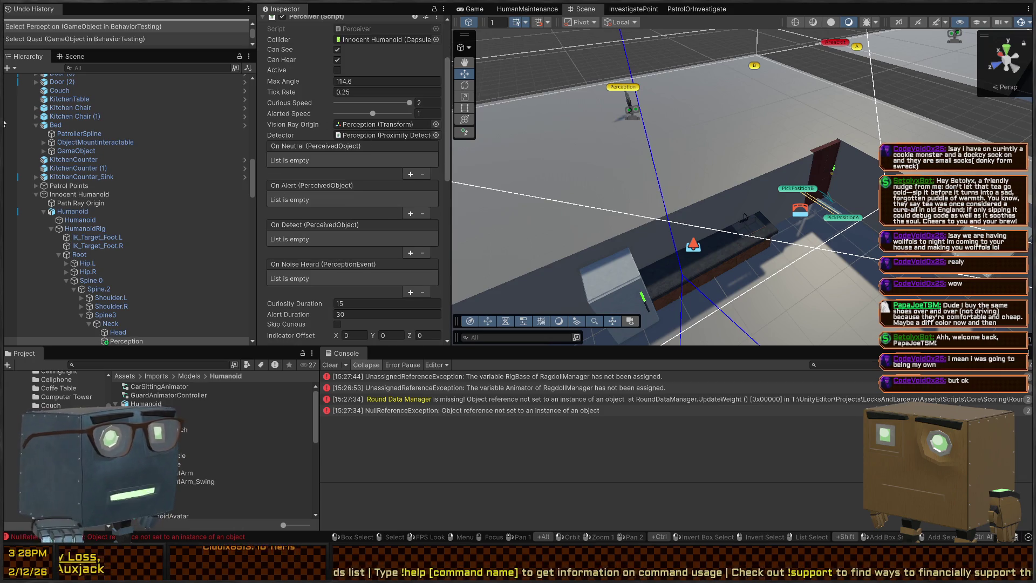
click(464, 6)
Step: Enter Play mode and walk the player back and forth, then through the doorway
key(ctrl+p)
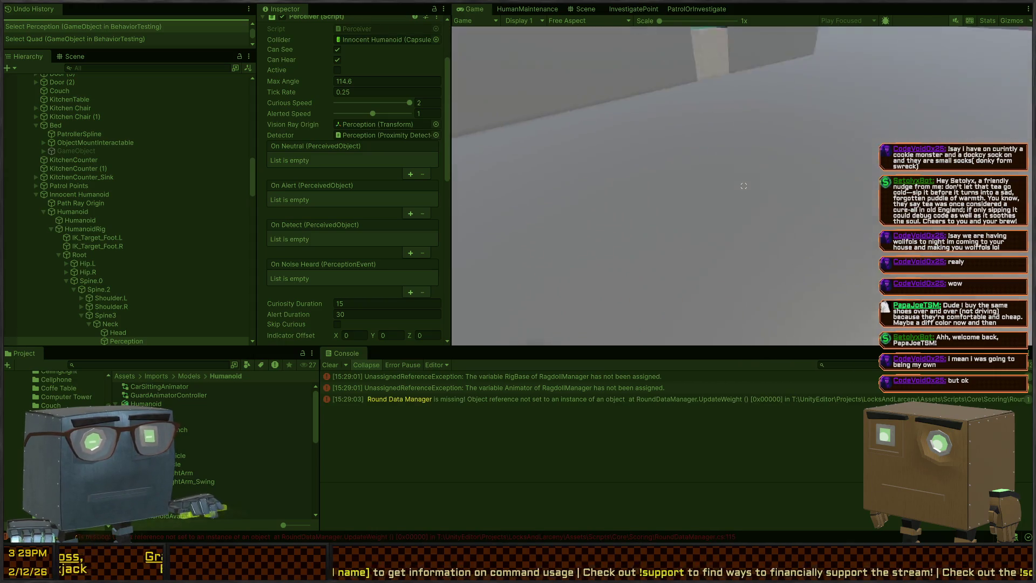
key(w)
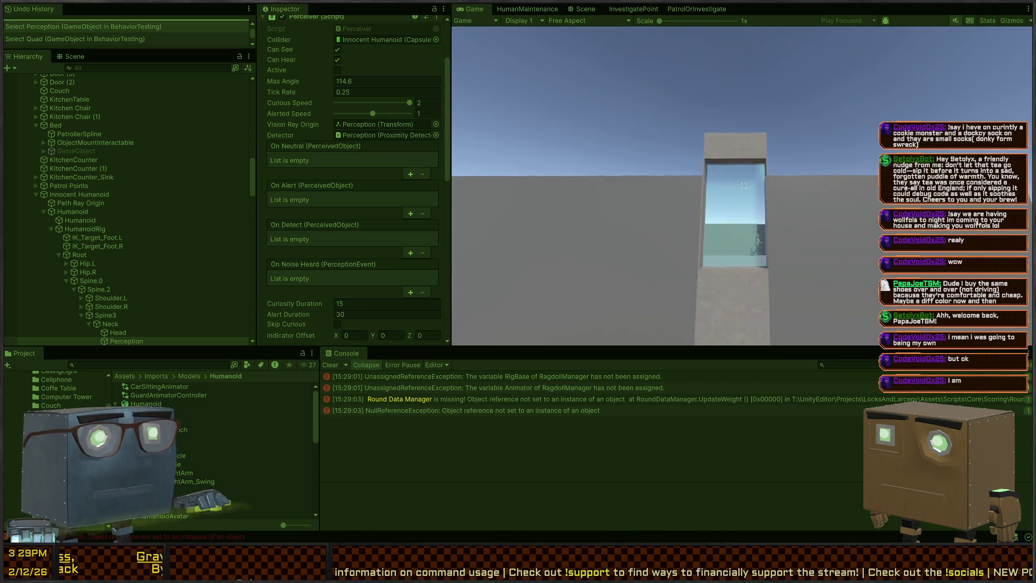
key(s)
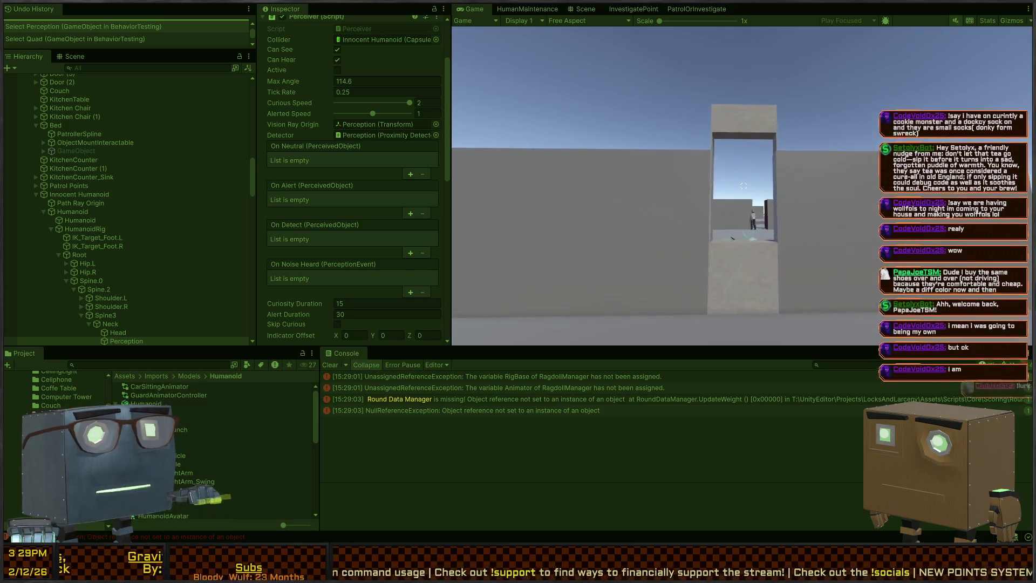
key(w)
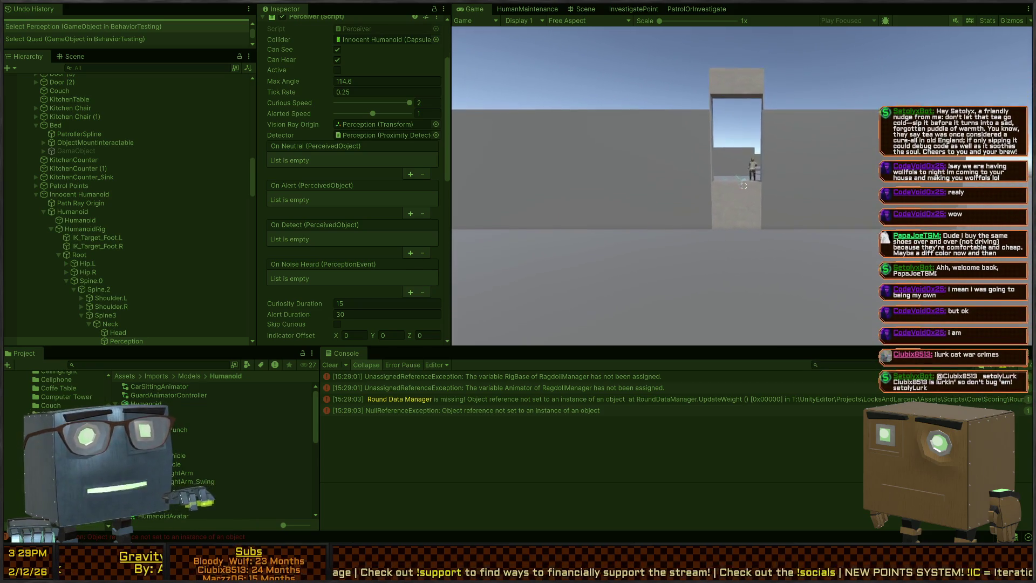
key(s)
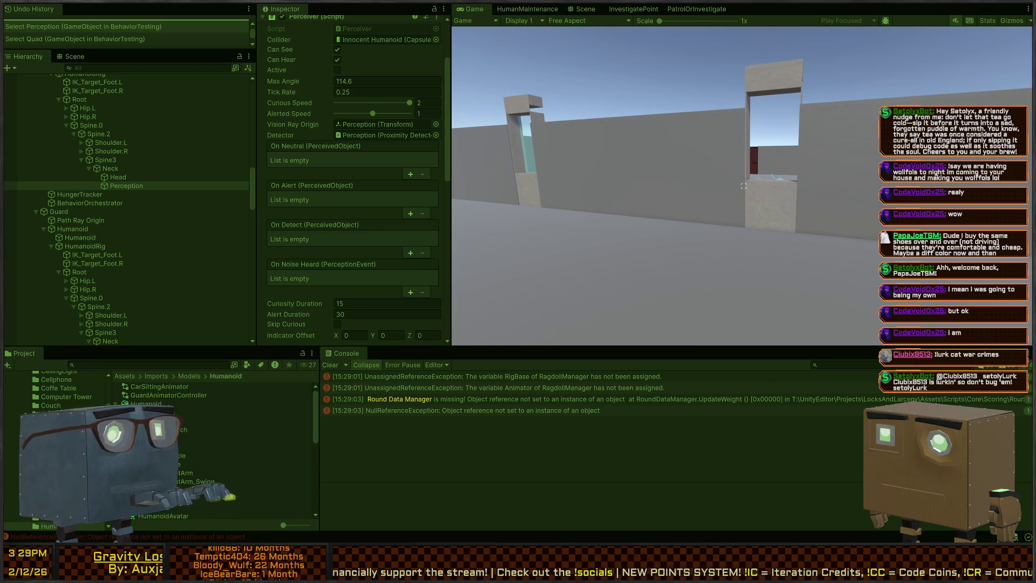
key(w)
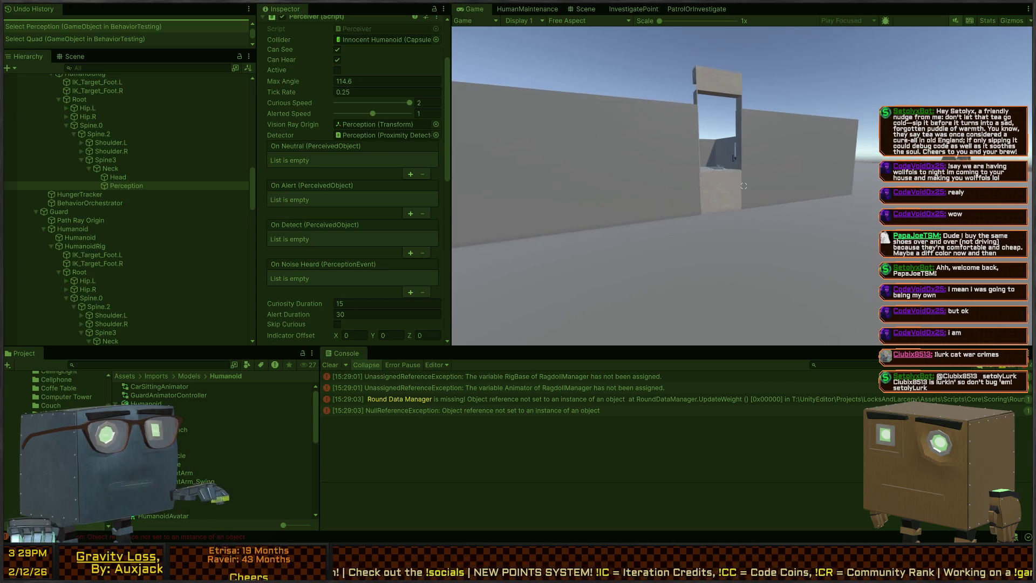
key(w)
key(w)
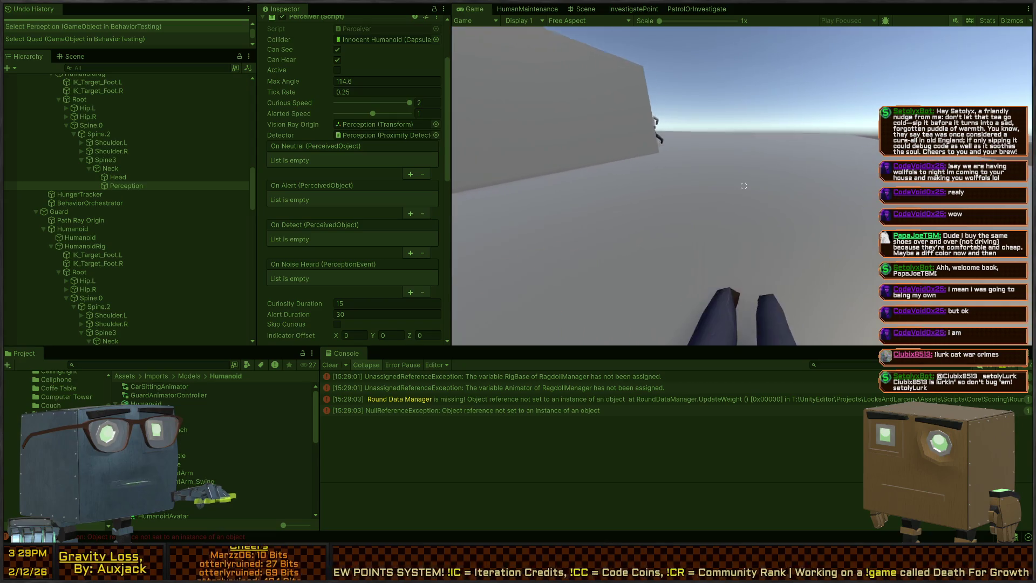
Step: Walk into the kitchen room toward the counter and swing the crowbar once
key(w)
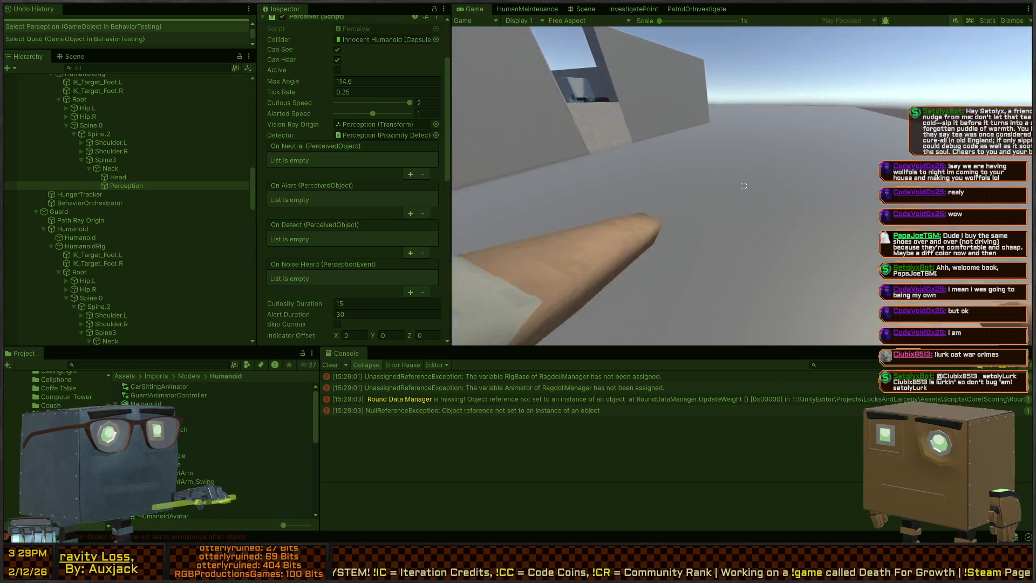
key(w)
key(w)
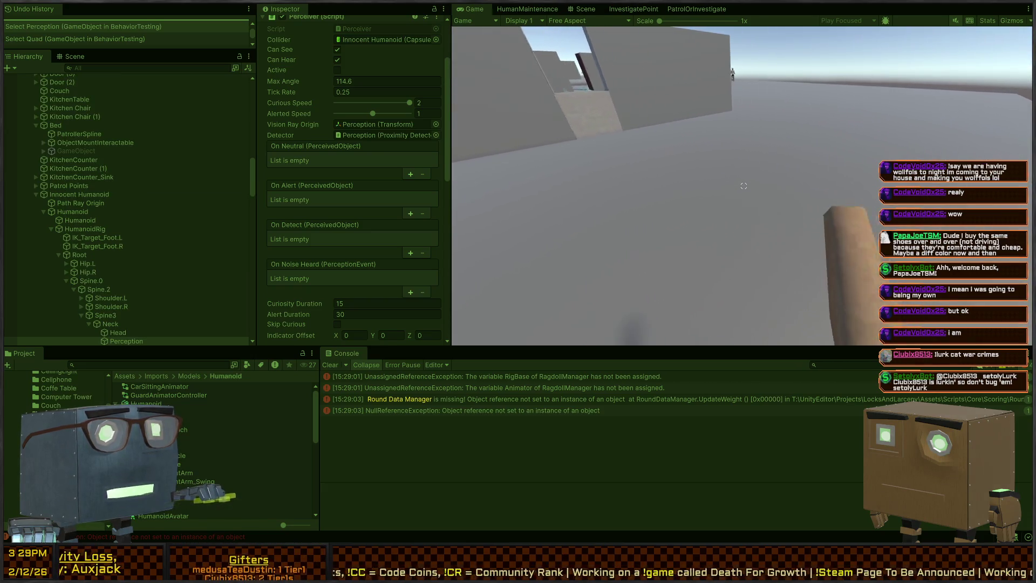
key(w)
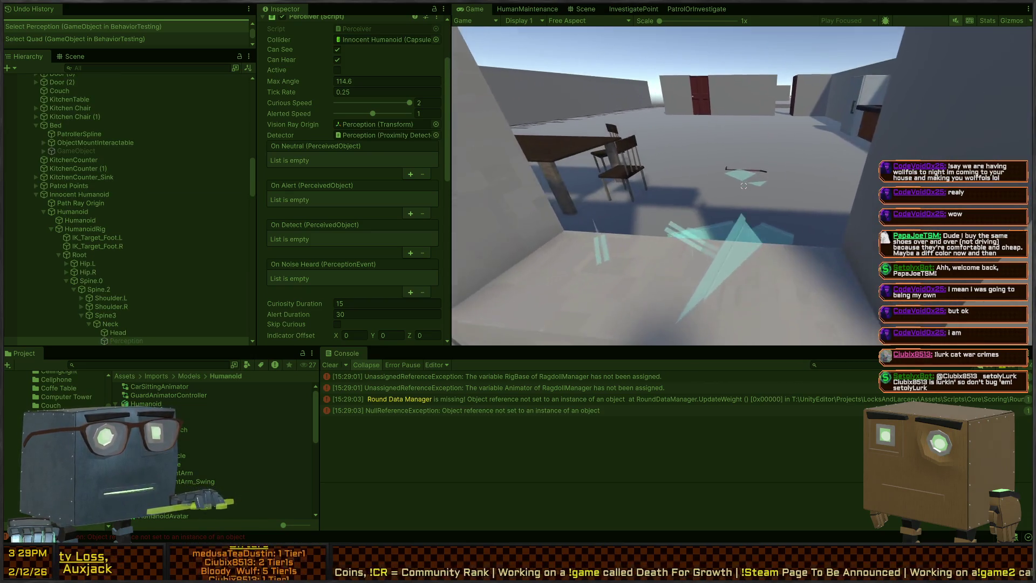
key(w)
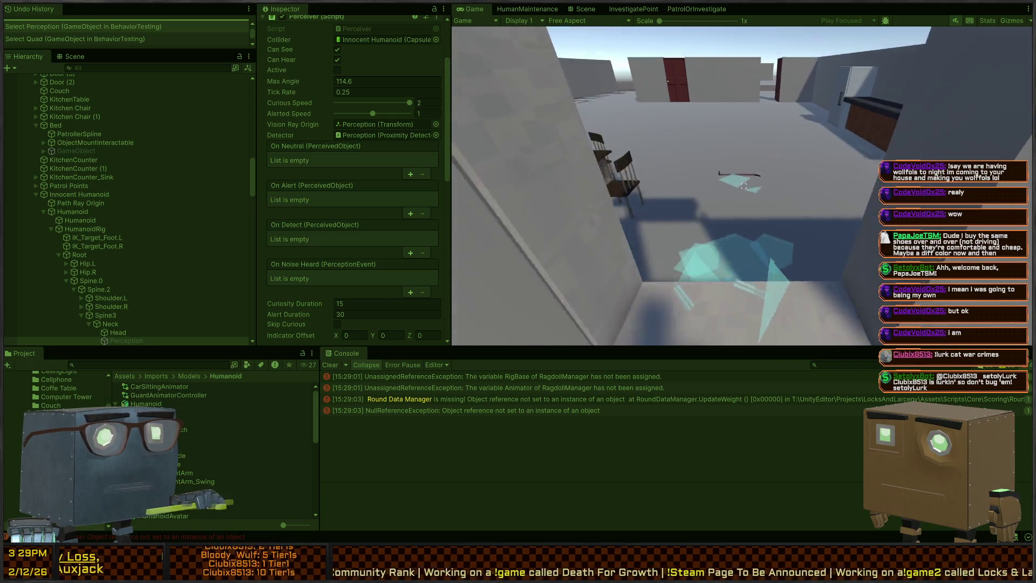
key(w)
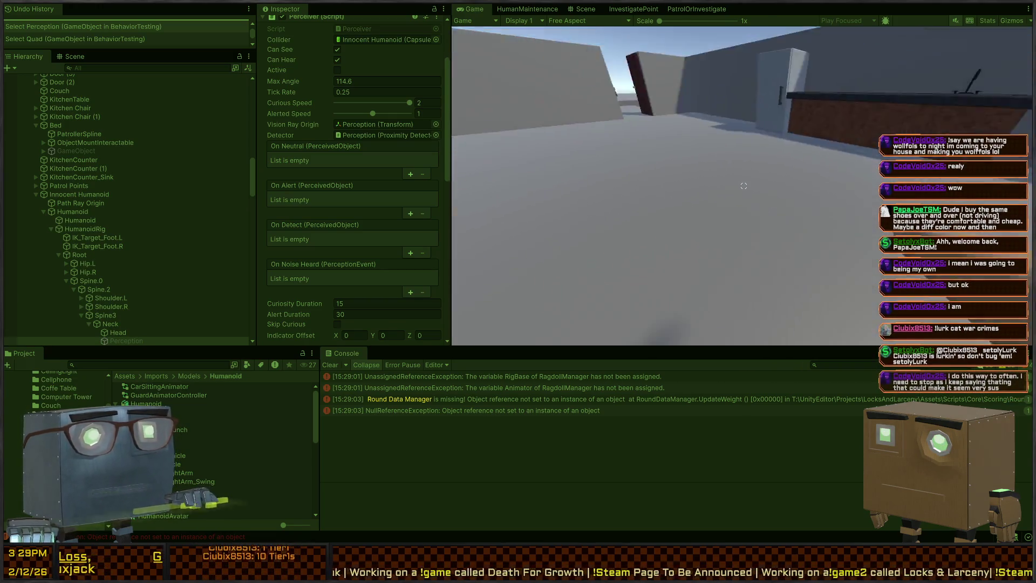
click(743, 185)
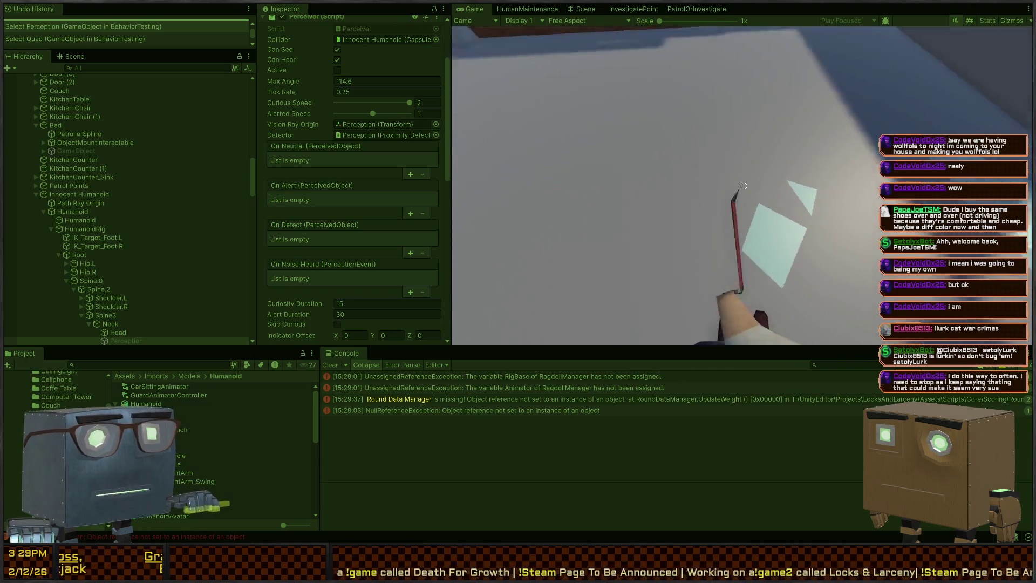
Step: Walk back outside along the building wall, then return to the Scene view
key(w)
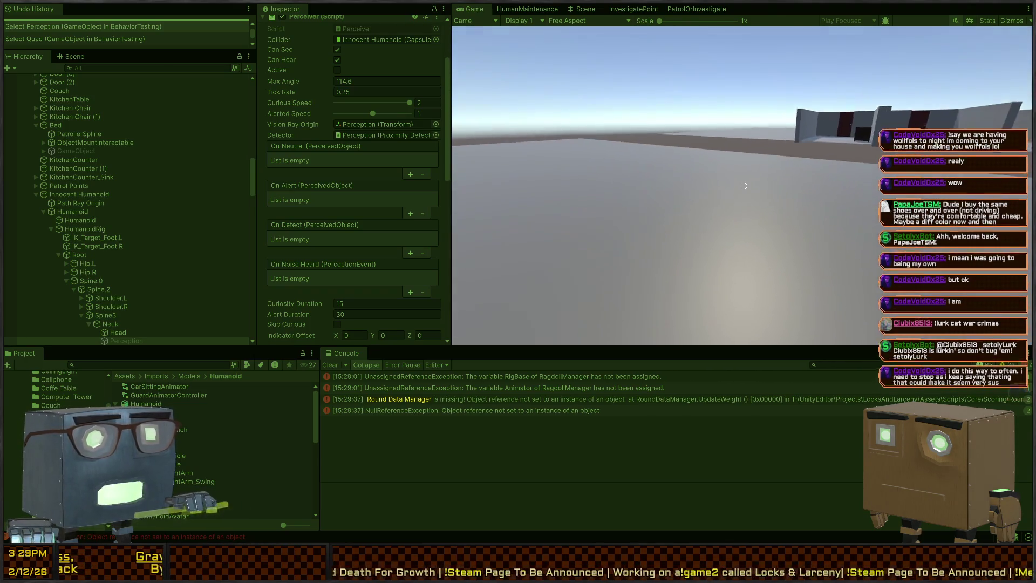
key(w)
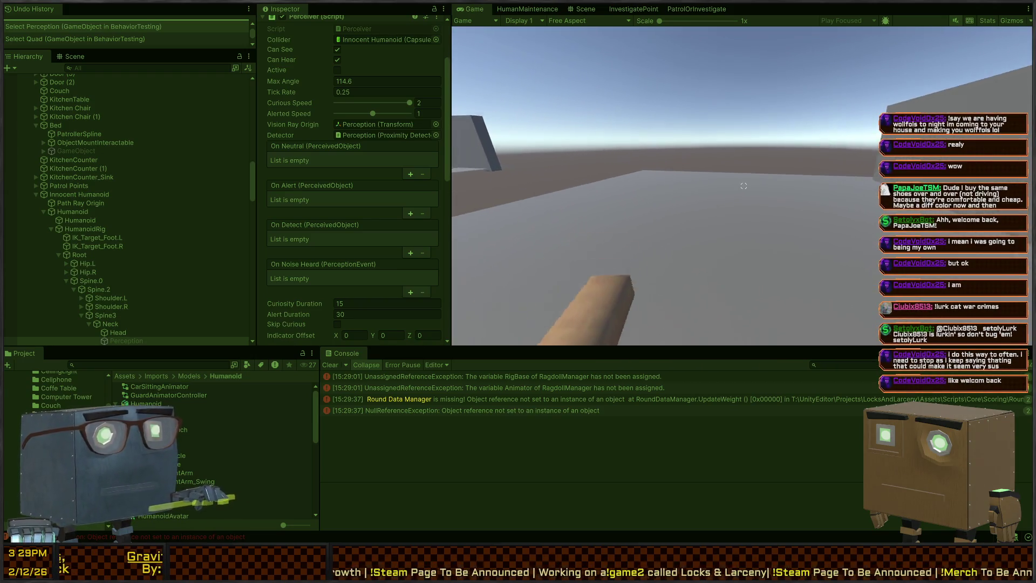
key(w)
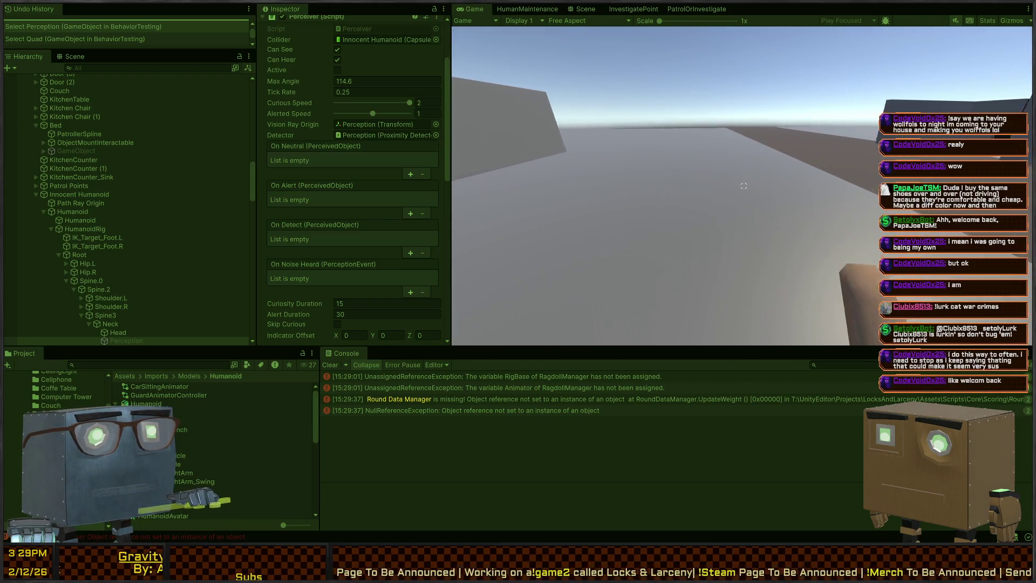
key(w)
key(w)
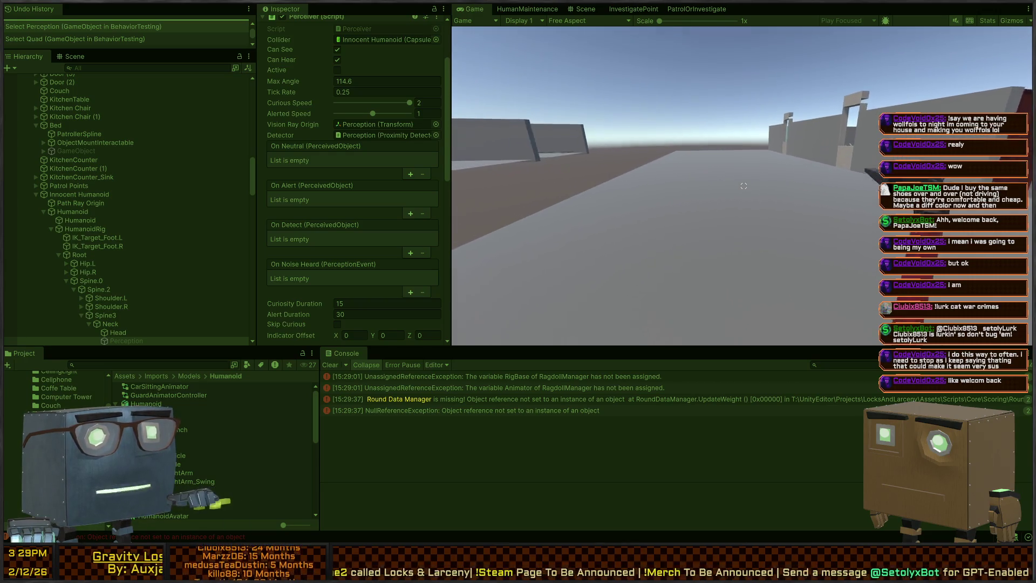
key(w)
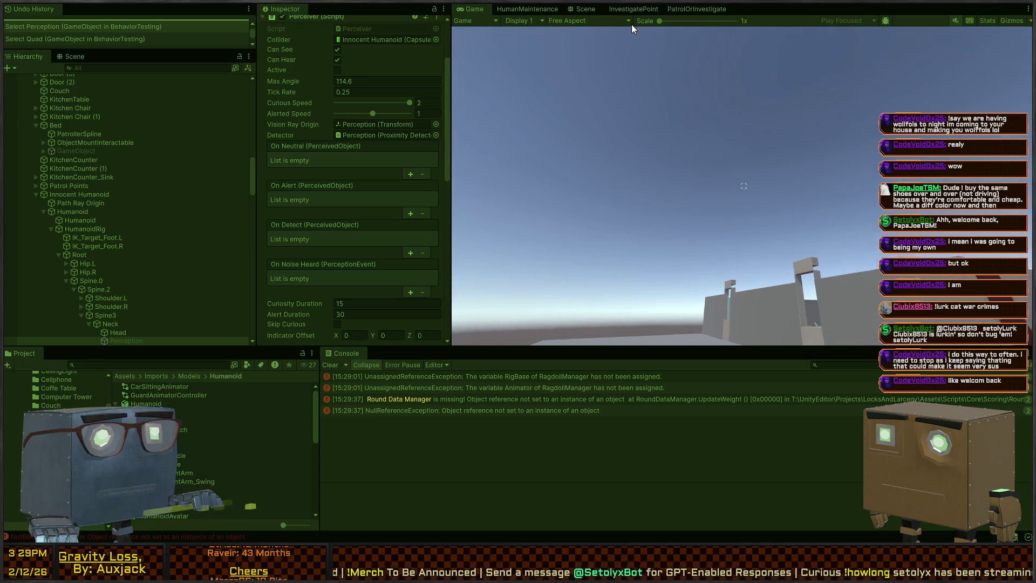
click(587, 10)
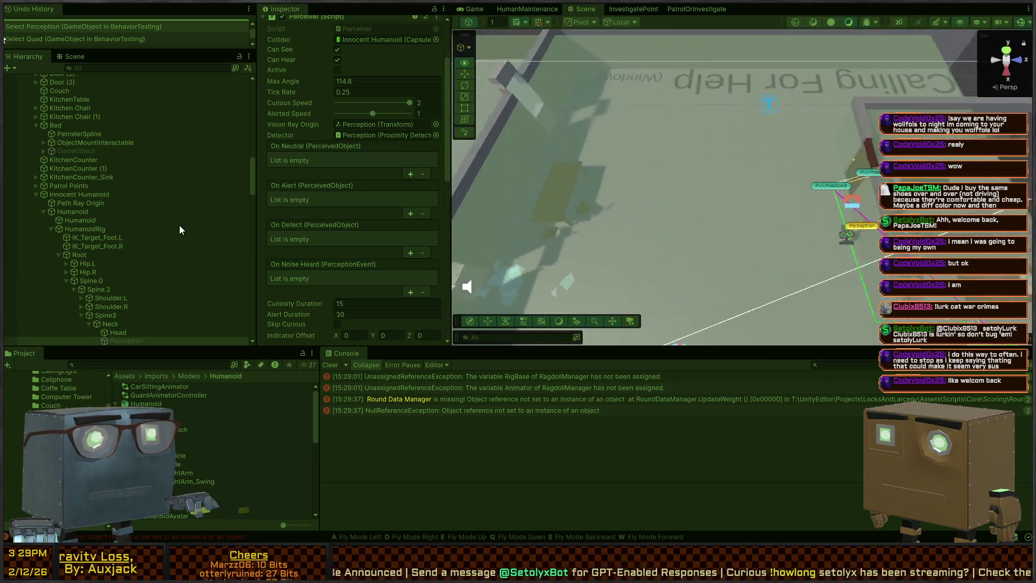
Step: Stop Play mode, open the NullReferenceException at ItemPickup.cs line 31, and check the RagdollManager errors
mouse_move(177, 227)
mouse_down()
mouse_move(125, 224)
mouse_move(735, 174)
mouse_move(655, 164)
mouse_up()
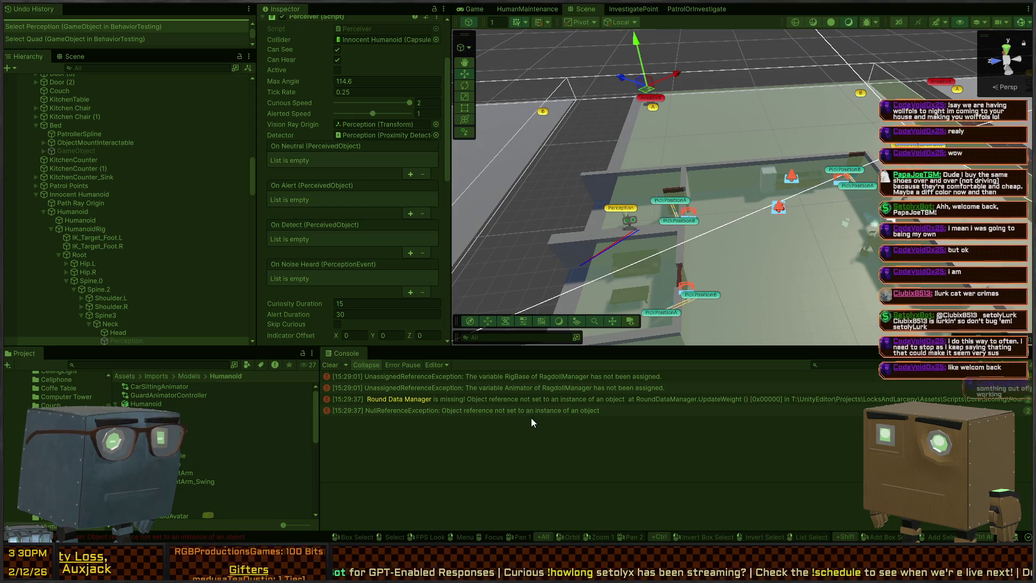
click(542, 410)
key(ctrl+p)
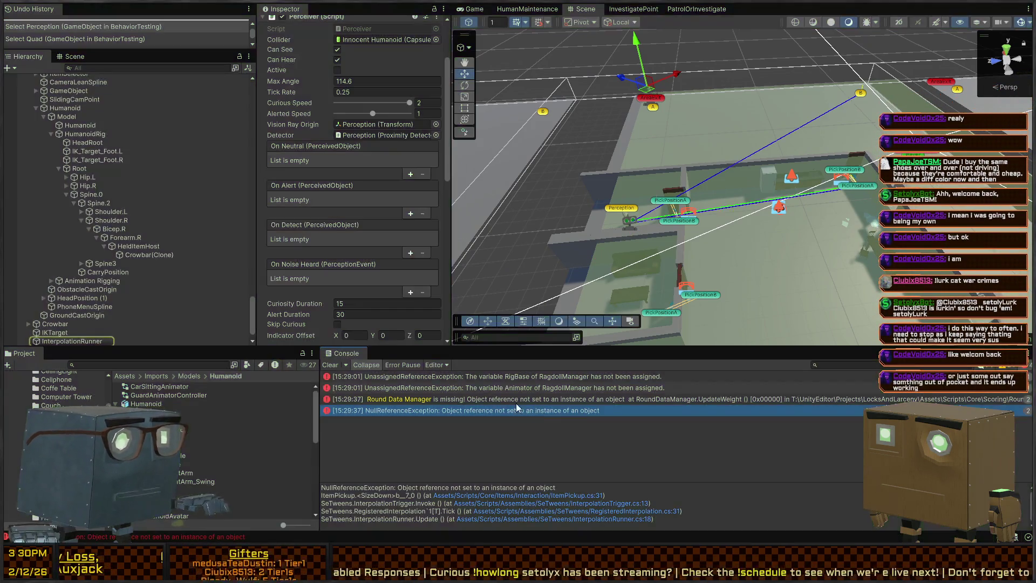
double_click(474, 410)
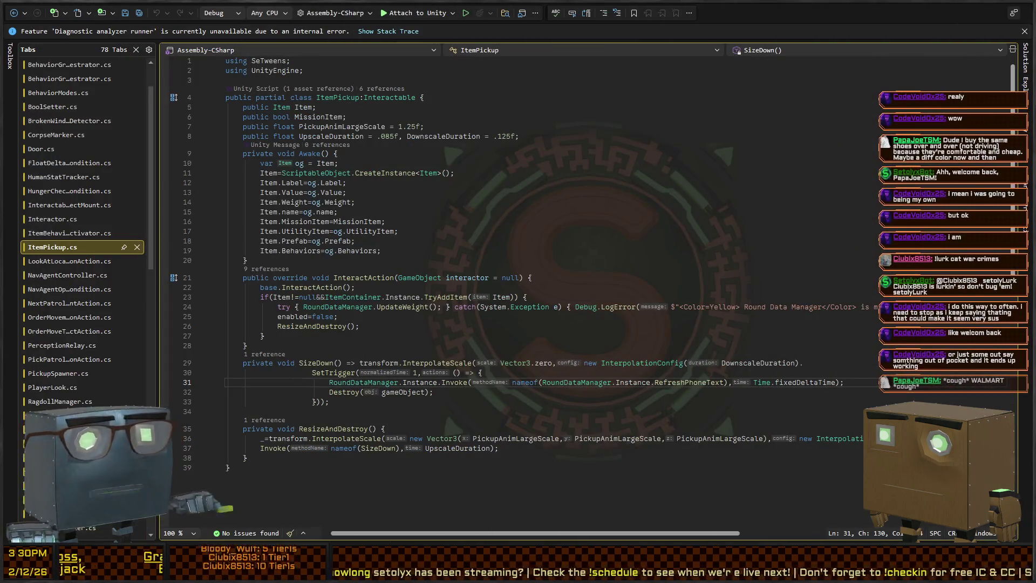
key(alt+Tab)
click(543, 383)
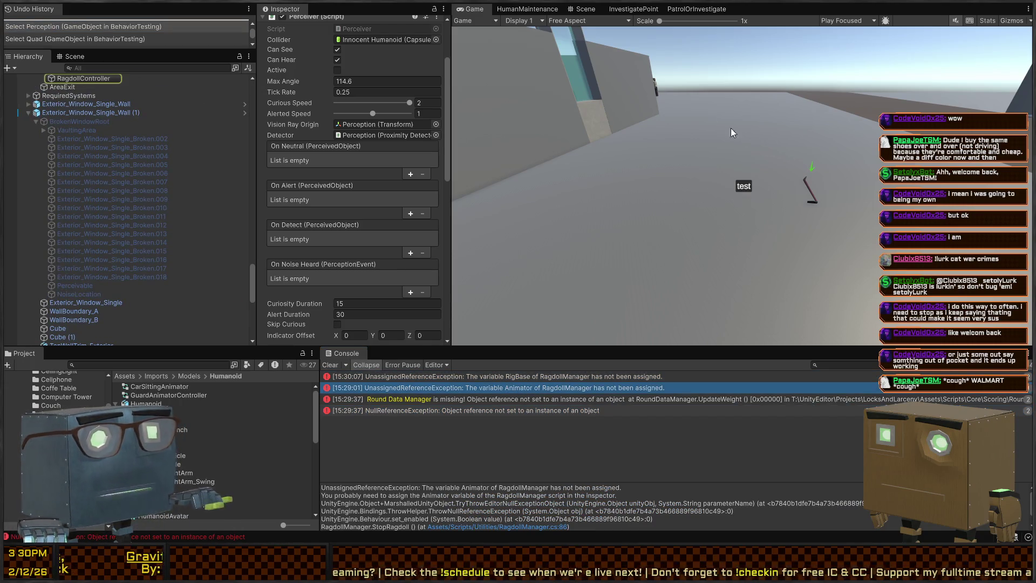
click(585, 9)
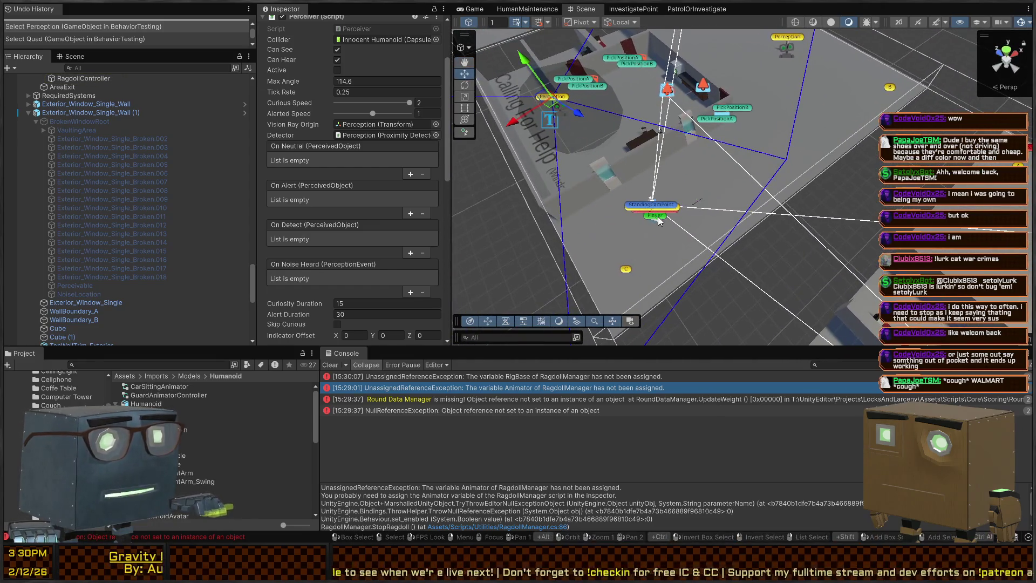
Step: Select the Player and the Crowbar together
click(653, 220)
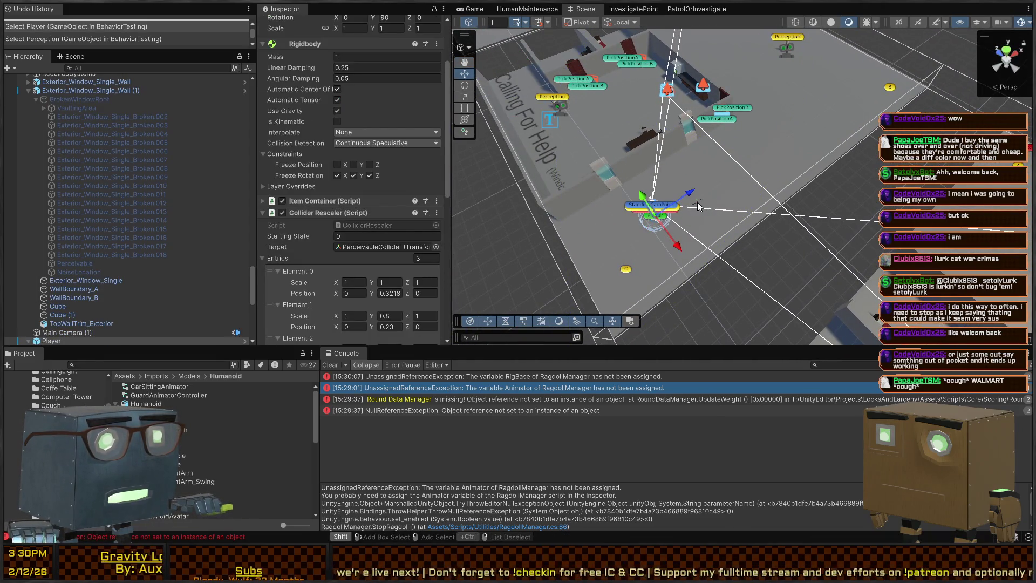
shift+click(680, 207)
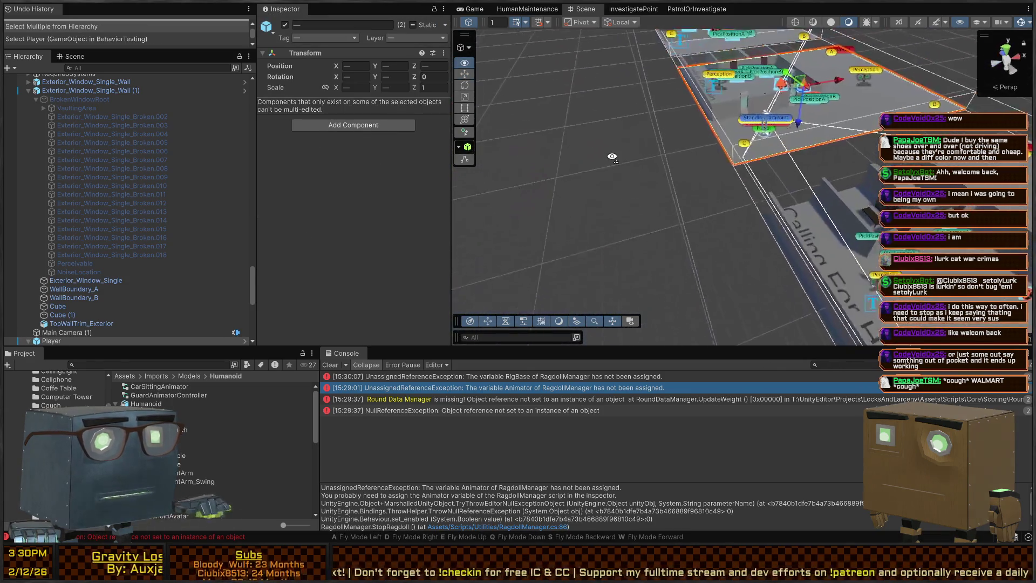
click(835, 185)
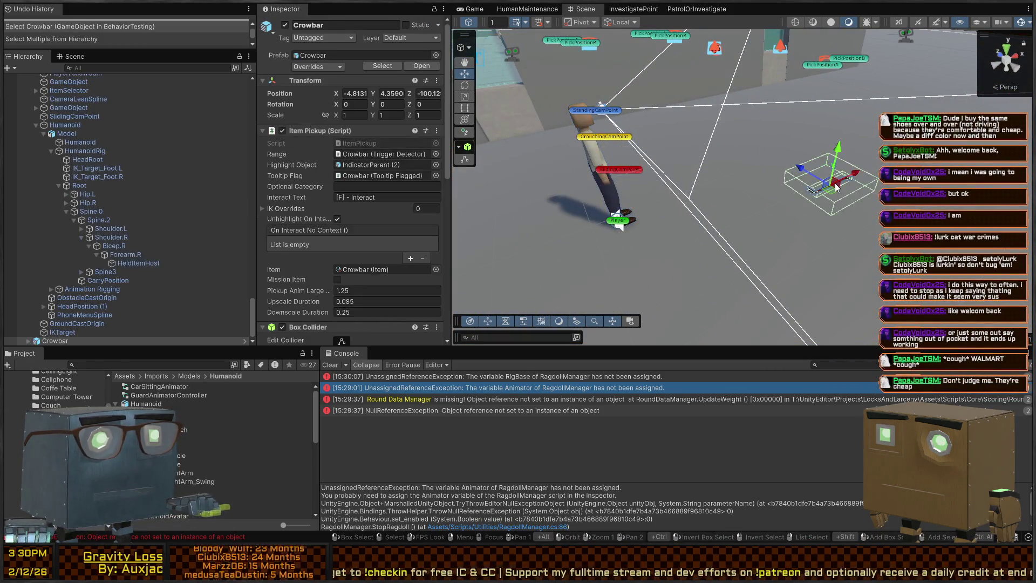
shift+click(614, 223)
Step: Collapse the Player and Exterior_Window_Single_Wall (1) branches in the Hierarchy
scroll(112, 193, up, 5)
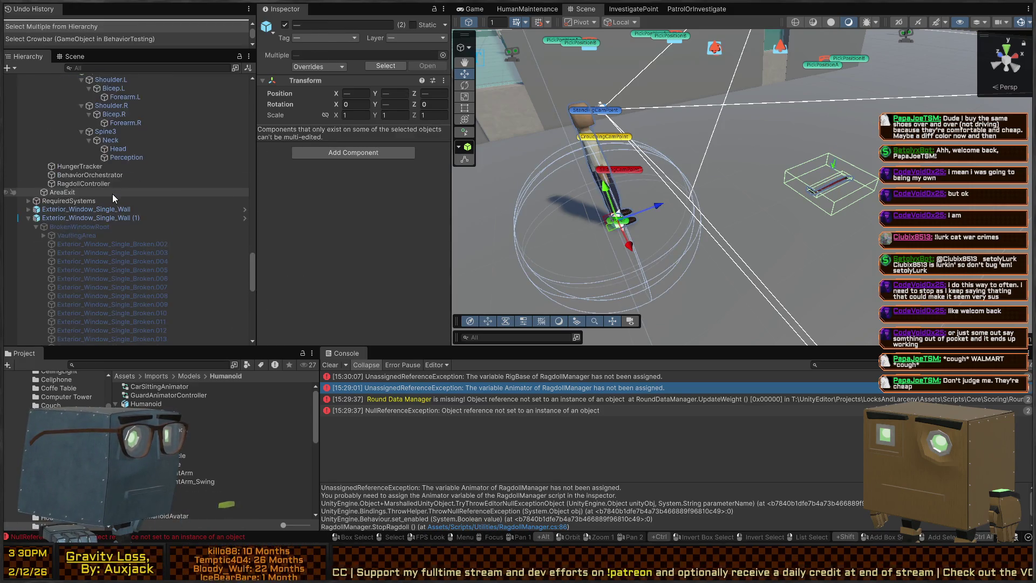
click(28, 209)
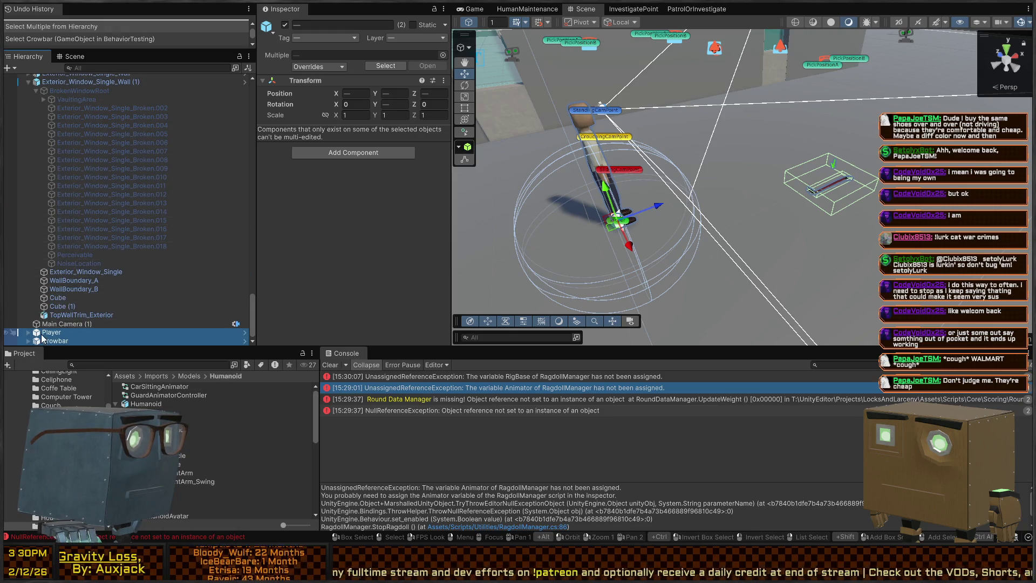
click(25, 244)
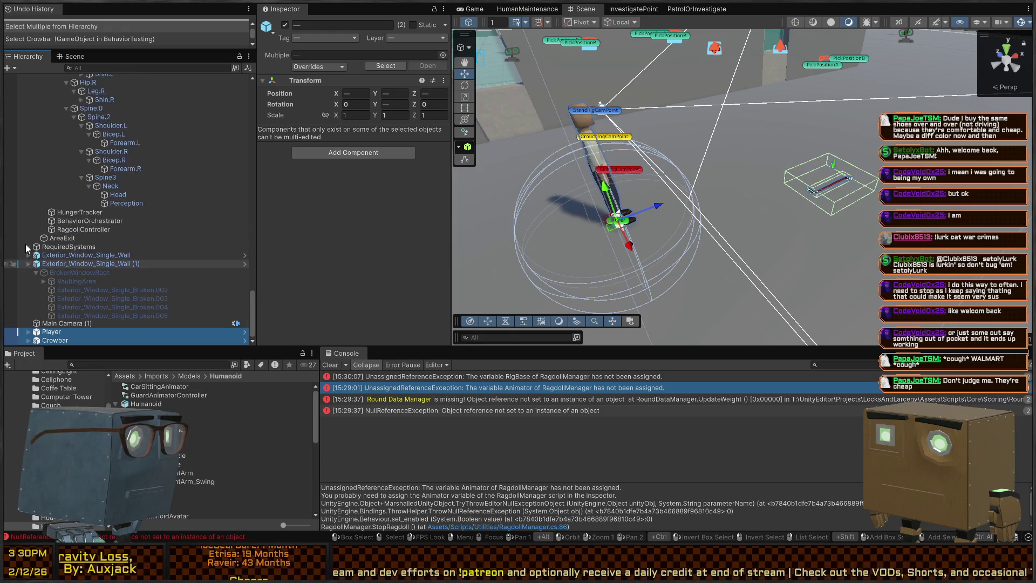
Step: Orbit in close to the window walls and select only Exterior_Window_Single_Wall (1)
scroll(777, 221, down, 10)
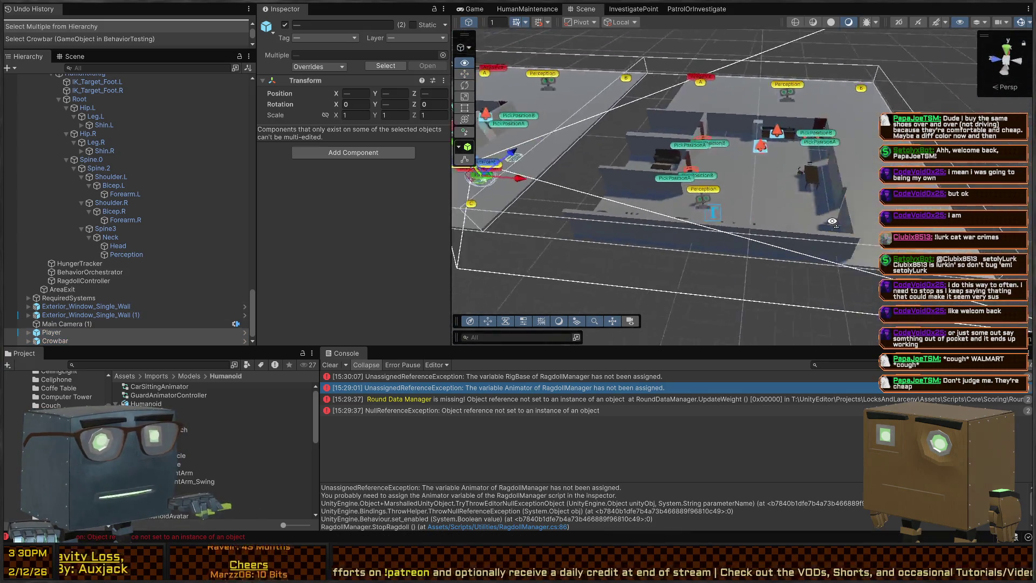
mouse_move(776, 221)
mouse_down()
mouse_move(596, 165)
mouse_move(852, 209)
mouse_move(853, 219)
mouse_up()
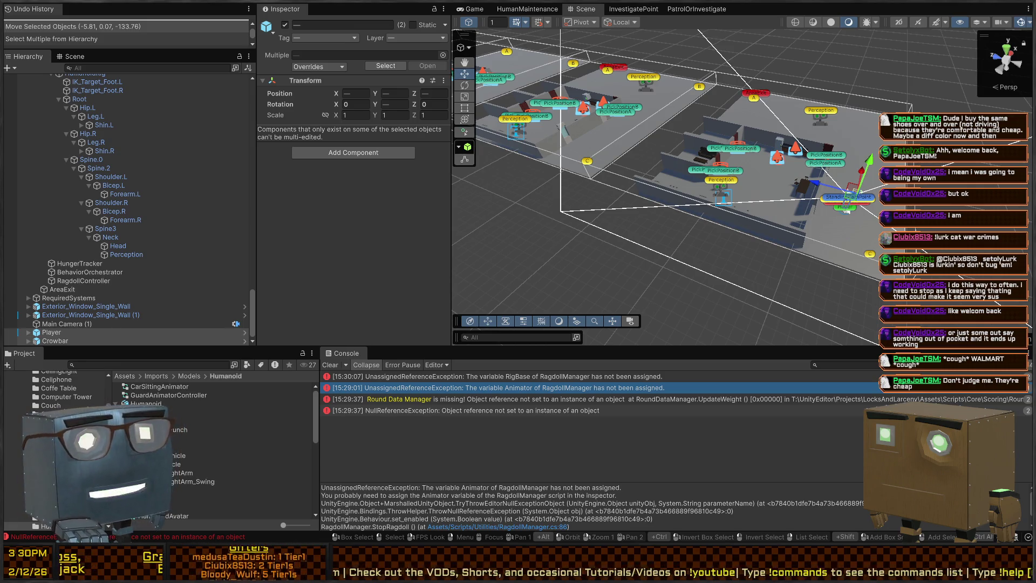
mouse_move(846, 209)
mouse_down()
mouse_move(863, 208)
mouse_move(626, 151)
mouse_move(660, 264)
mouse_up()
click(788, 194)
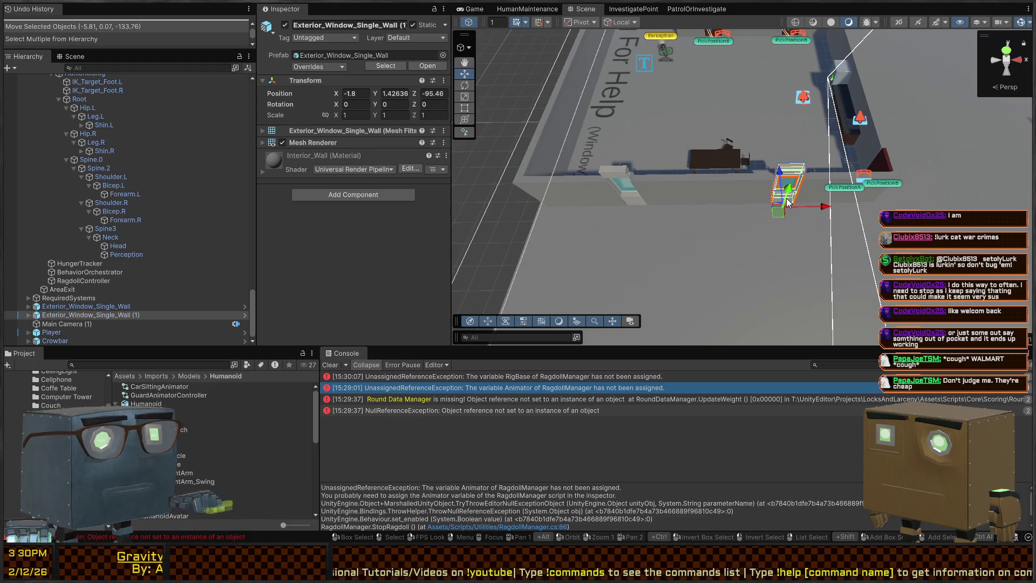
Step: Add the second window wall to the selection and zoom out to the full level layout
shift+click(631, 202)
drag(685, 164, 723, 130)
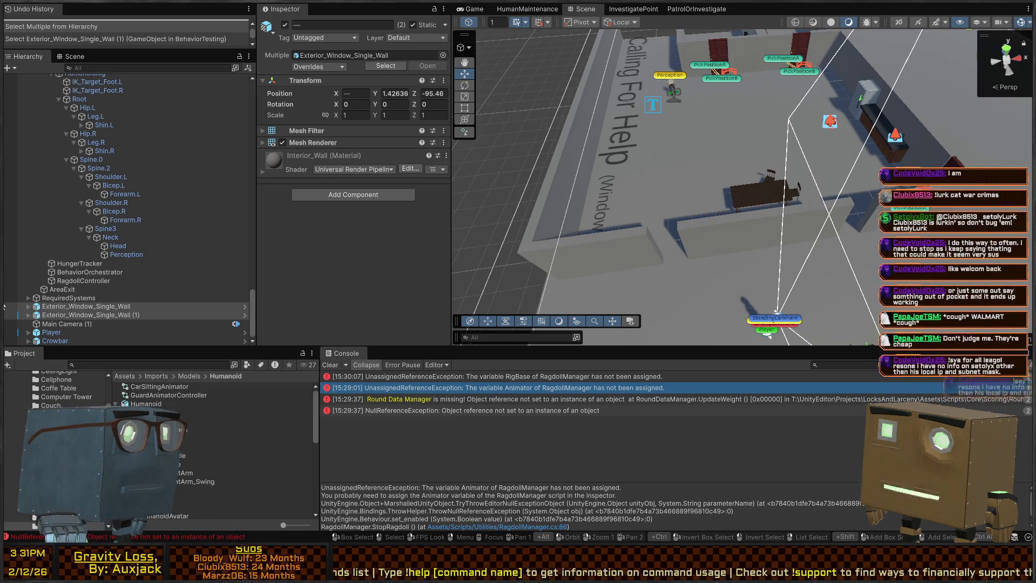
mouse_move(759, 104)
mouse_down()
mouse_move(729, 182)
mouse_move(739, 219)
mouse_move(728, 202)
mouse_up()
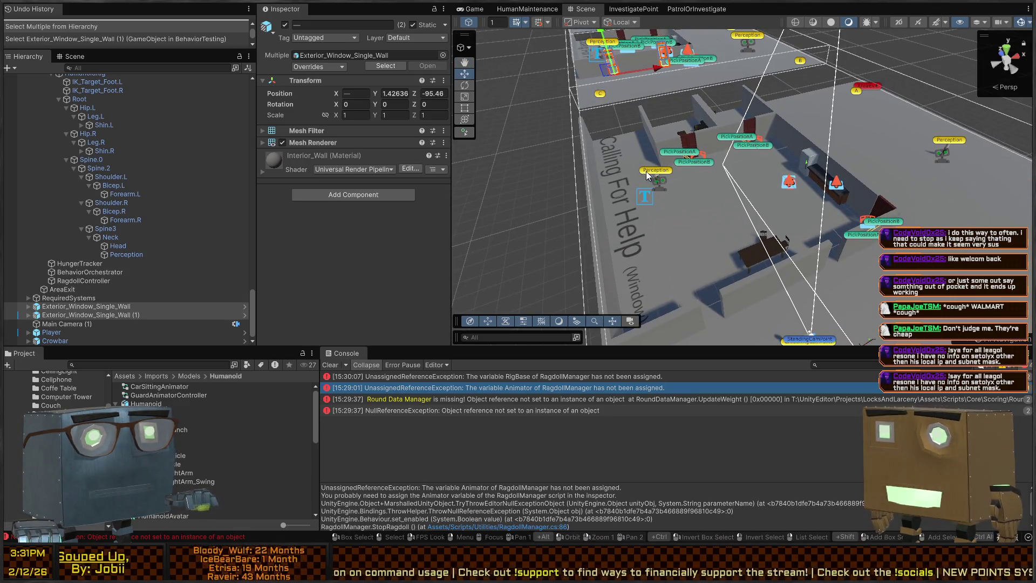
scroll(646, 170, down, 3)
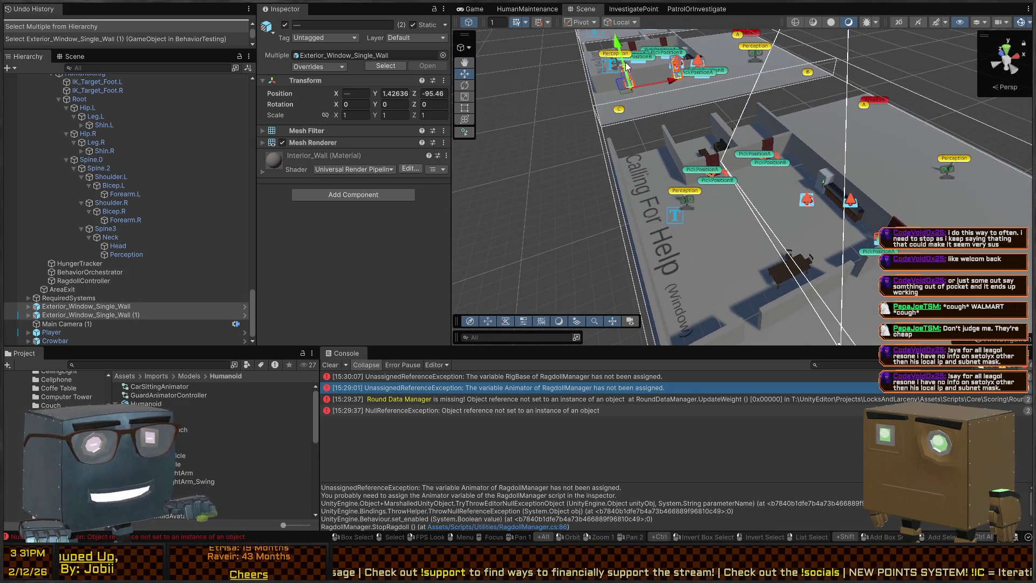
mouse_move(664, 130)
mouse_down()
mouse_move(820, 163)
mouse_move(793, 173)
mouse_up()
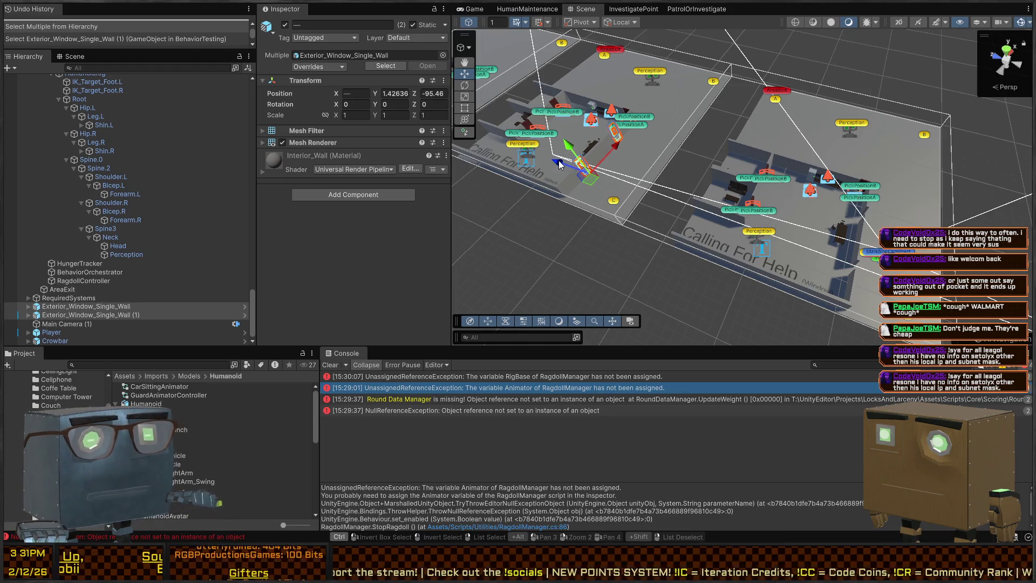
Step: Paste copies of the two window walls and slide them along Z to -131.095
key(ctrl+v)
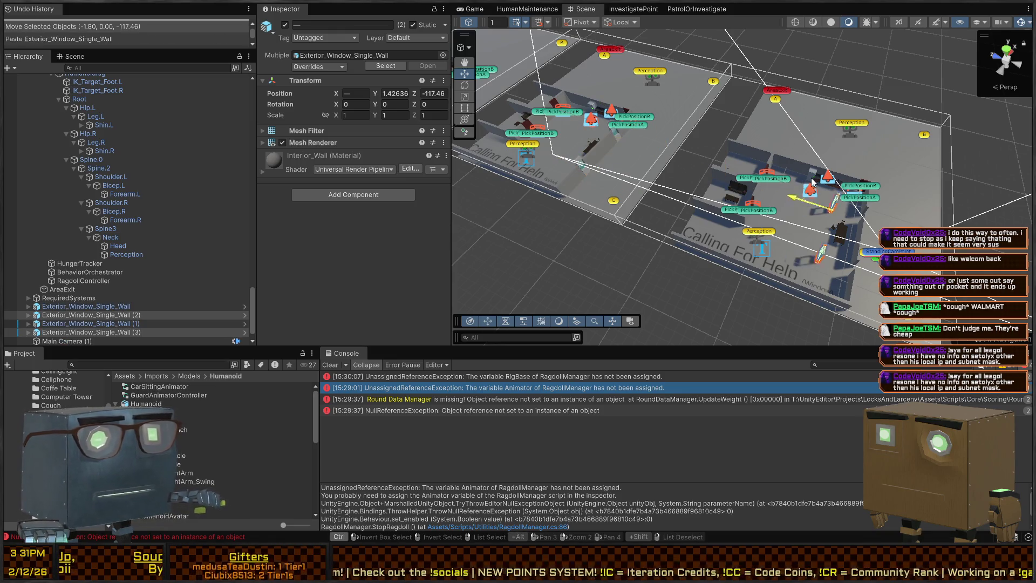
key(w)
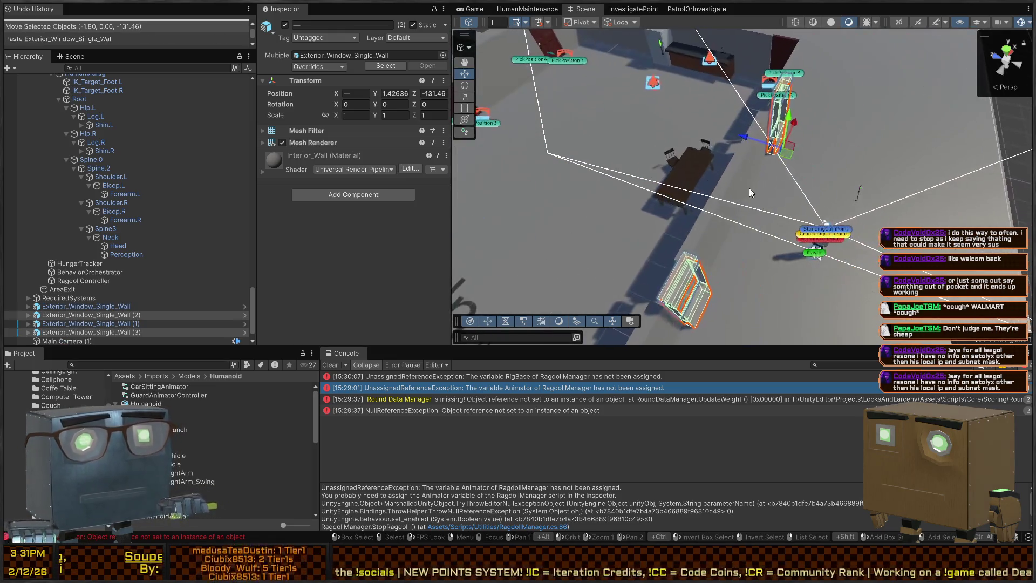
key(w)
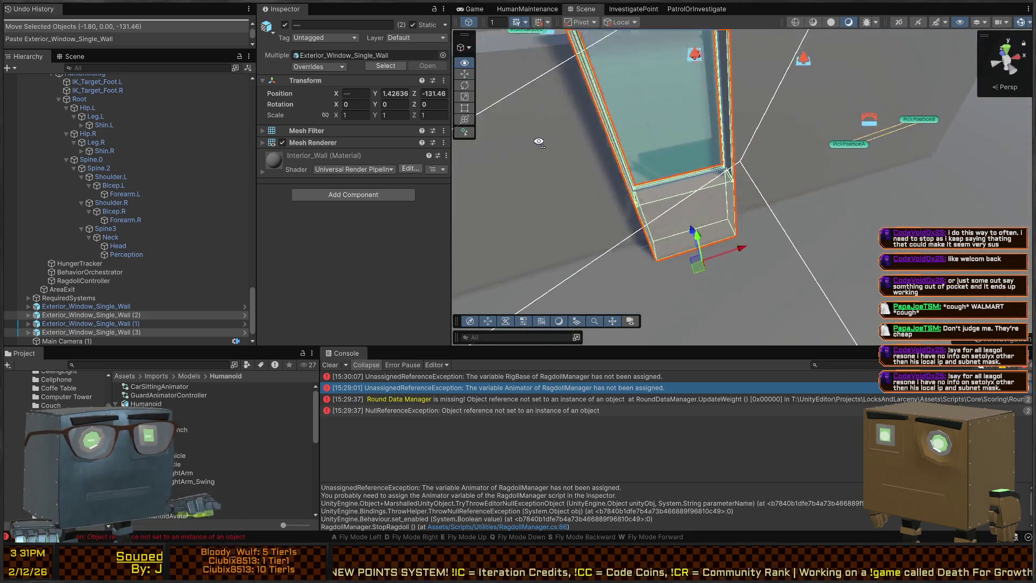
drag(699, 253, 693, 226)
key(w)
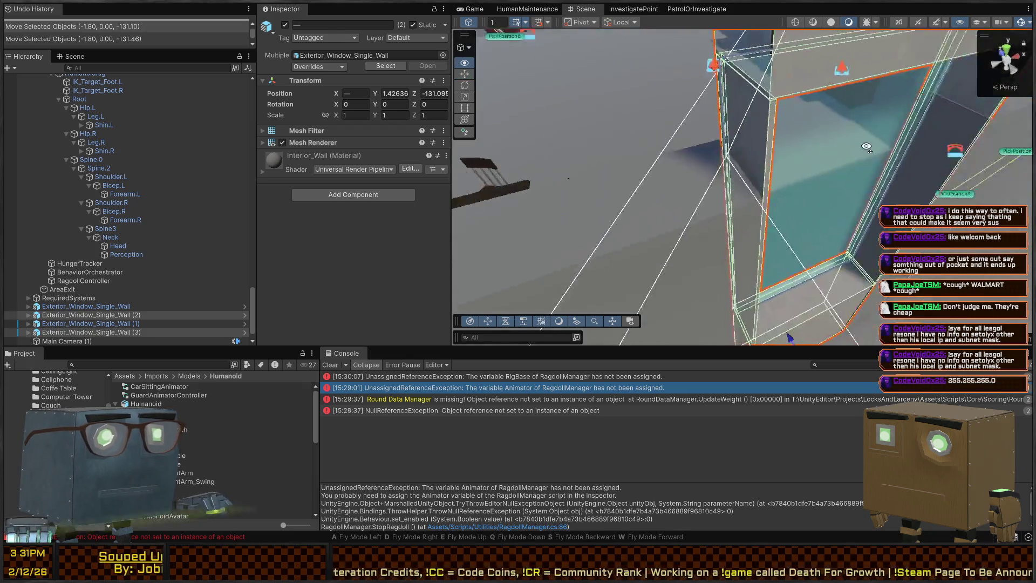
key(s)
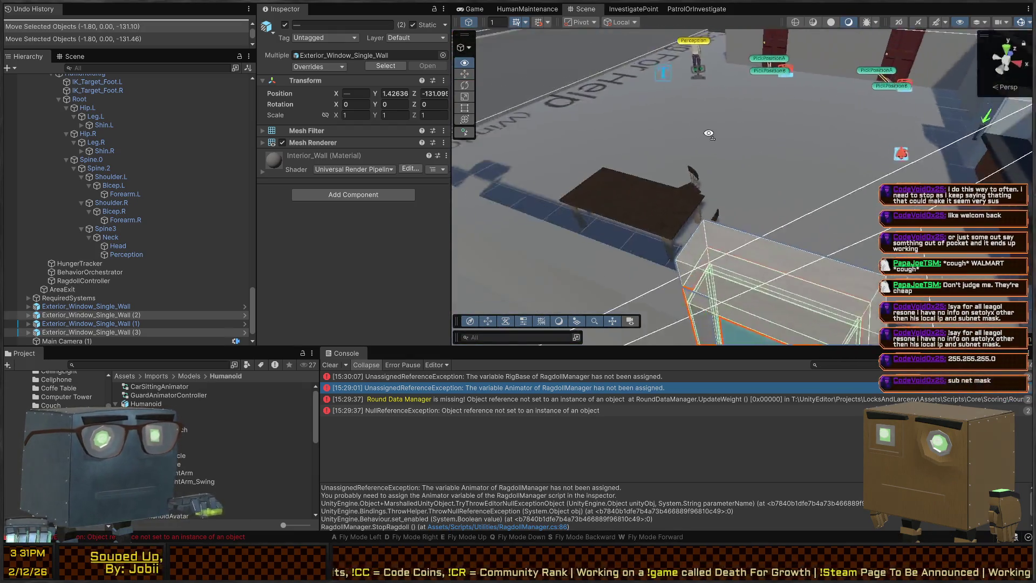
key(s)
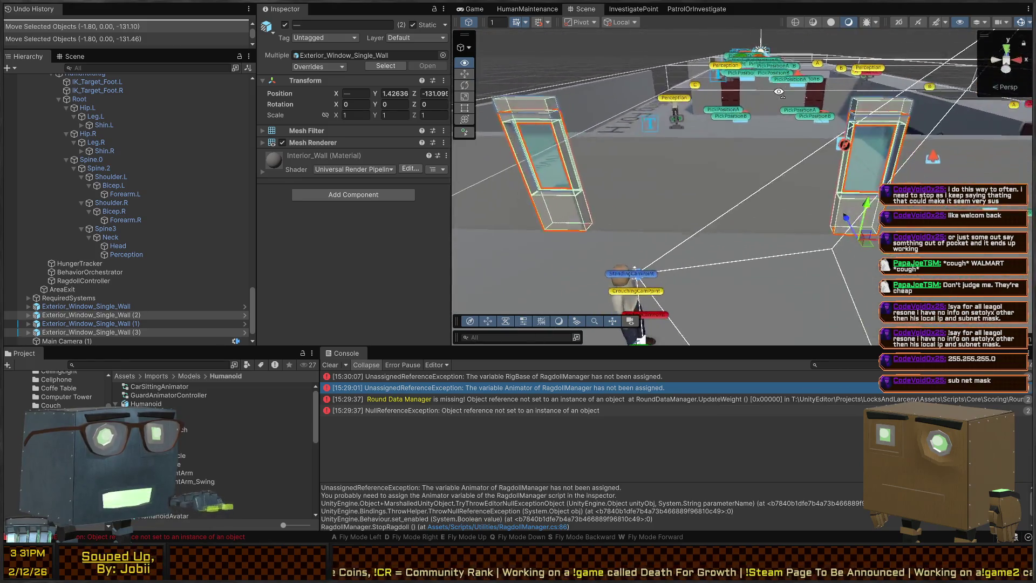
key(w)
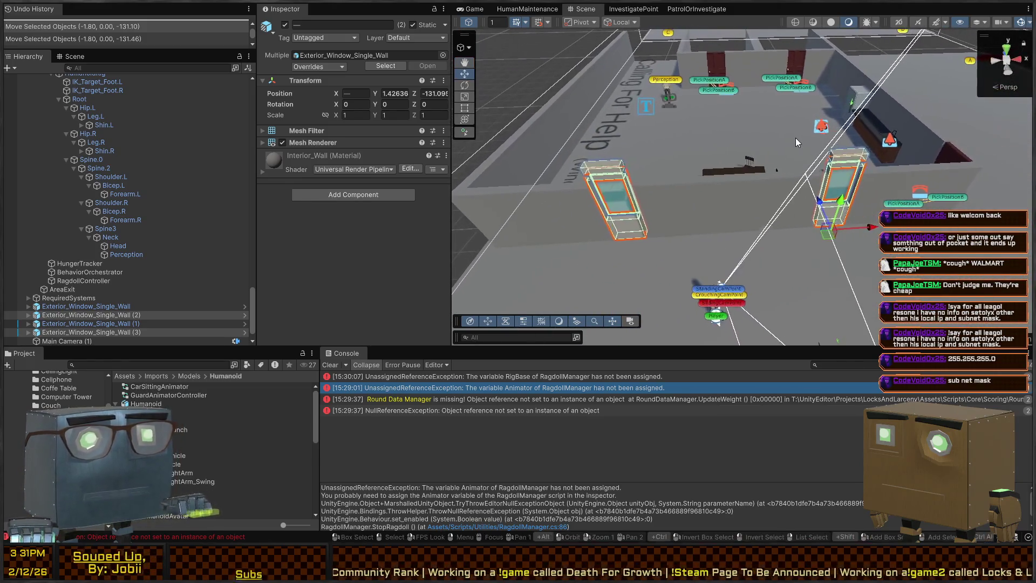
drag(745, 182, 720, 91)
key(w)
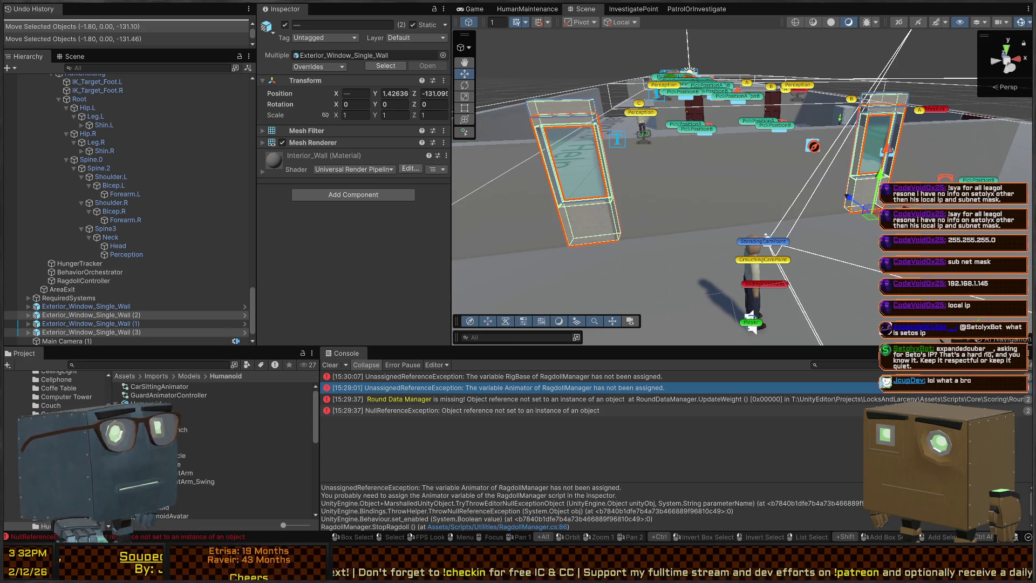
Step: Fly the Scene camera over to the guard and select its Humanoid(Ragdoll) character
mouse_move(743, 190)
mouse_down()
mouse_move(701, 178)
mouse_move(744, 189)
mouse_up()
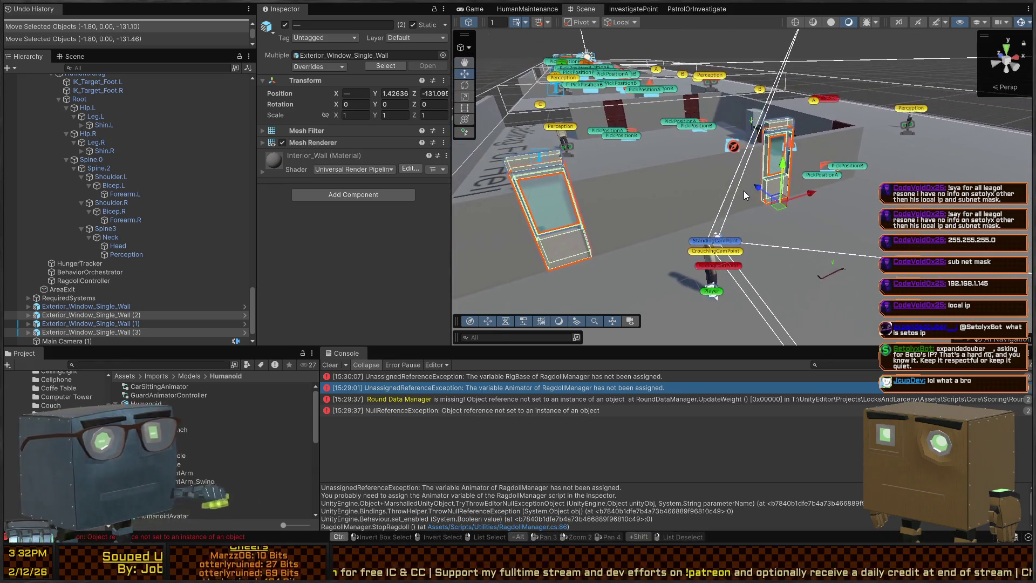
mouse_move(622, 154)
mouse_down()
mouse_move(687, 161)
mouse_move(581, 166)
mouse_move(706, 182)
mouse_move(680, 176)
mouse_move(605, 204)
mouse_move(607, 187)
mouse_move(635, 191)
mouse_move(677, 162)
mouse_move(790, 154)
mouse_move(668, 160)
mouse_up()
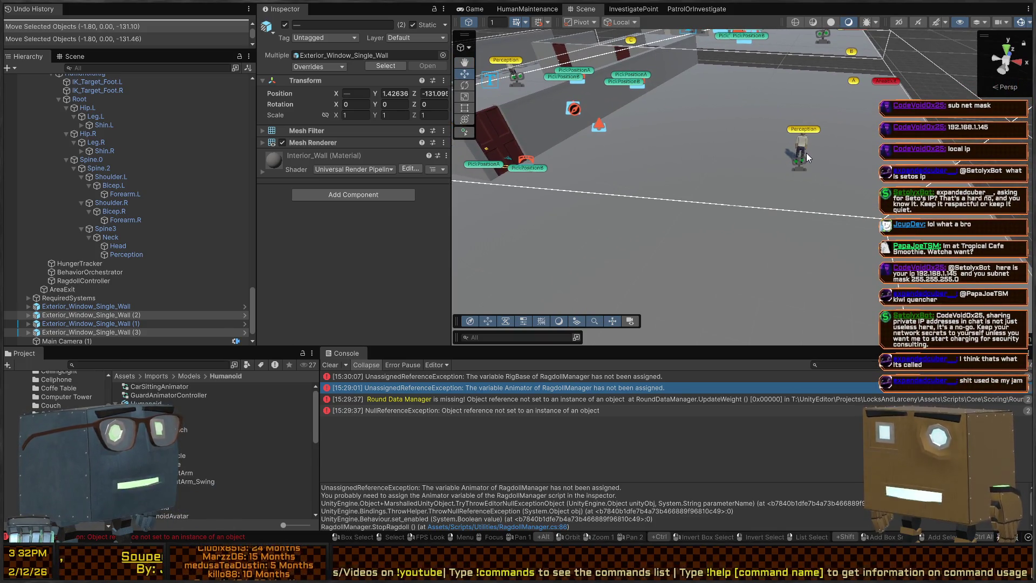
drag(768, 154, 744, 169)
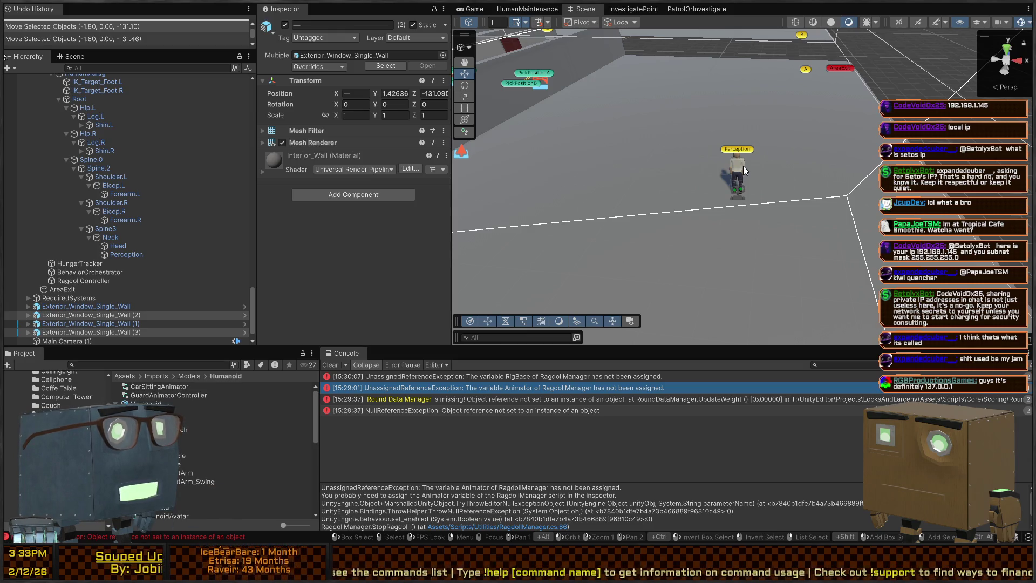
mouse_move(735, 155)
mouse_down()
mouse_move(719, 166)
mouse_move(710, 198)
mouse_up()
click(719, 183)
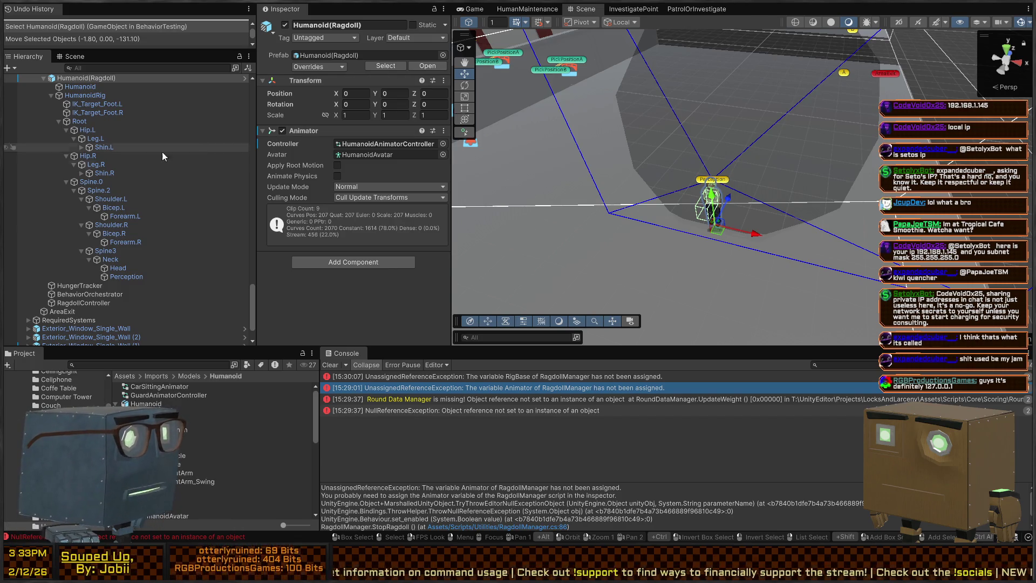
Step: Select Humanoid and HumanoidRig, then bring up the RagdollController's Ragdoll Manager settings
click(80, 87)
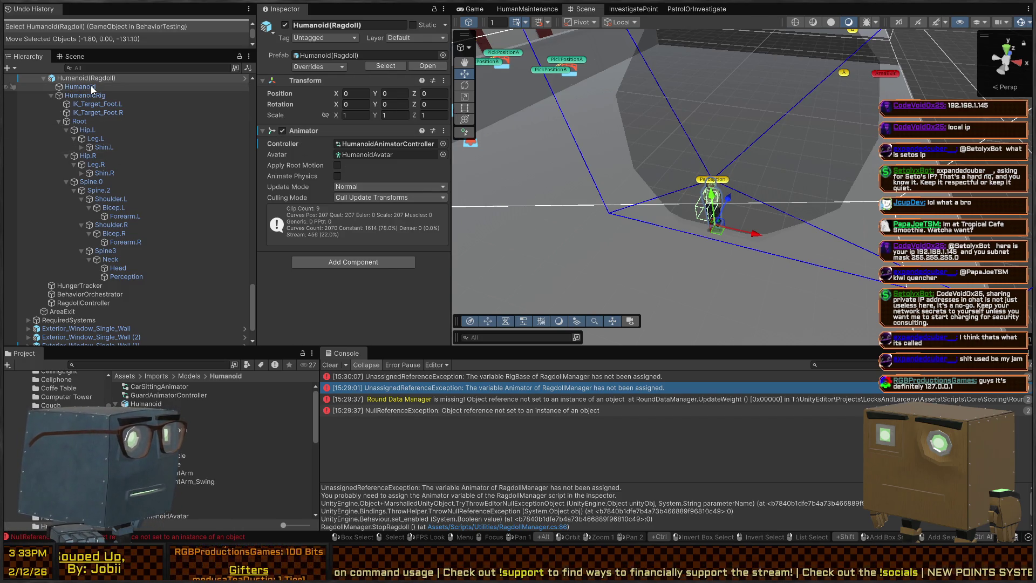
click(84, 96)
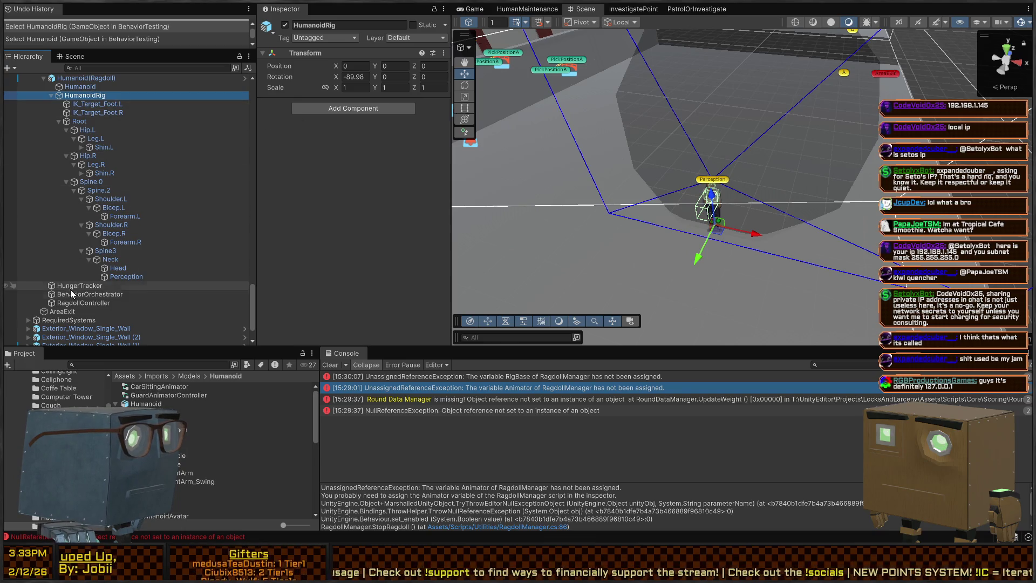
click(86, 302)
scroll(346, 175, down, 1)
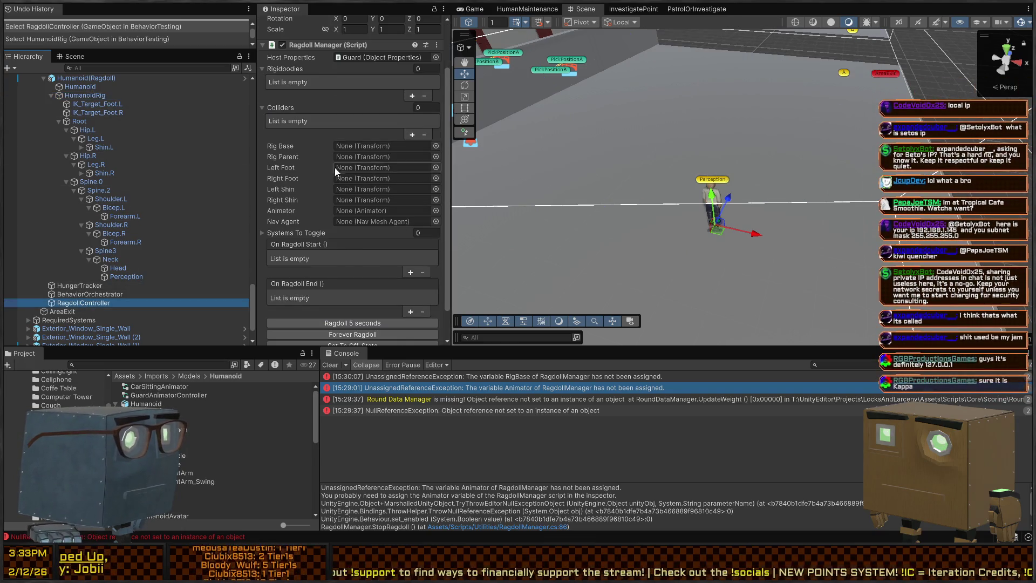
scroll(86, 151, up, 5)
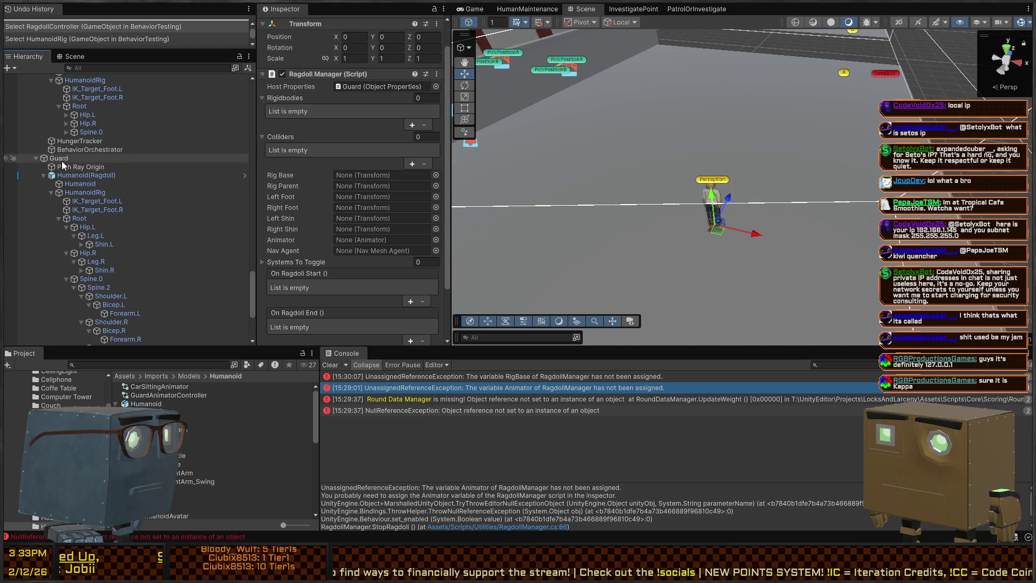
Step: Assign HumanoidRig as Rig Base (11 Rigidbodies, 22 Colliders), undo and redo it, then collapse Rigidbodies
drag(51, 157, 390, 172)
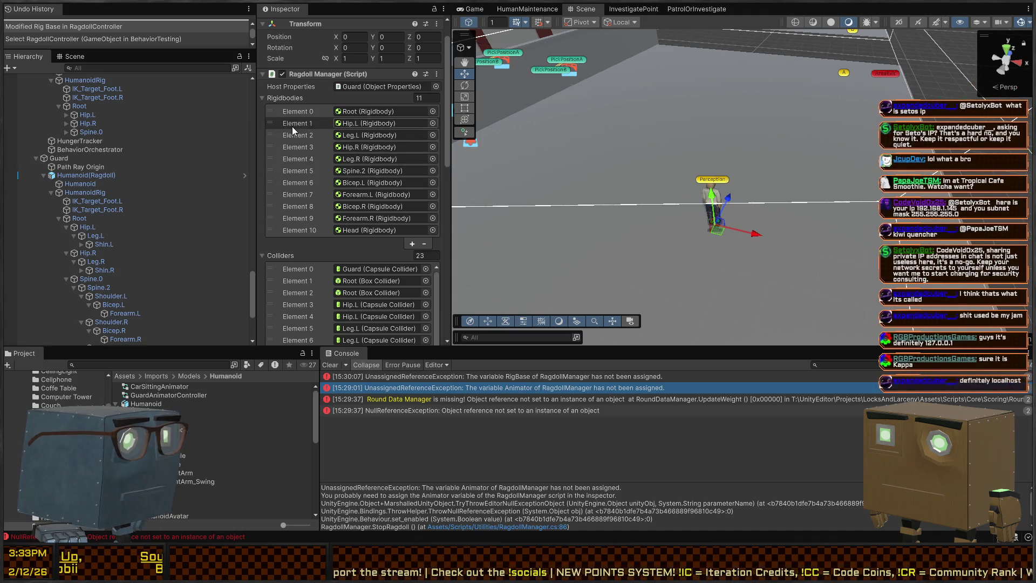
scroll(294, 126, down, 5)
key(ctrl+z)
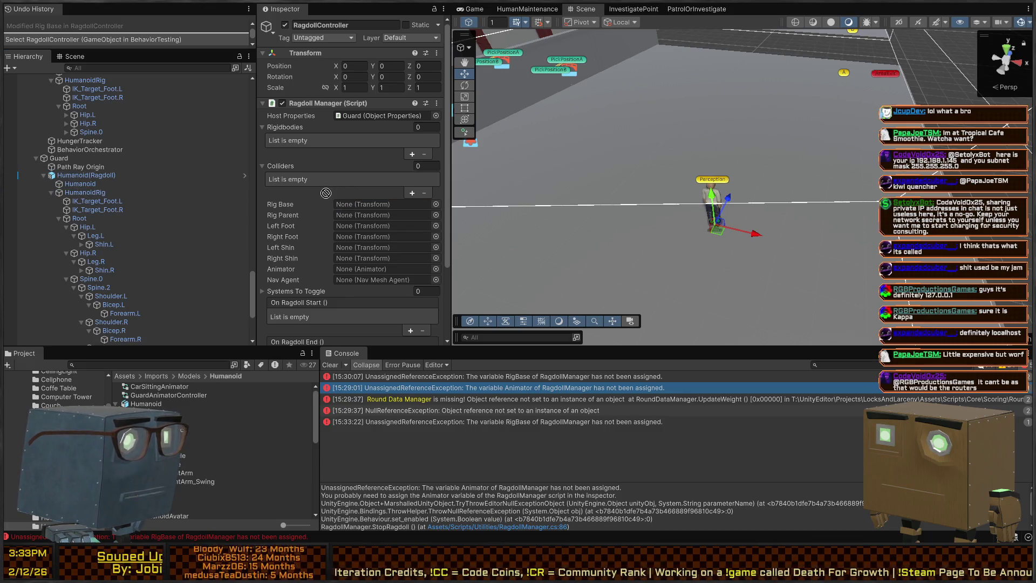
key(ctrl+y)
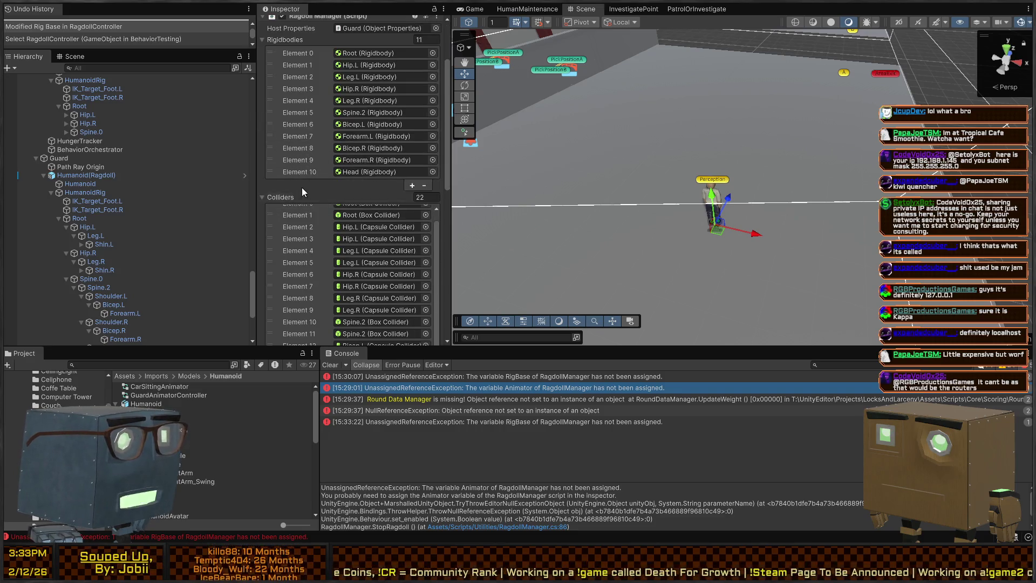
click(275, 127)
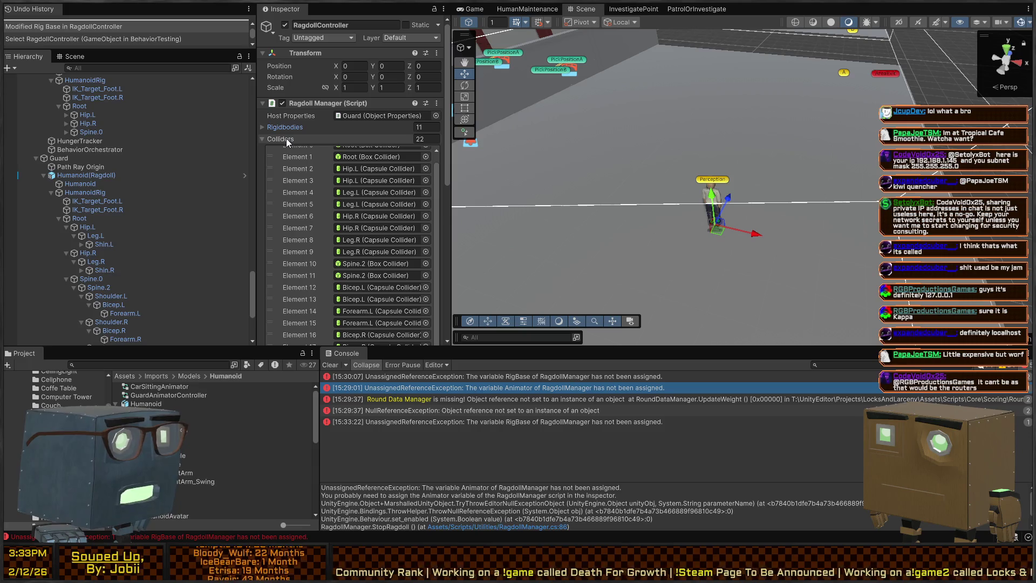
scroll(356, 230, down, 4)
scroll(329, 211, up, 4)
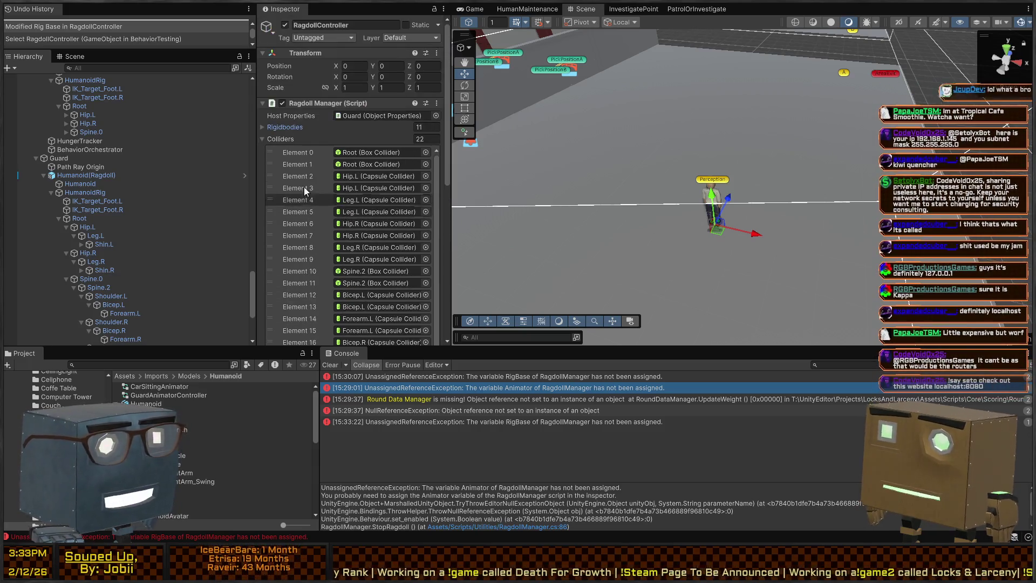
click(287, 137)
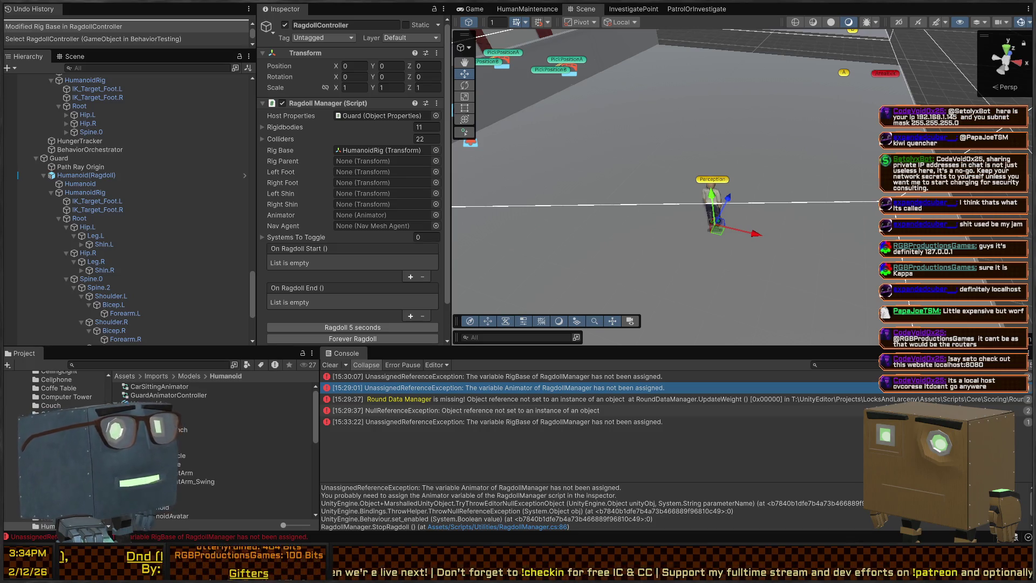
mouse_move(696, 125)
mouse_down()
mouse_move(592, 136)
mouse_move(608, 121)
mouse_up()
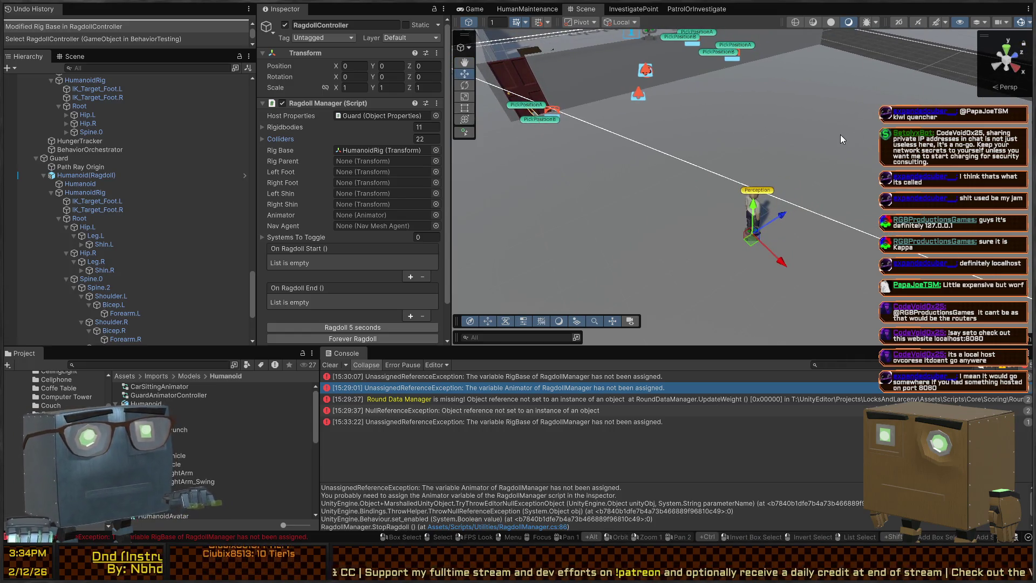
mouse_move(820, 158)
mouse_down()
mouse_move(789, 170)
mouse_move(778, 160)
mouse_up()
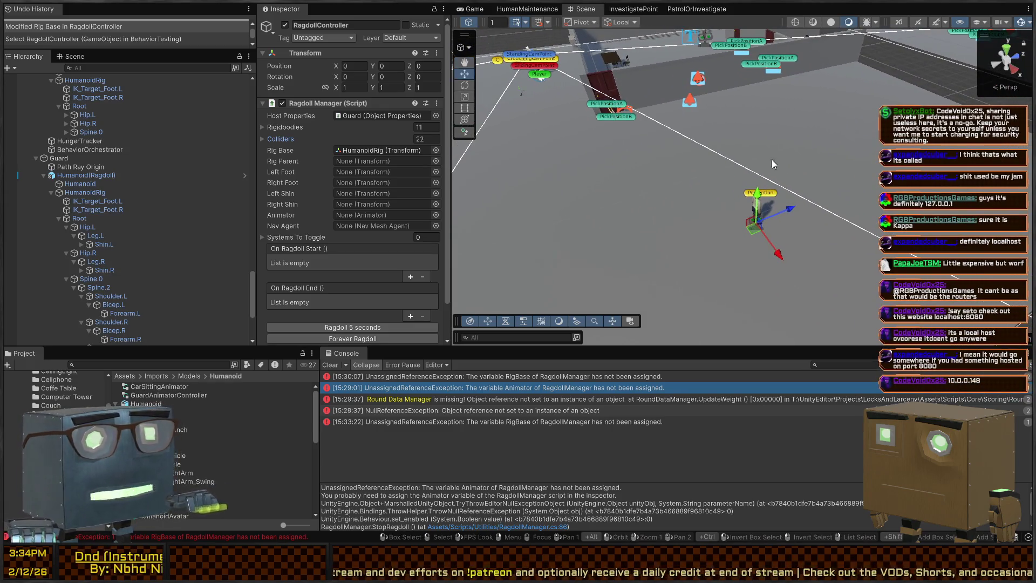
key(ctrl+p)
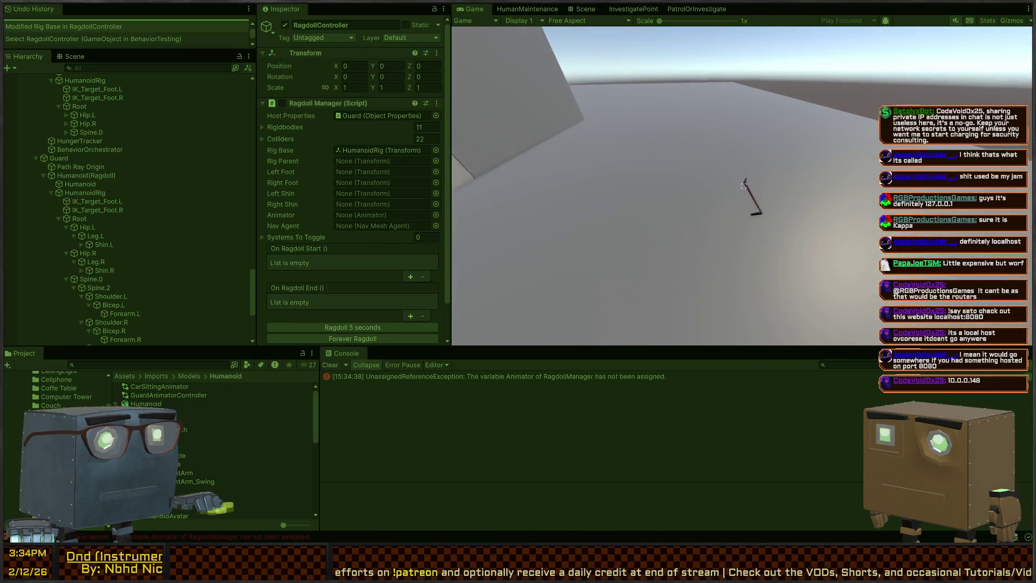
Step: Exit play mode with Ctrl+P and pan the Scene view to another spot
key(e)
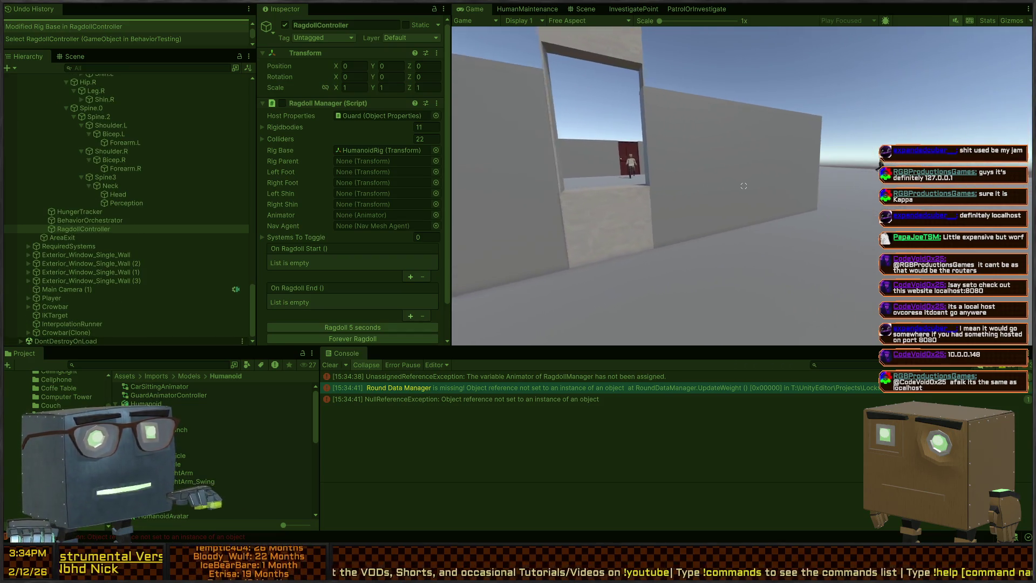
key(ctrl+p)
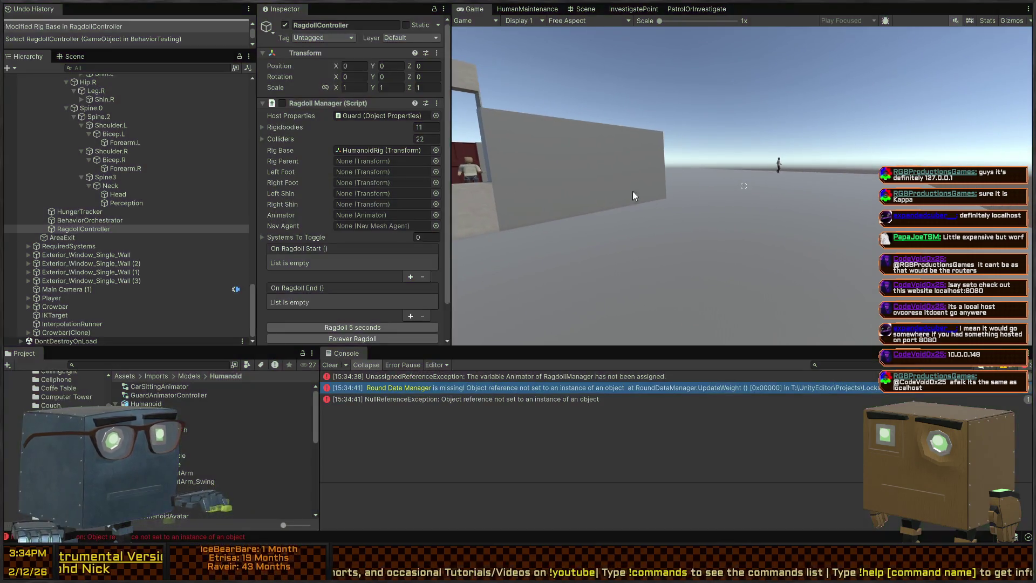
drag(661, 185, 543, 198)
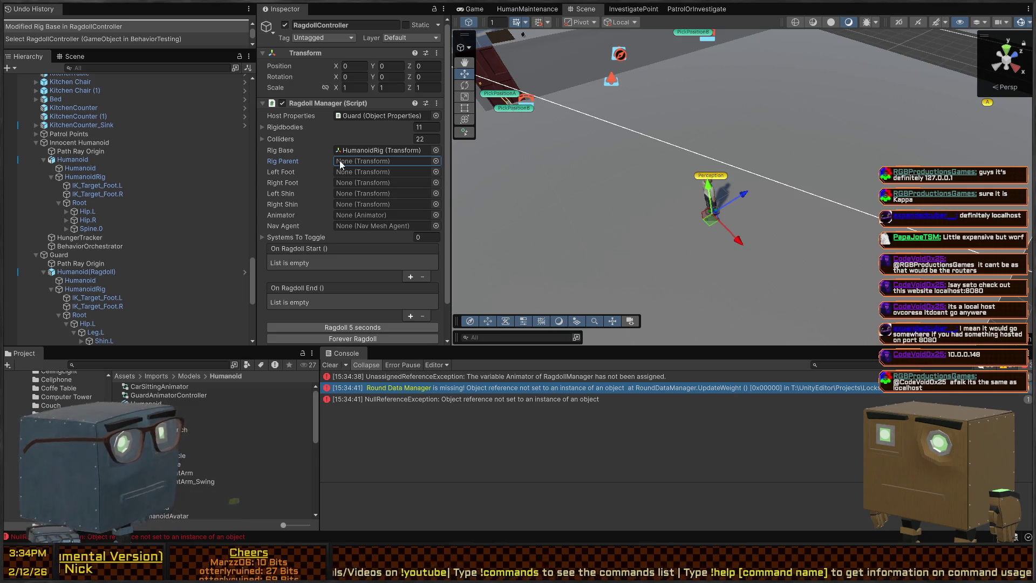
Step: Set Rig Parent to Humanoid(Ragdoll), then expand Hip.R, Spine.0, Shin.L and Shin.R
mouse_move(165, 254)
mouse_down()
mouse_move(82, 275)
mouse_move(384, 171)
mouse_move(370, 165)
mouse_up()
scroll(124, 242, down, 5)
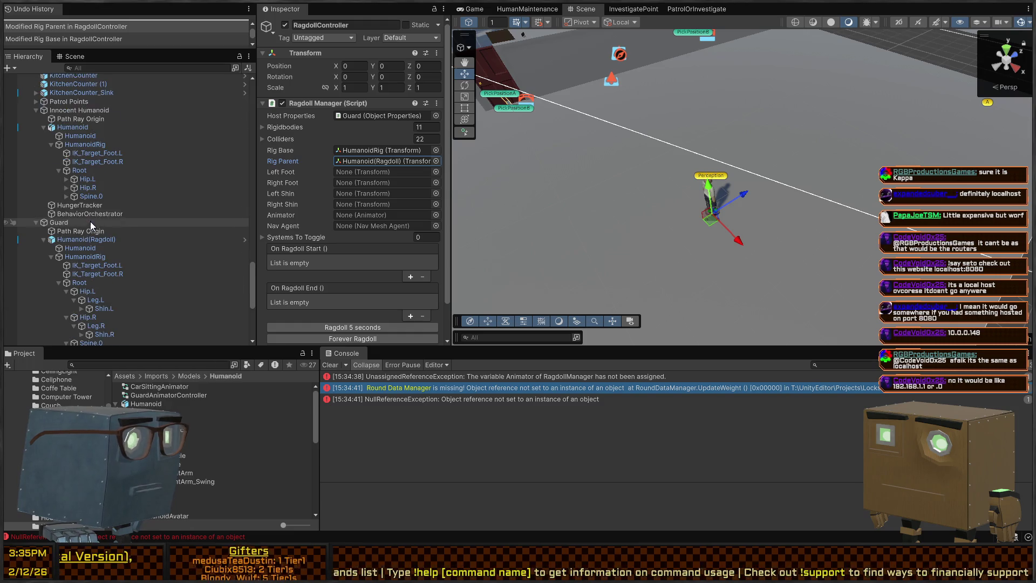
click(67, 187)
click(67, 214)
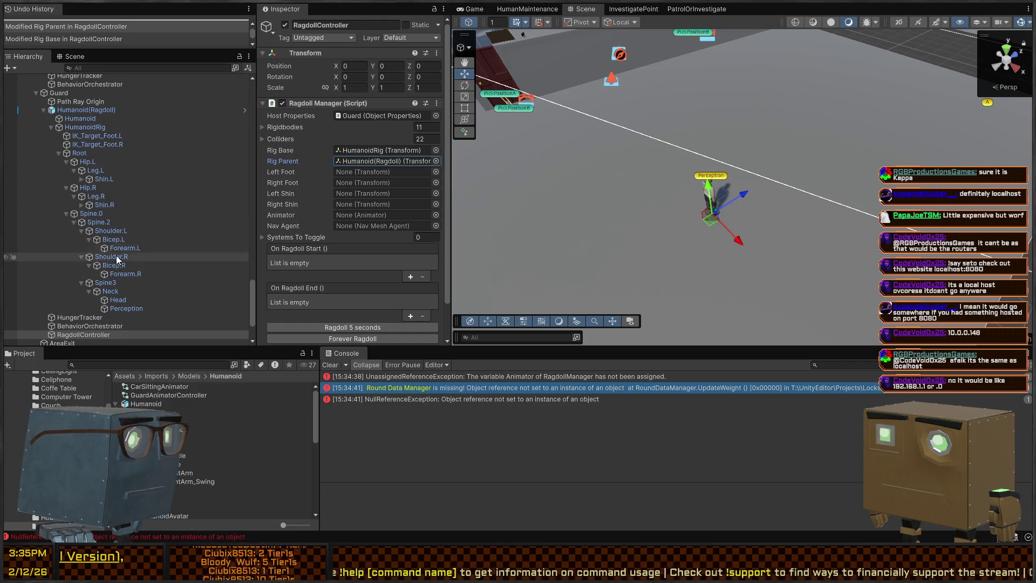
click(89, 209)
click(81, 178)
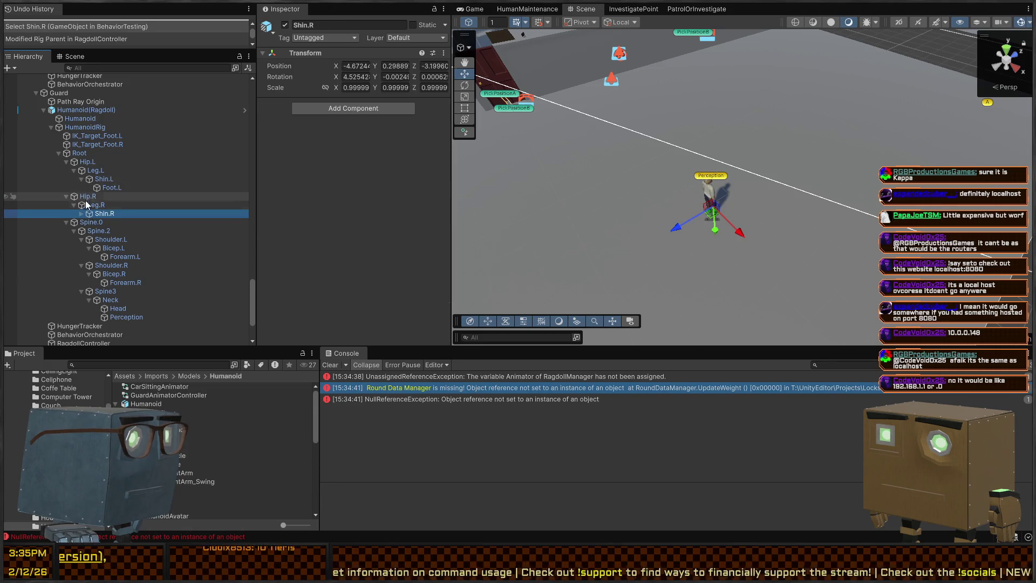
click(82, 213)
Step: Inspect HumanoidRig, Humanoid(Ragdoll) and Guard, ending on the RagdollController's Ragdoll Manager settings
click(85, 126)
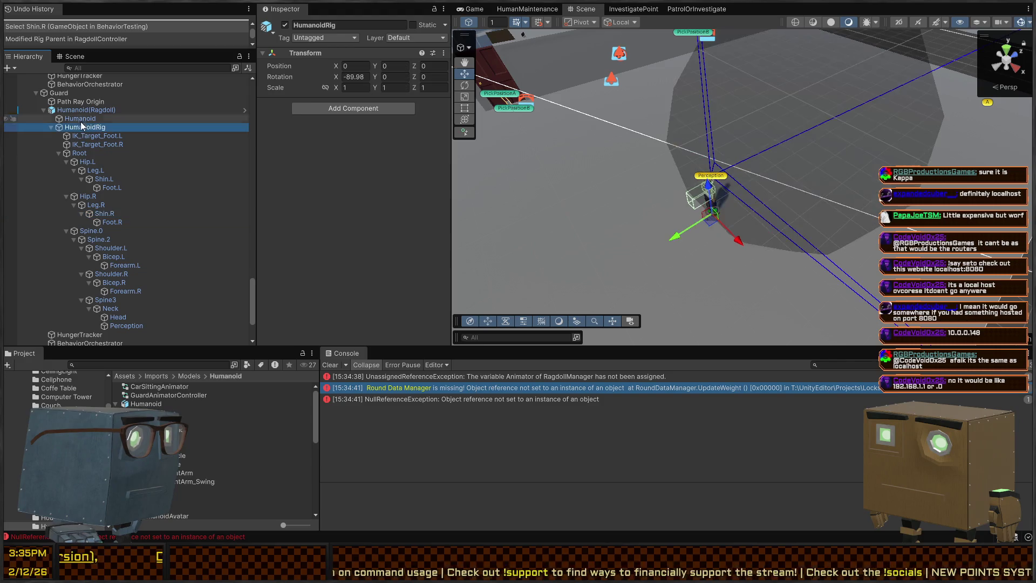
click(86, 109)
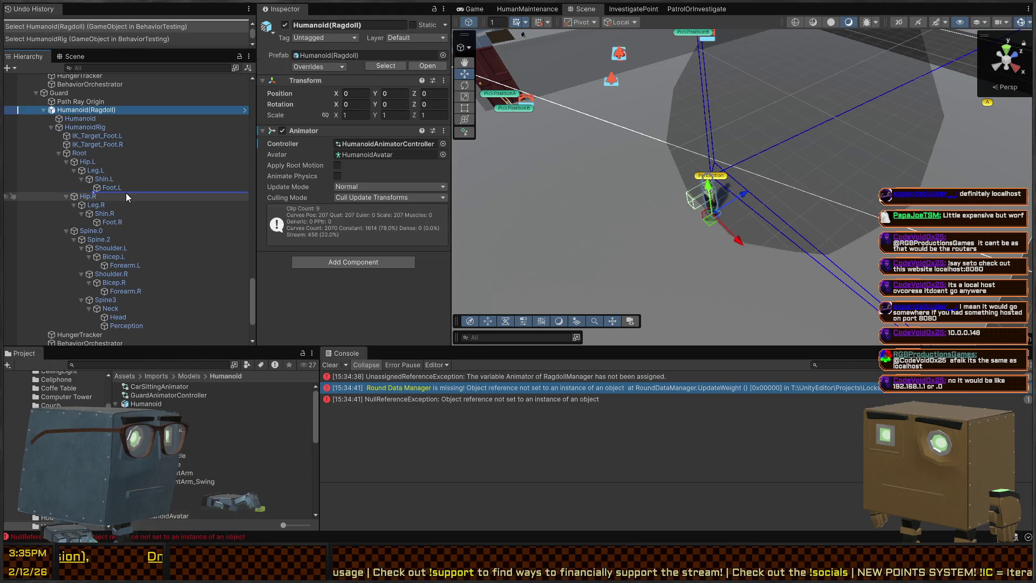
key(Down)
key(Down)
key(Down)
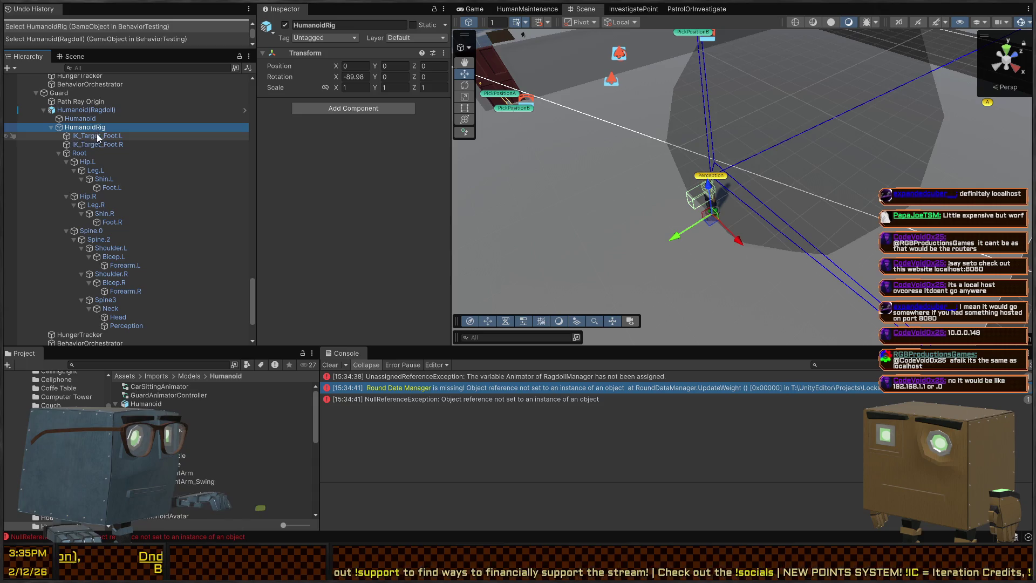
click(86, 110)
click(61, 93)
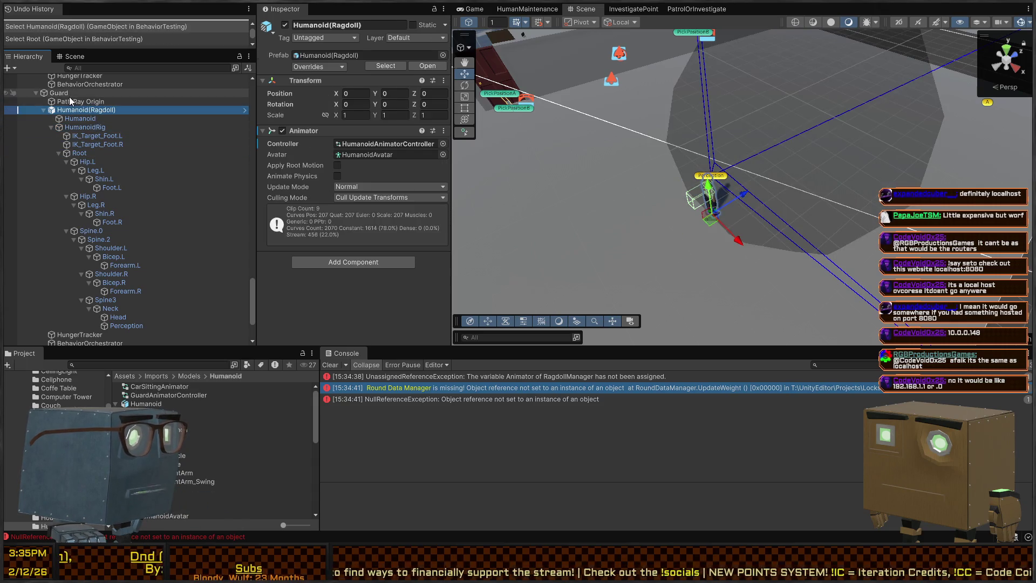
scroll(354, 215, down, 10)
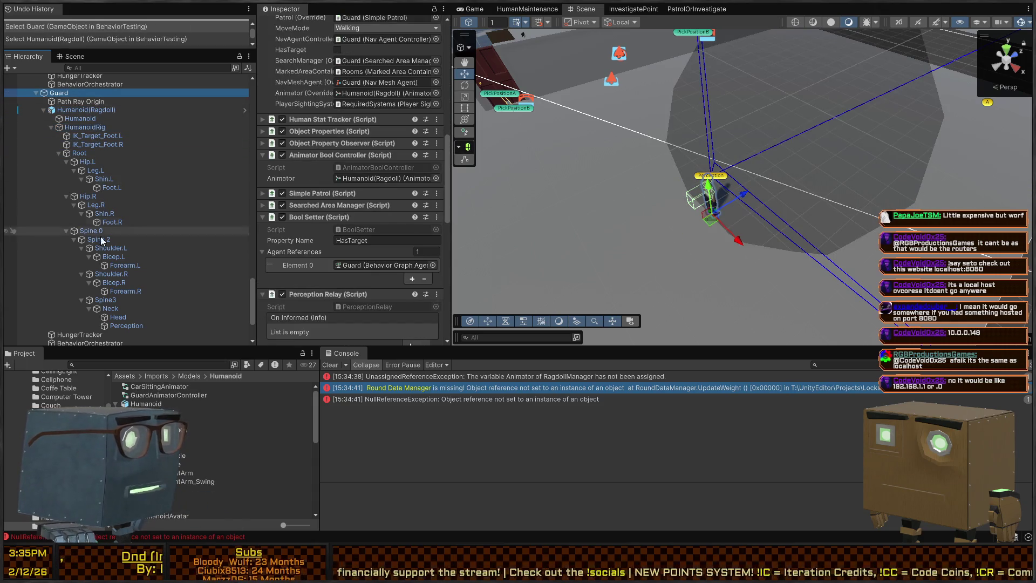
scroll(89, 324, down, 3)
click(93, 287)
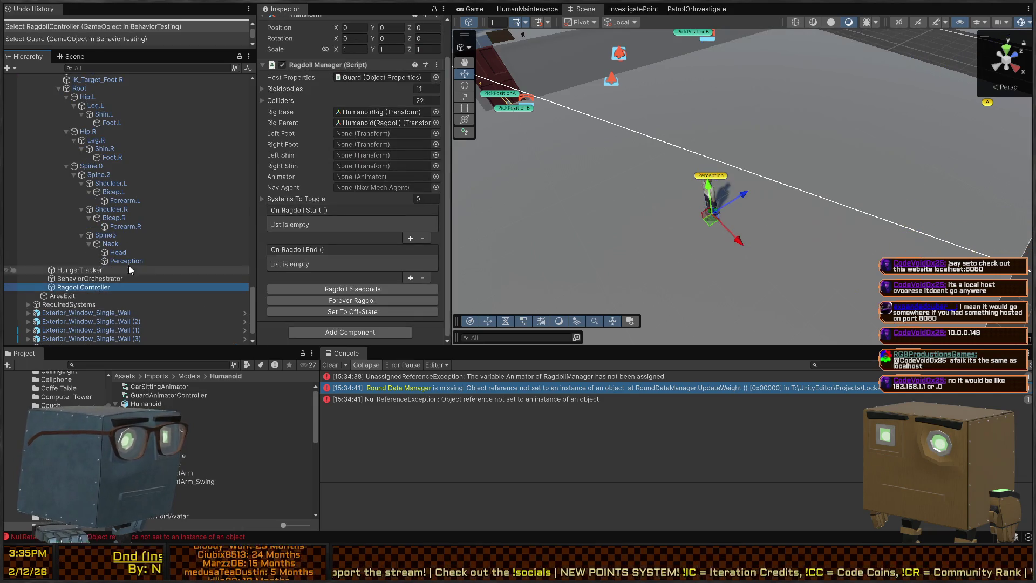
Step: Assign Foot.L, Foot.R, Shin.R and Shin.L to the ragdoll's foot and shin fields
scroll(105, 173, up, 1)
drag(112, 156, 391, 135)
drag(120, 192, 352, 147)
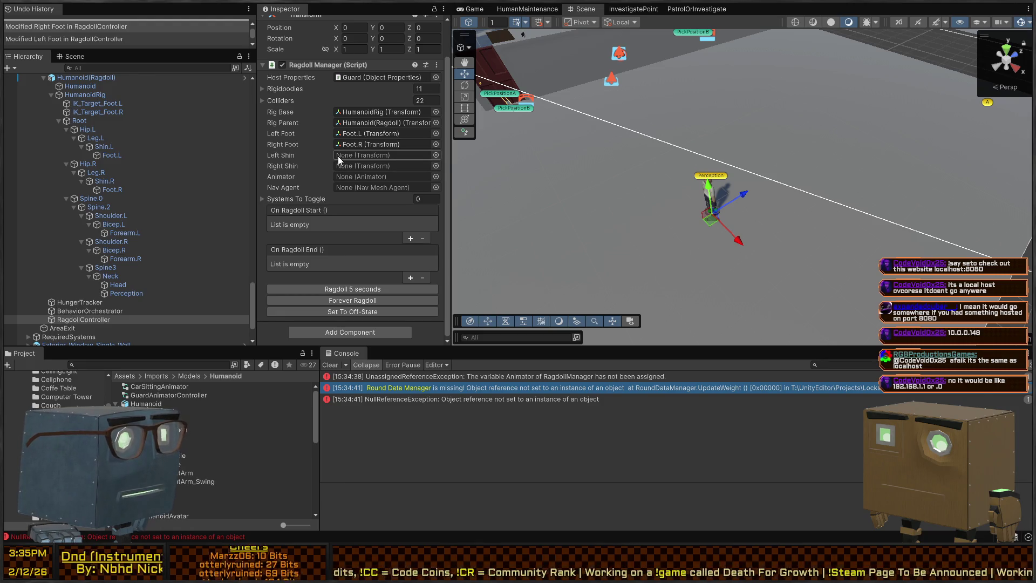
mouse_move(87, 182)
mouse_down()
mouse_move(352, 157)
mouse_move(354, 166)
mouse_up()
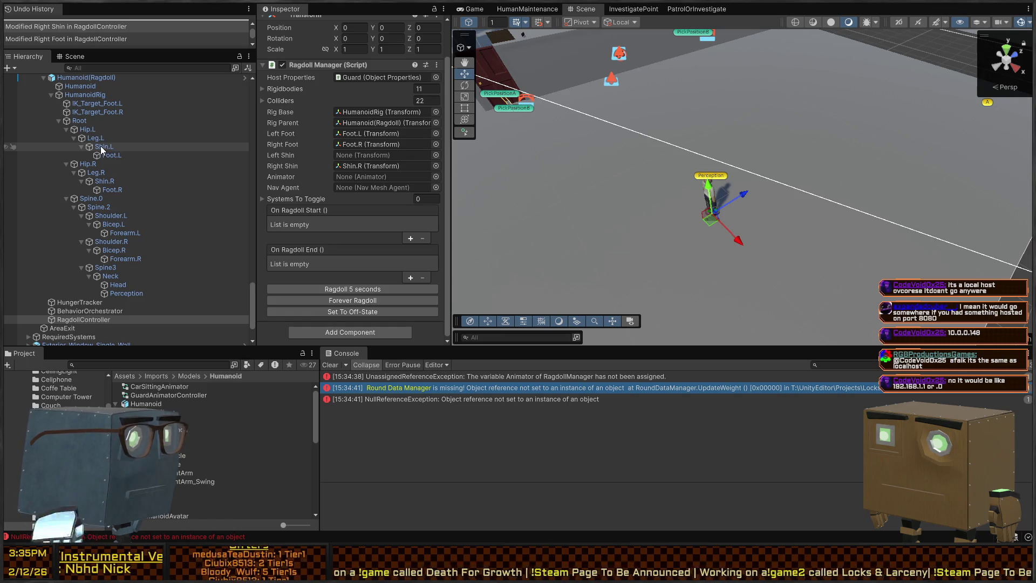
drag(98, 146, 354, 156)
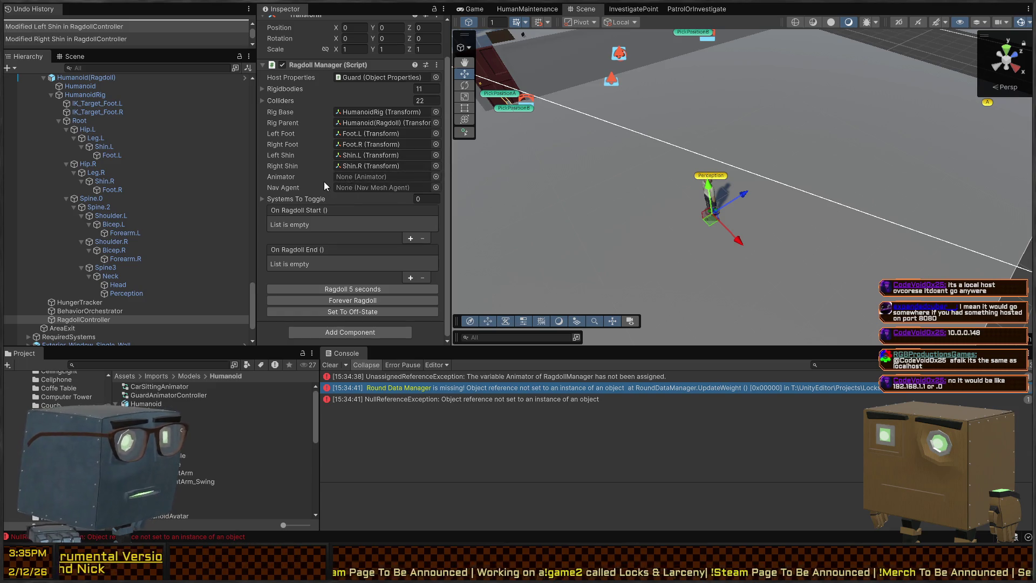
Step: Assign Humanoid(Ragdoll) as the Animator and Guard as the Nav Agent
scroll(81, 113, up, 3)
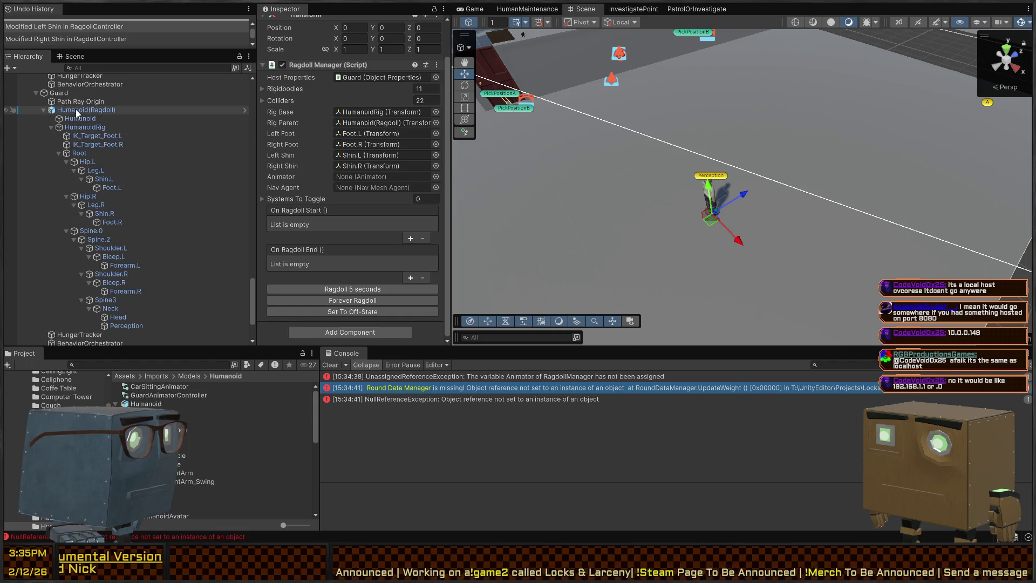
mouse_move(71, 114)
mouse_down()
mouse_move(379, 169)
mouse_move(371, 176)
mouse_up()
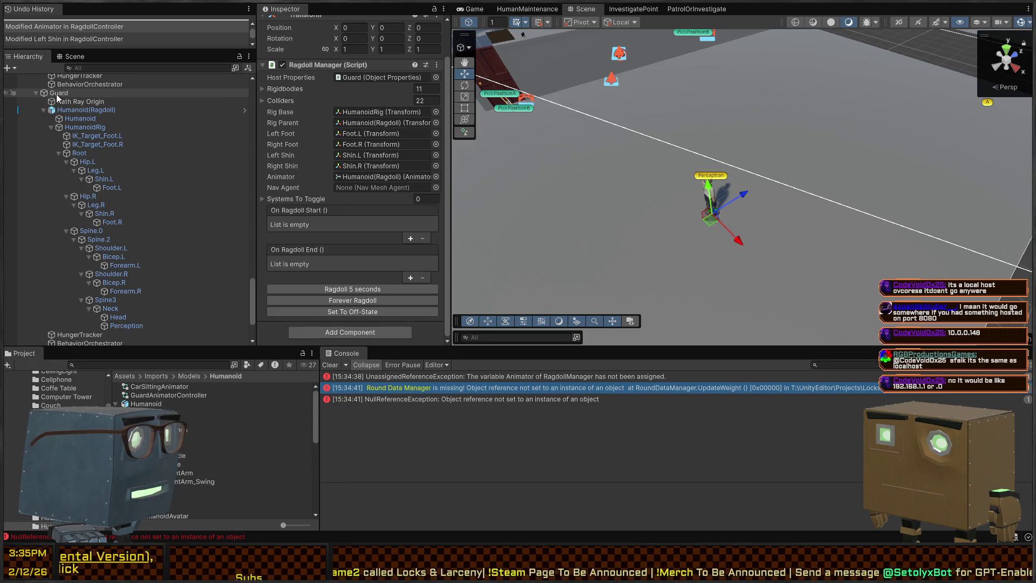
drag(59, 96, 377, 187)
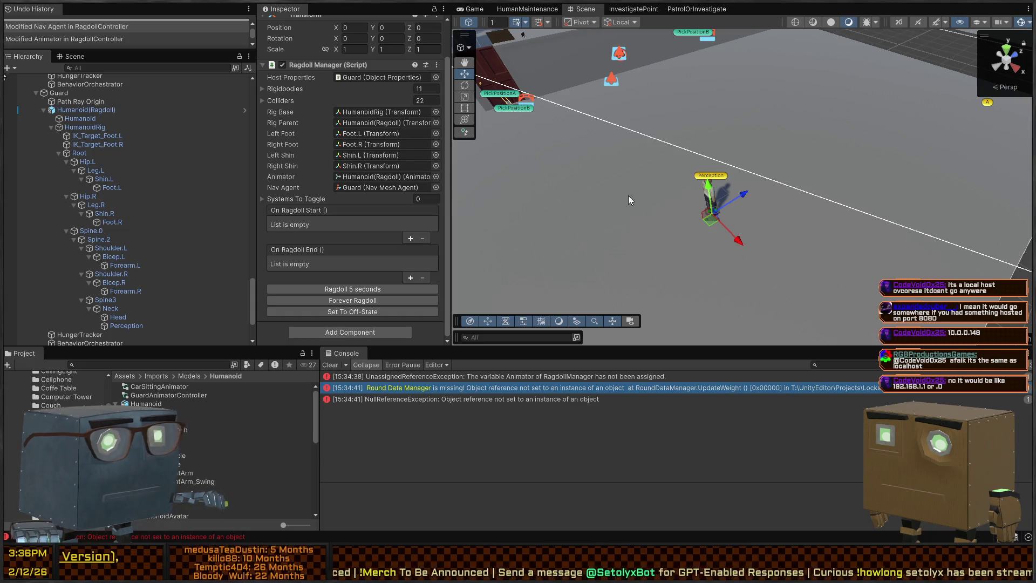
click(86, 110)
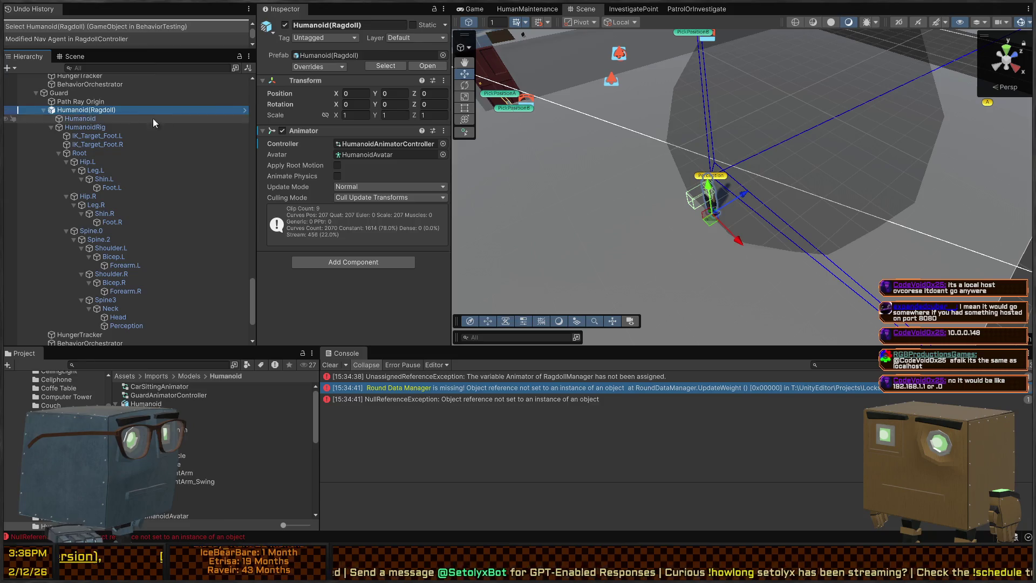
Step: Run the game briefly to test the guard's ragdoll, then stop play mode
key(ctrl+p)
click(53, 92)
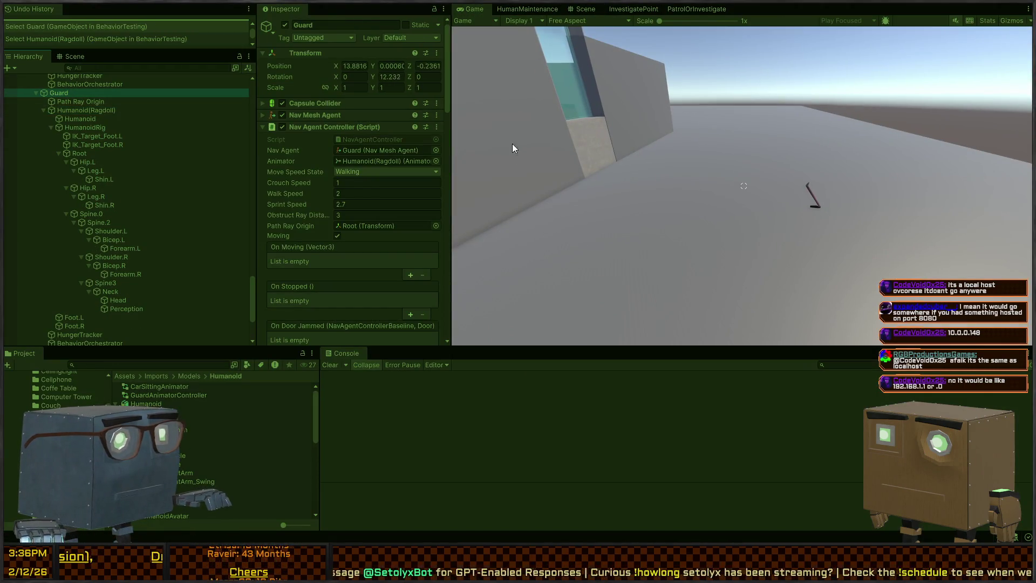
click(473, 151)
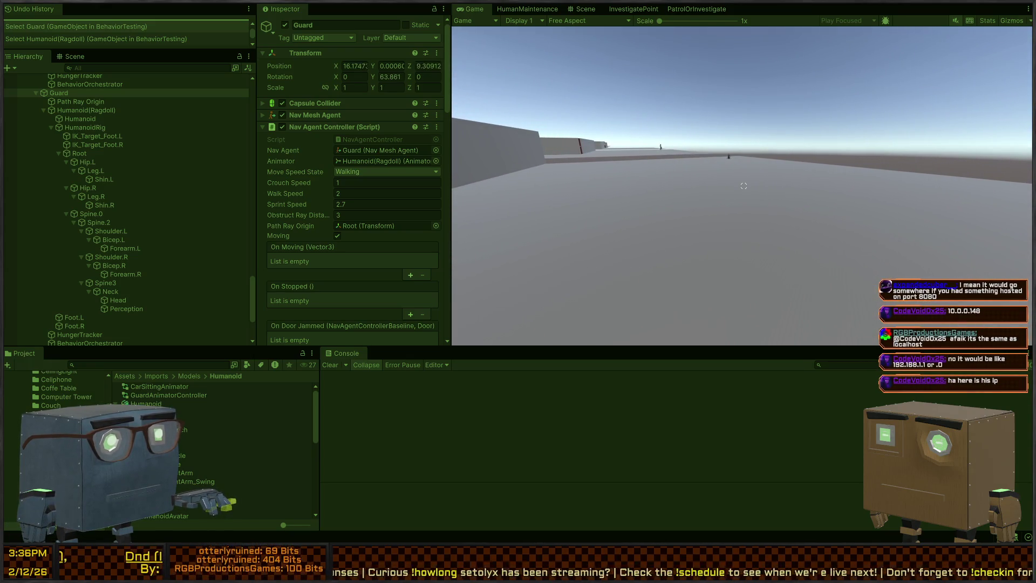
key(ctrl+p)
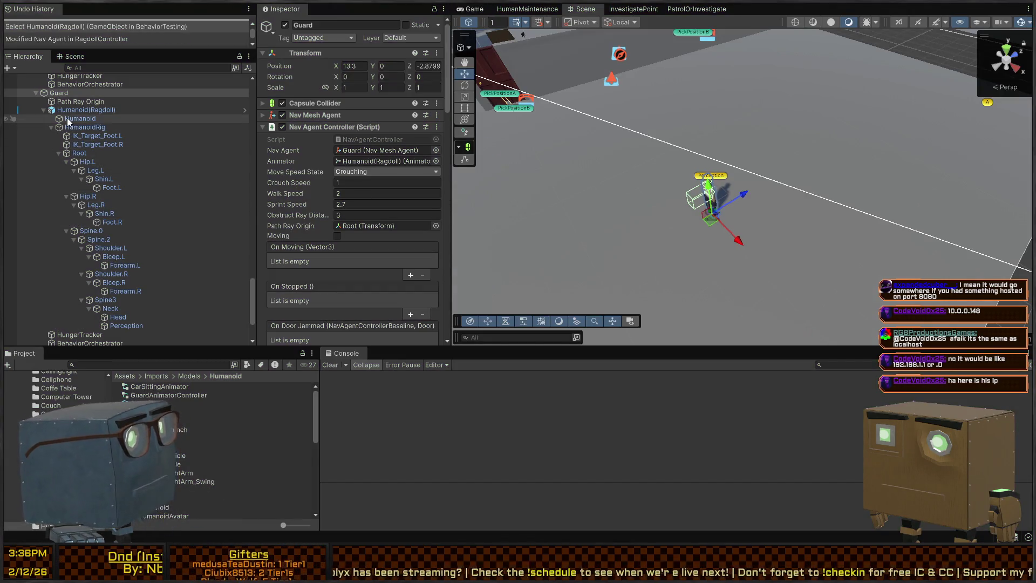
Step: Inspect Humanoid(Ragdoll), Humanoid, IK_Target_Foot.R and HumanoidRig, then show the RagdollController's settings
click(81, 110)
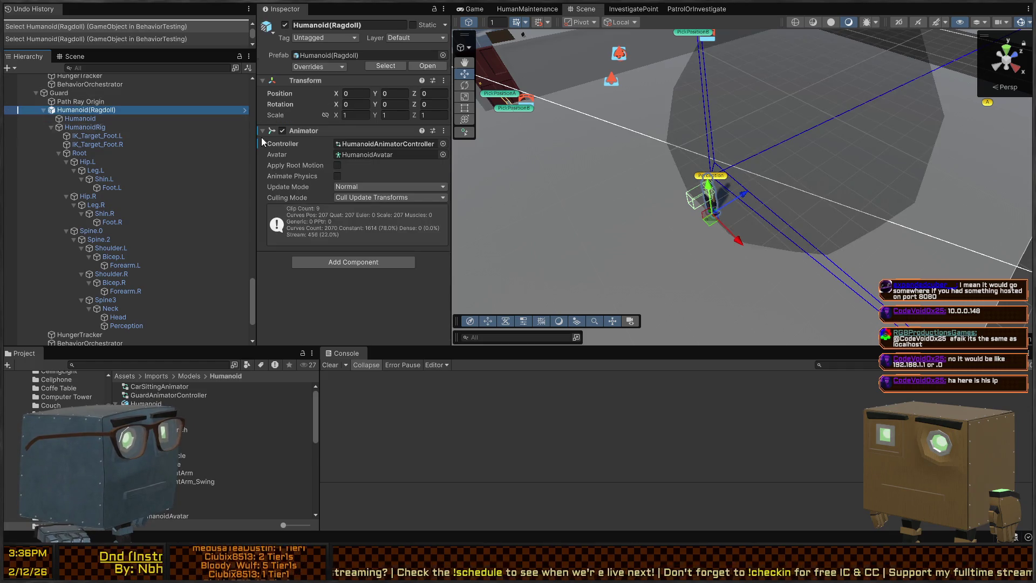
click(84, 120)
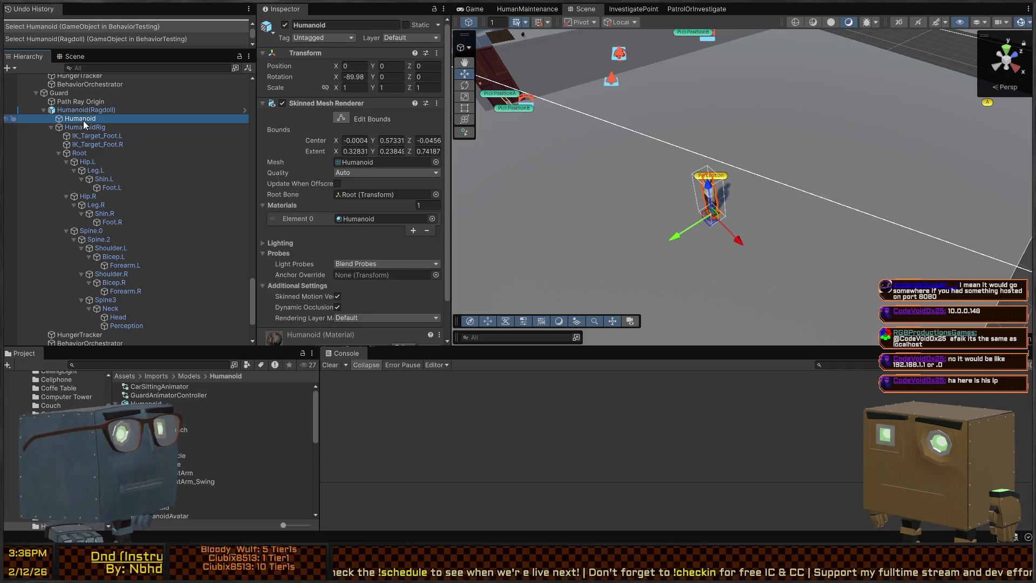
click(95, 143)
click(96, 120)
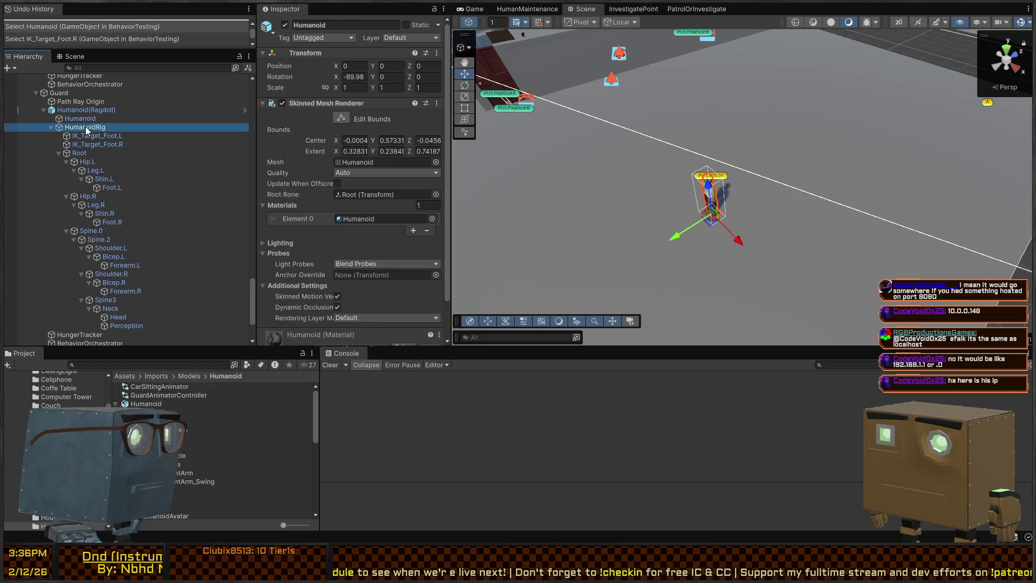
click(92, 127)
scroll(81, 259, down, 3)
click(118, 287)
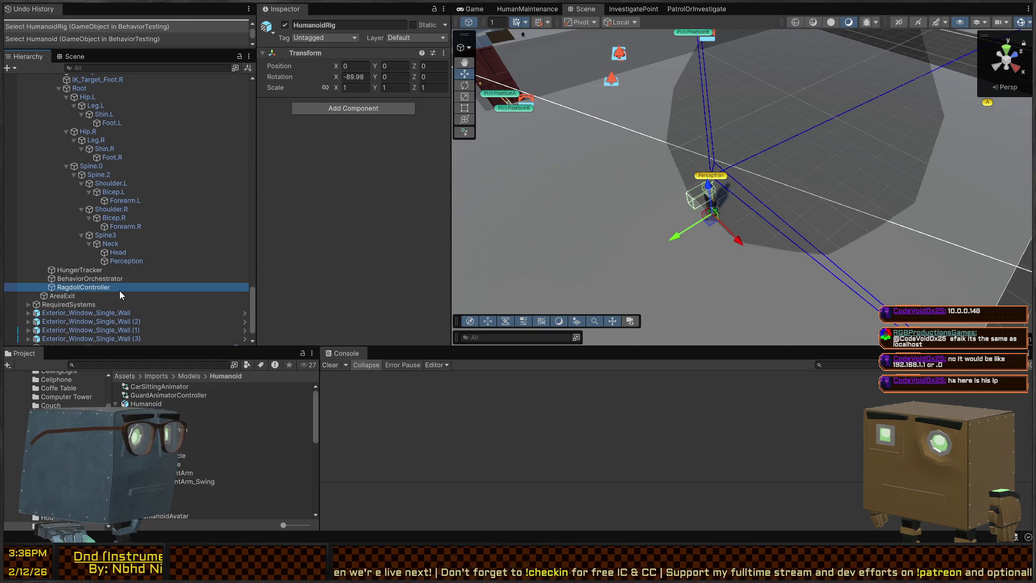
click(370, 116)
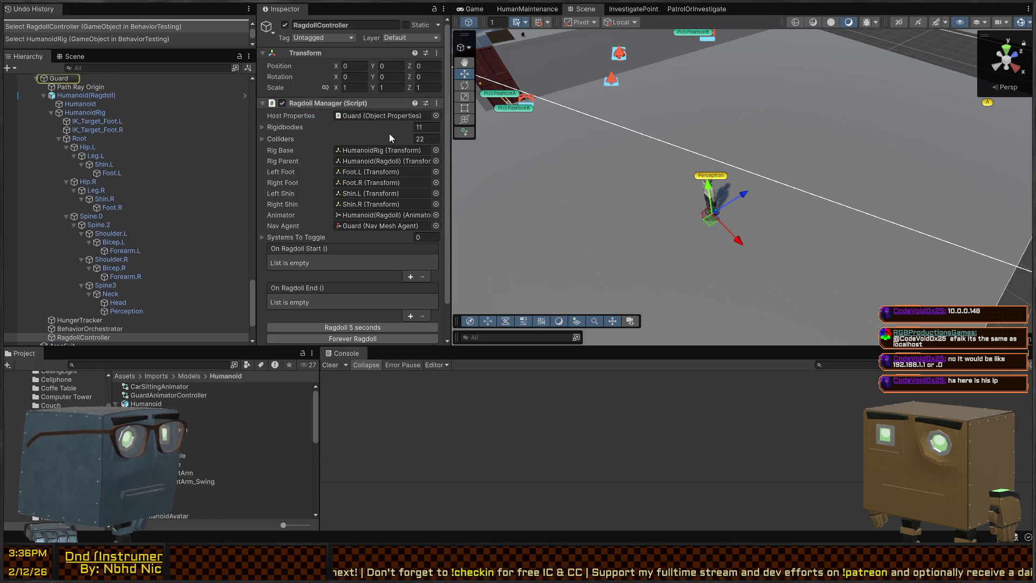
Step: Switch to RagdollManager.cs in Visual Studio and review StartRagdoll/StopRagdoll around lines 80–83
key(alt+Tab)
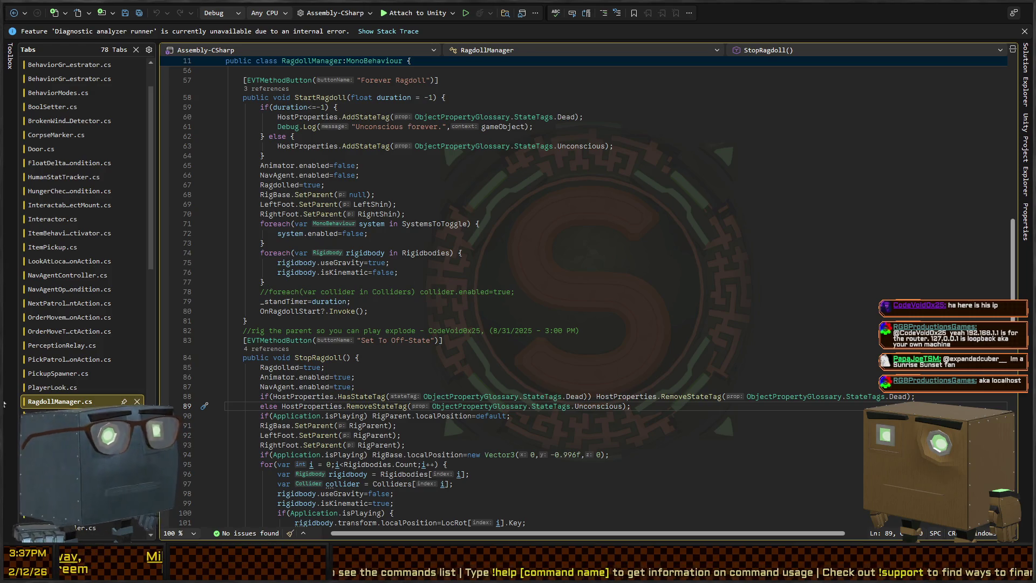
scroll(532, 233, down, 4)
click(624, 224)
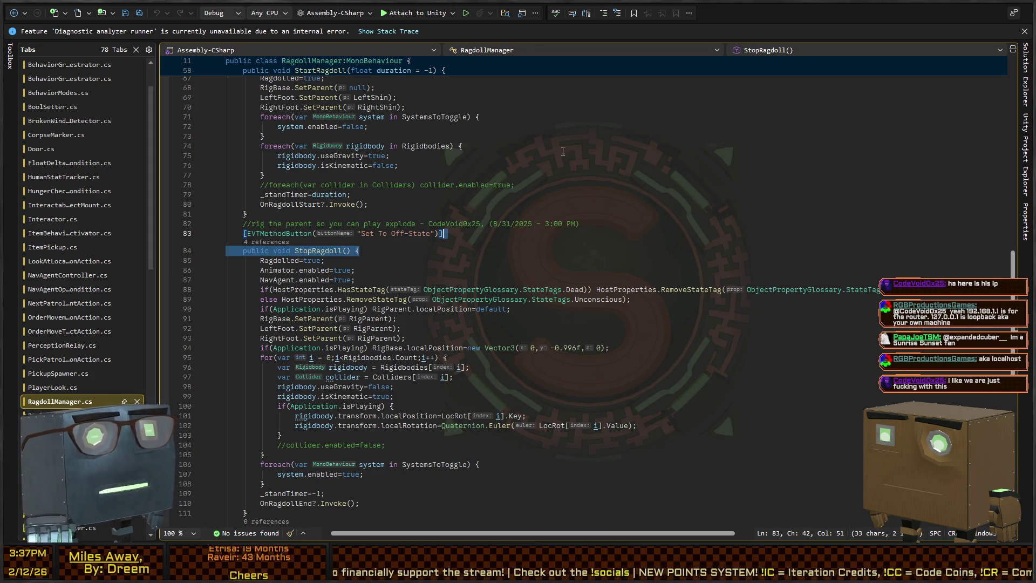
click(291, 204)
click(384, 234)
Step: Scroll to the top of RagdollManager.cs and find the next RigParent occurrence
scroll(485, 260, up, 4)
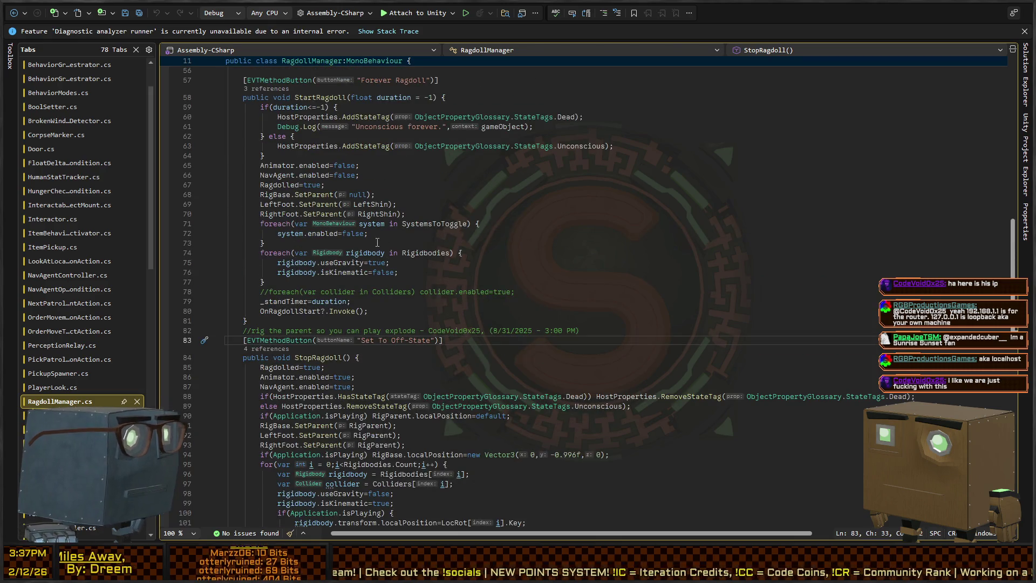
scroll(384, 239, up, 7)
scroll(344, 268, up, 11)
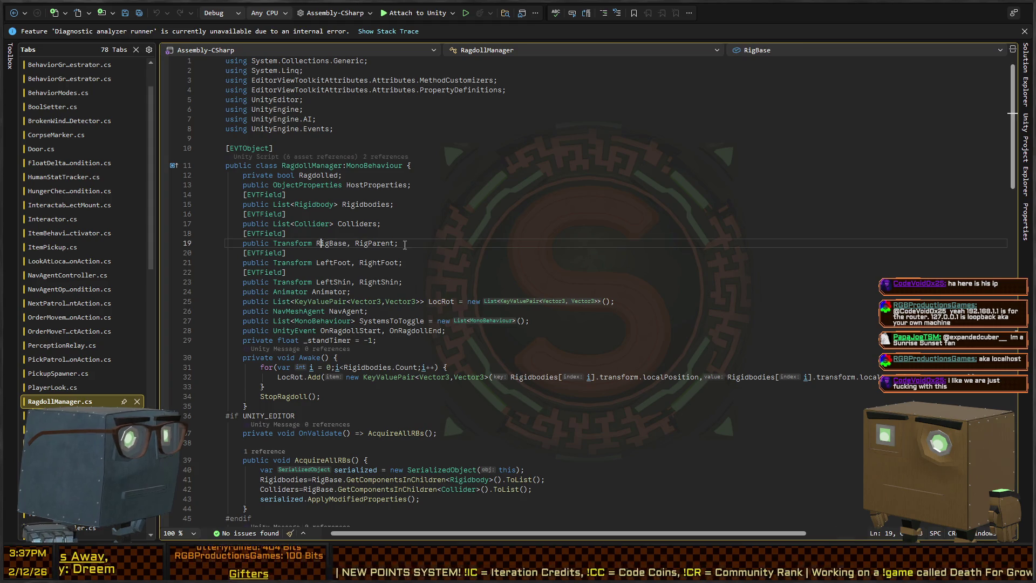
key(F3)
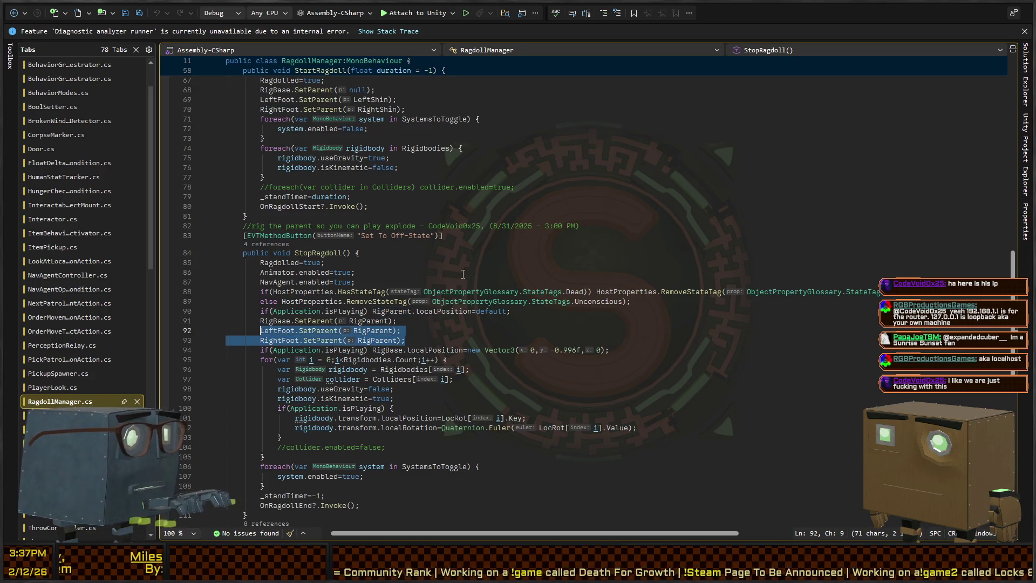
Step: Delete the LeftFoot/RightFoot and LeftShin/RightShin field declarations and their attributes
key(Escape)
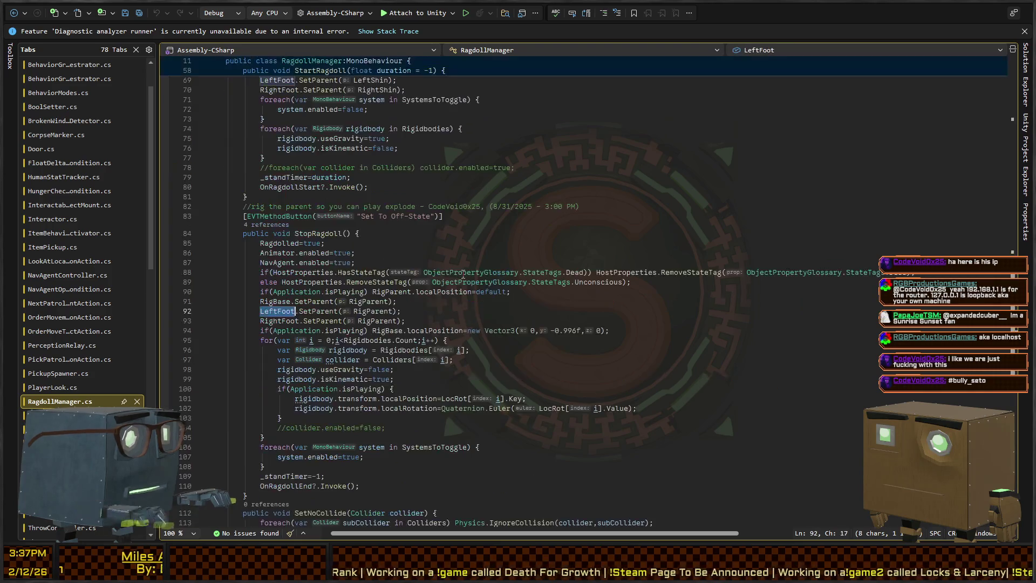
key(F12)
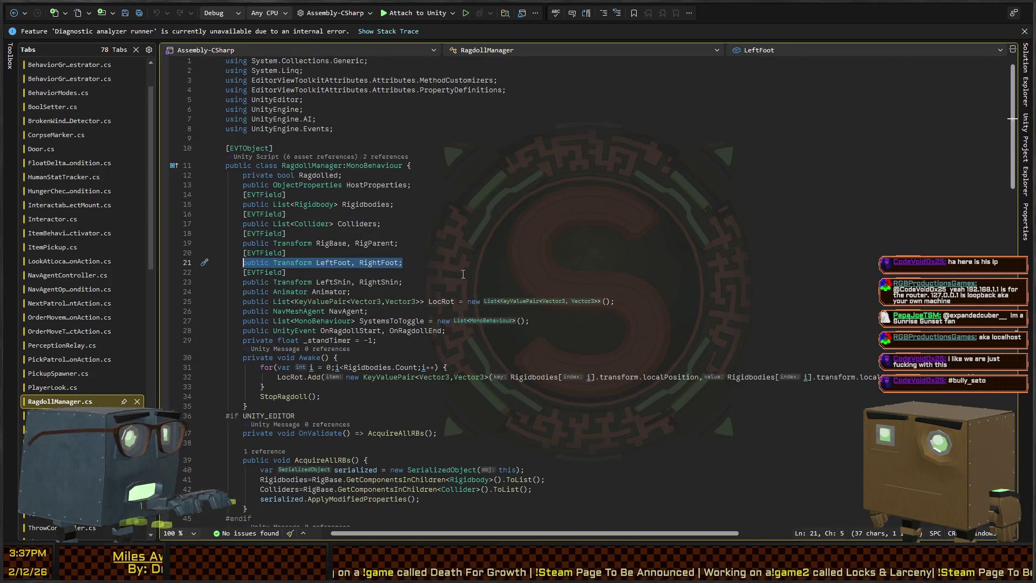
key(BackSpace)
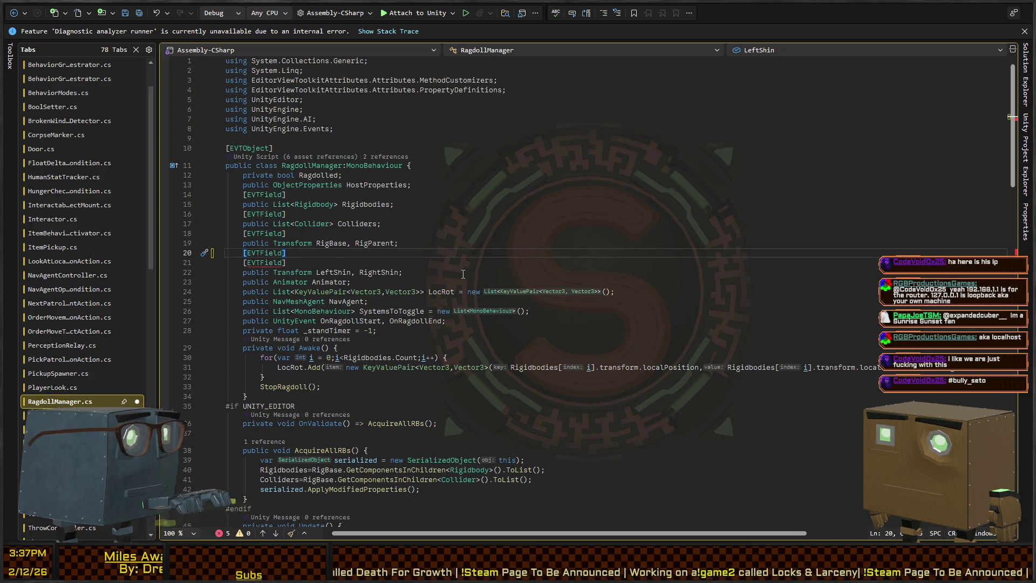
key(ctrl+x)
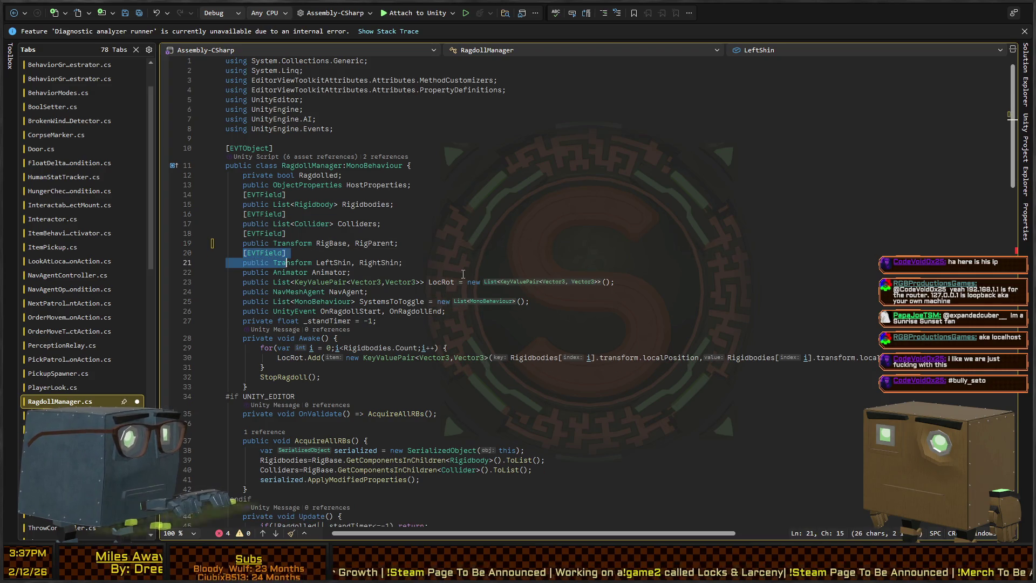
key(ctrl+shift+l)
key(Up)
key(End)
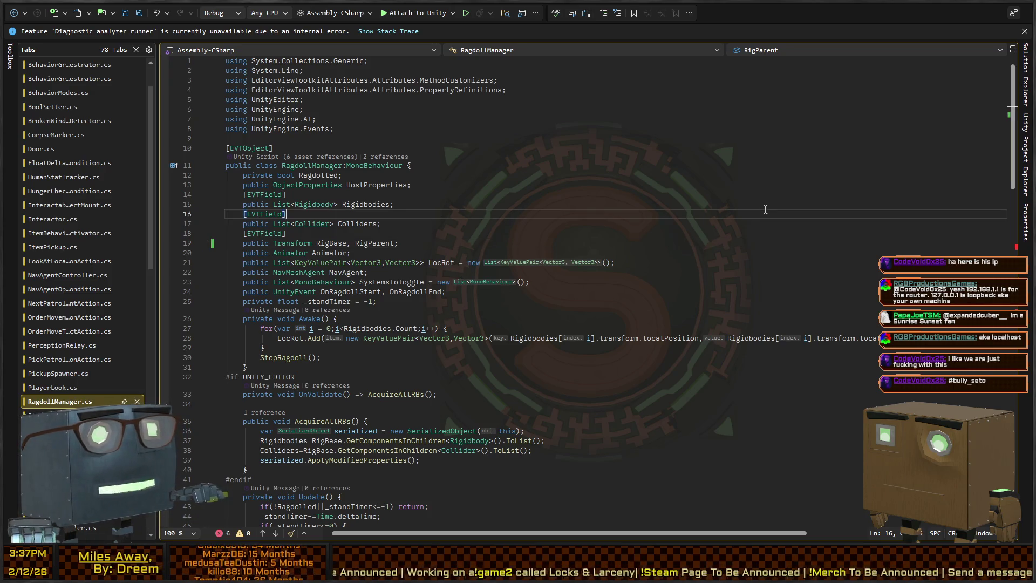
scroll(764, 209, down, 17)
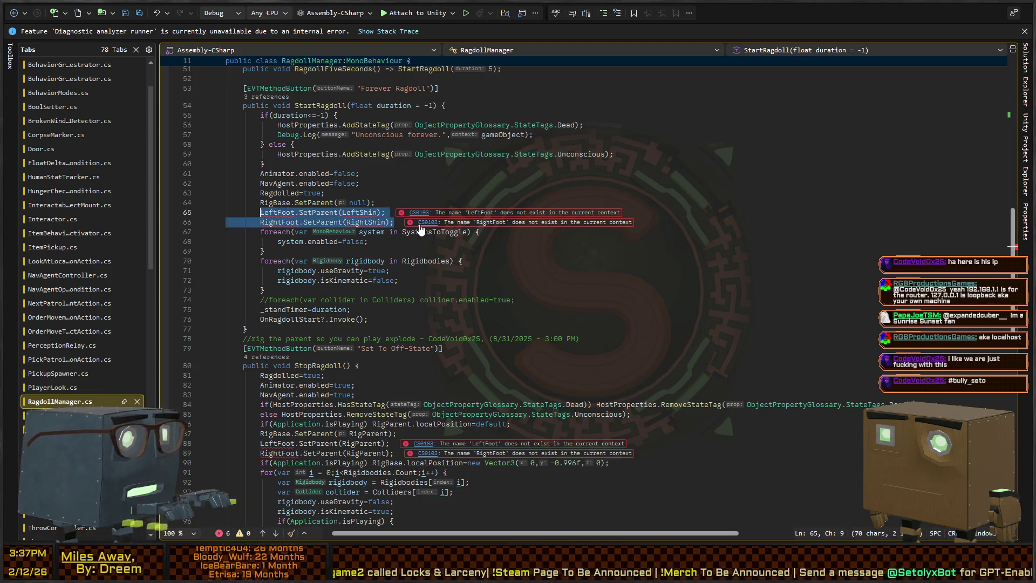
Step: Delete the LeftFoot/RightFoot SetParent lines in both StartRagdoll and StopRagdoll
key(ctrl+shift+l)
key(Up)
key(End)
scroll(385, 229, down, 2)
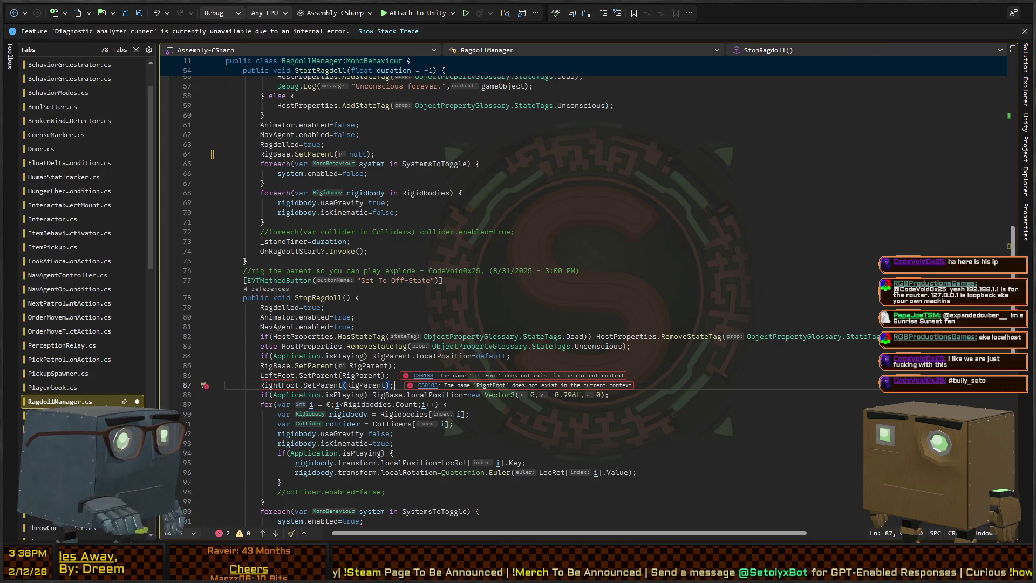
key(ctrl+shift+l)
key(Up)
key(End)
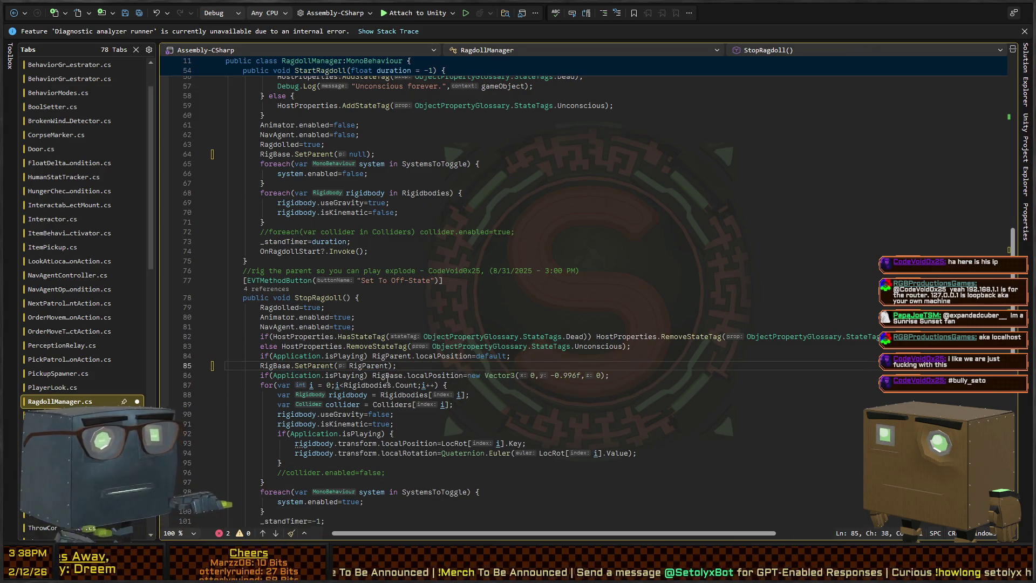
scroll(385, 390, down, 15)
scroll(541, 287, up, 8)
scroll(533, 212, up, 12)
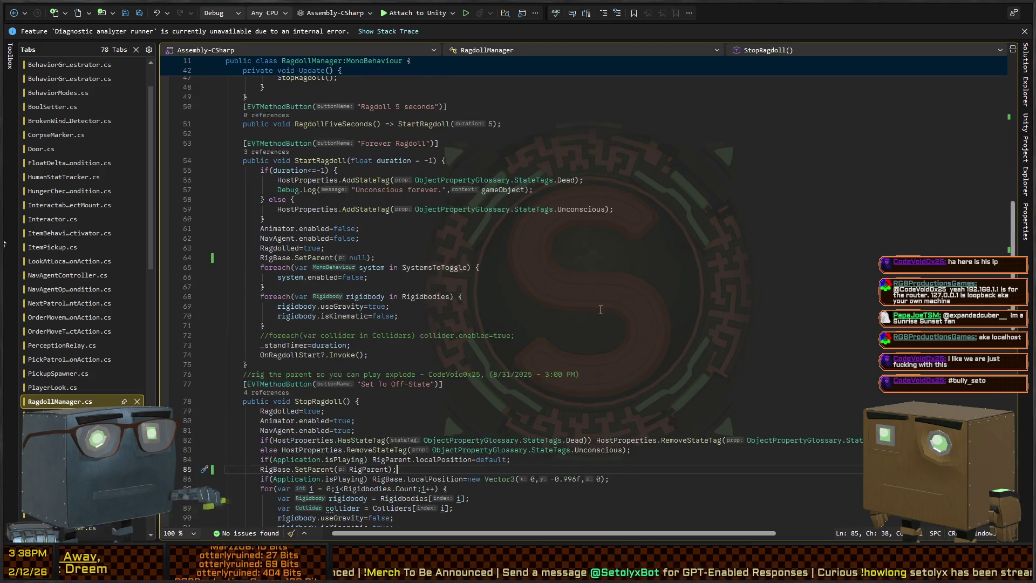
key(ctrl+Tab)
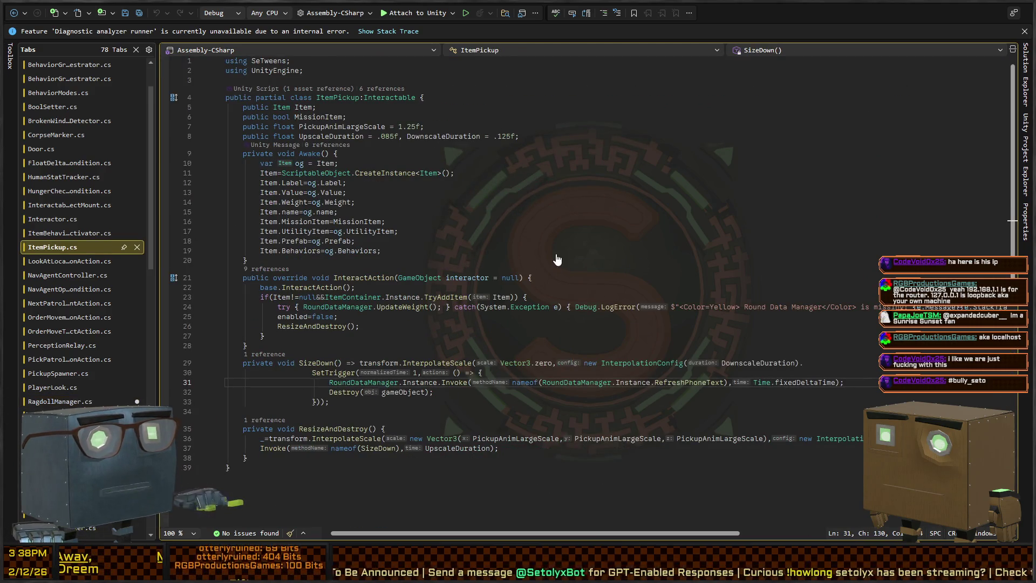
Step: Cycle through the open scripts, then go back to the Unity Editor
key(ctrl+Tab)
key(ctrl+Tab)
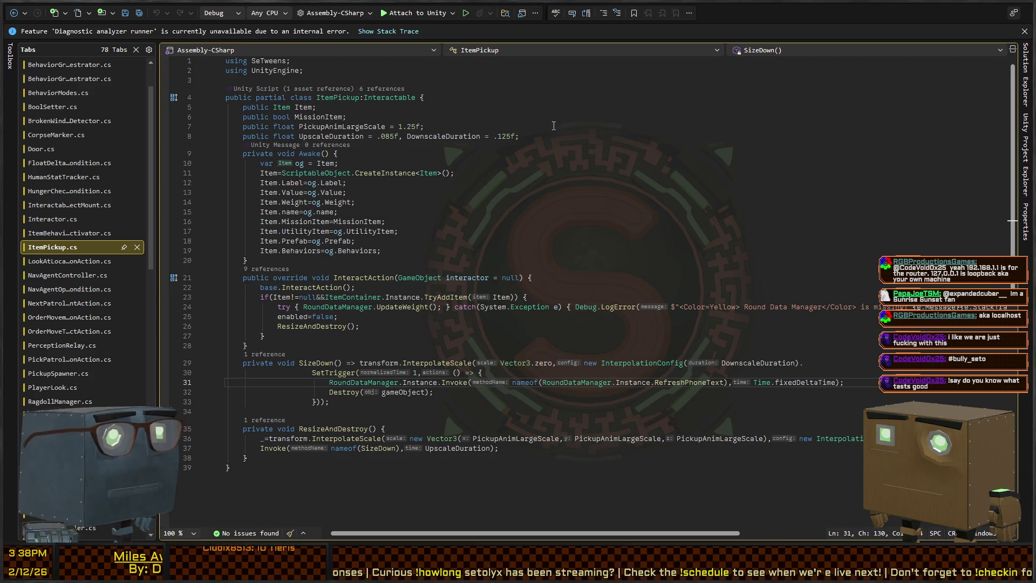
key(alt+Tab)
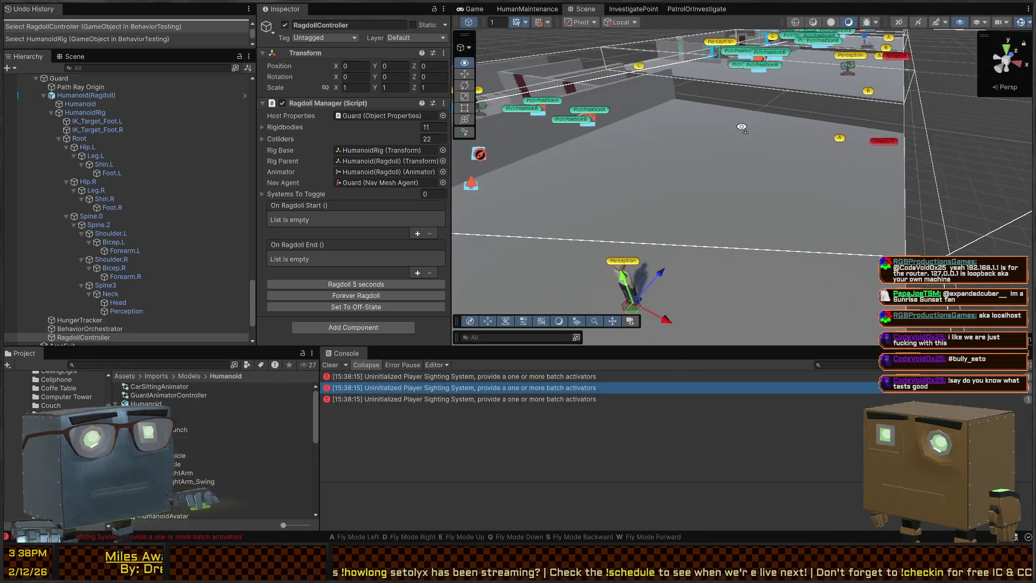
Step: Play-test: steal the crowbar, trigger the 5-second ragdoll, hit the guard, then stop
key(w)
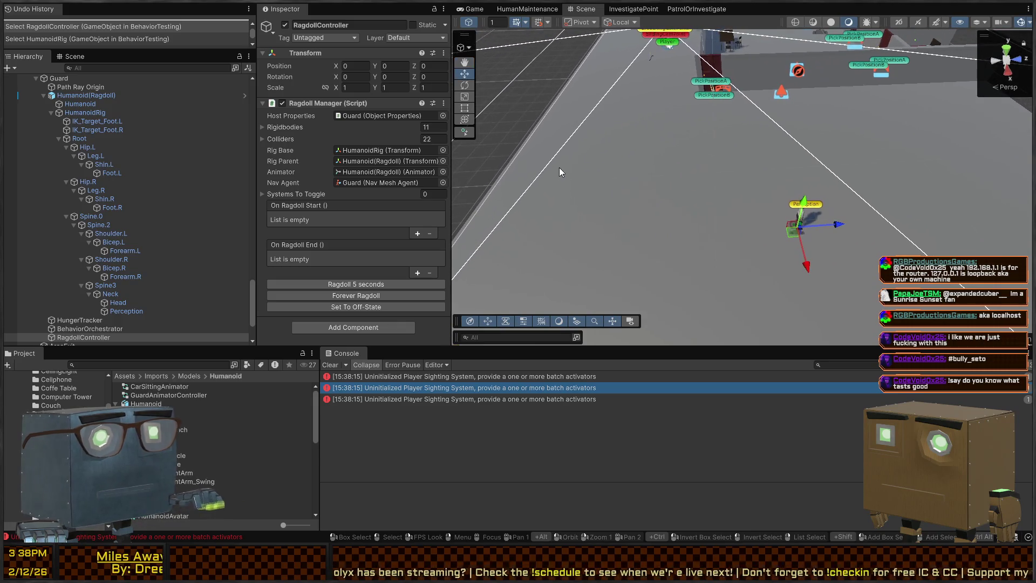
key(ctrl+p)
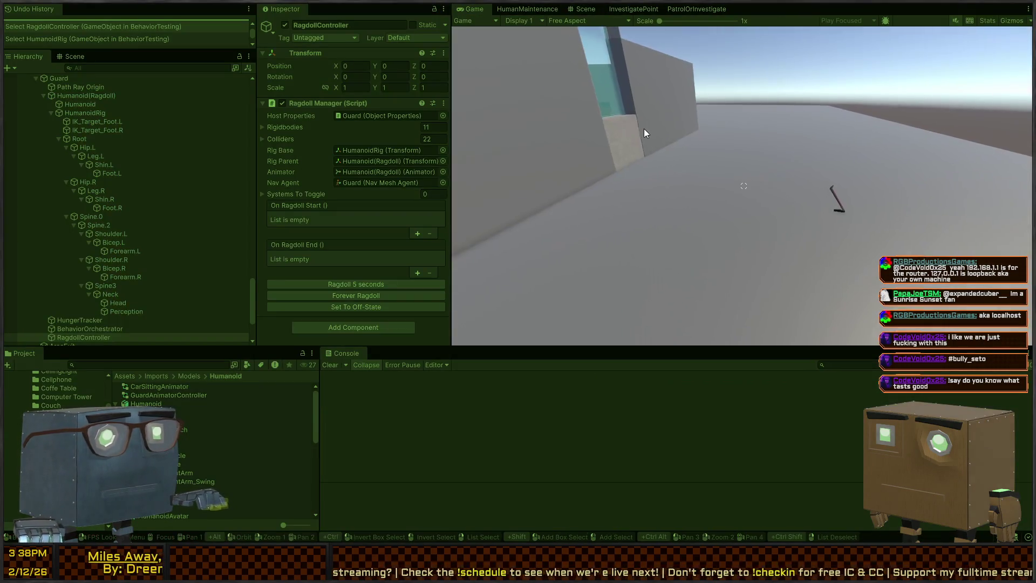
key(f)
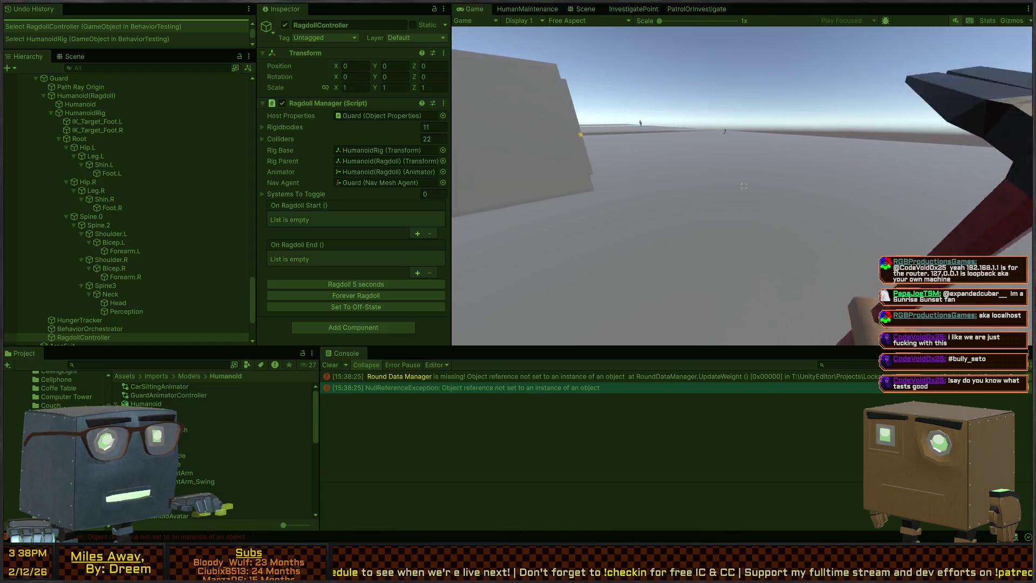
key(Escape)
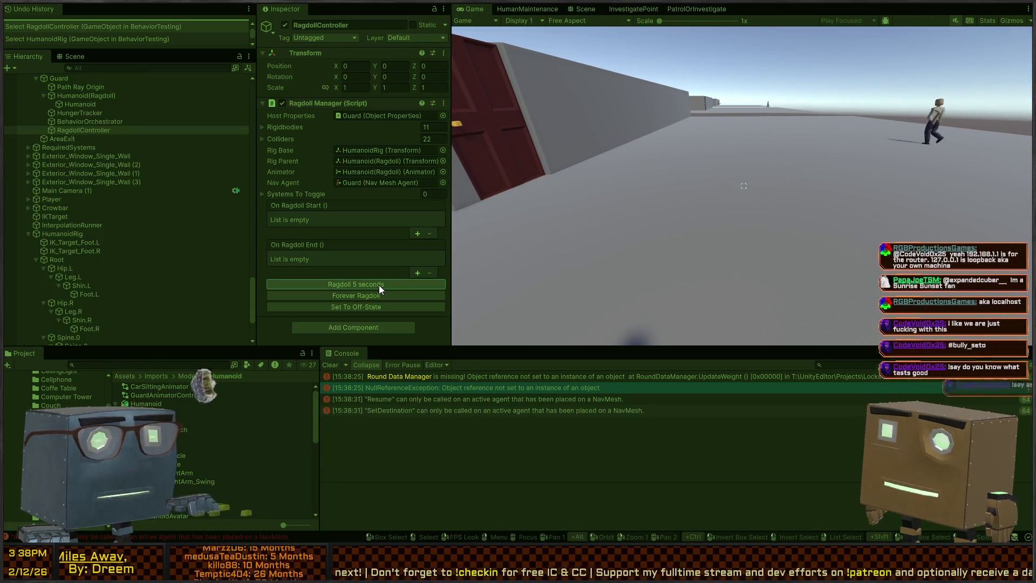
click(379, 285)
click(866, 210)
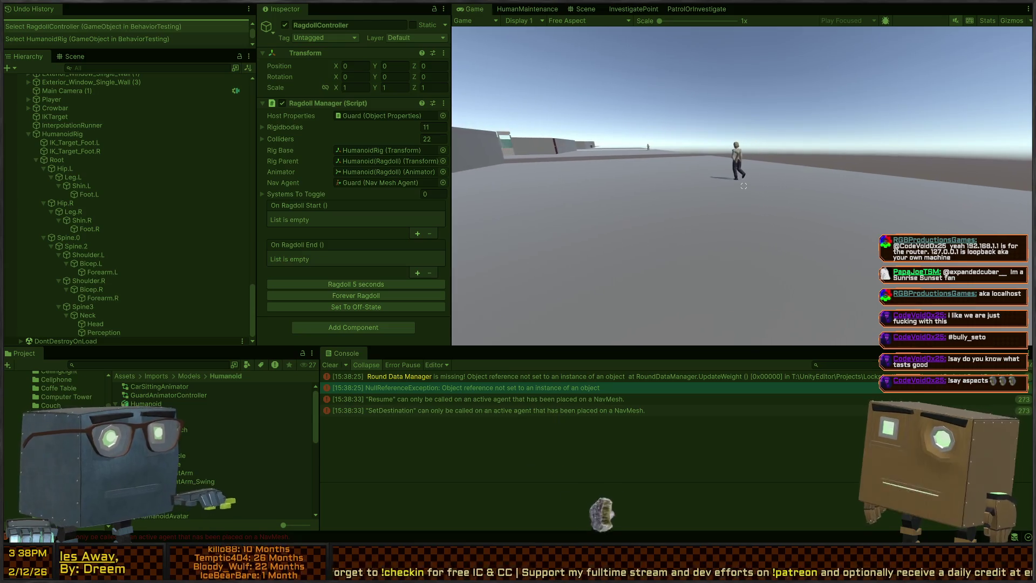
click(743, 185)
key(ctrl+p)
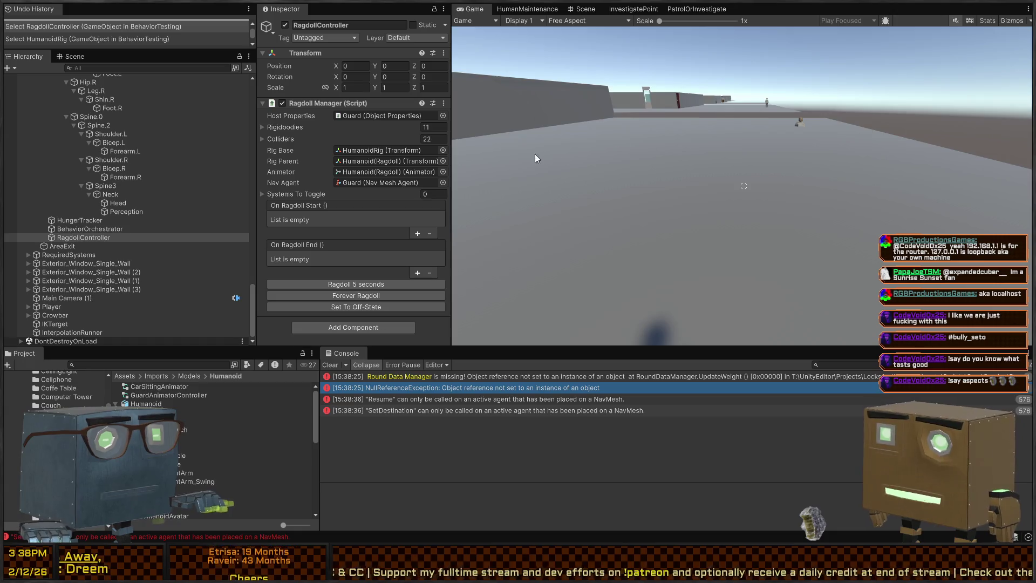
Step: Inspect the innocent Humanoid's objects and the guard's, ending on RagdollController's Ragdoll Manager
click(81, 151)
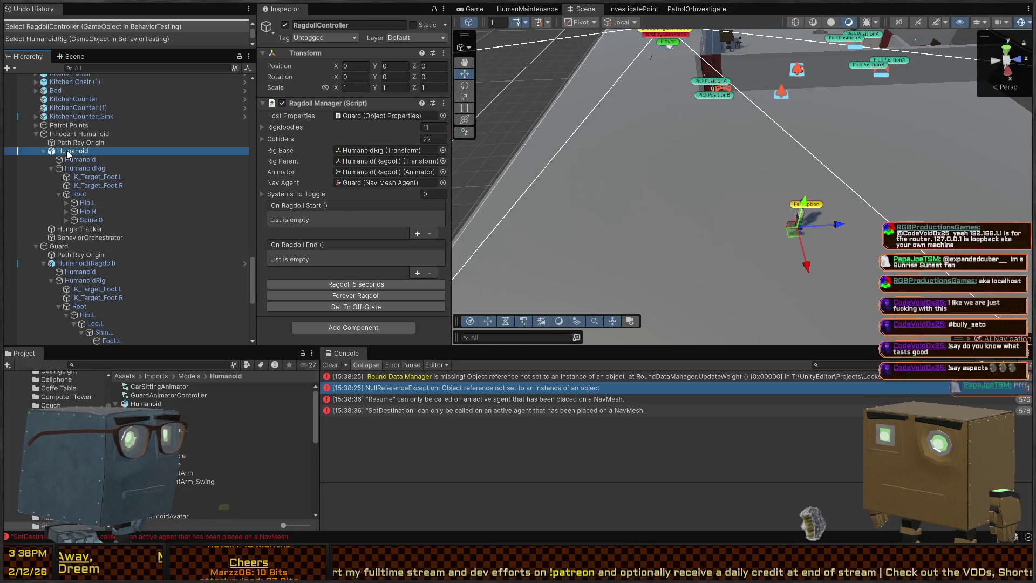
click(90, 167)
click(93, 158)
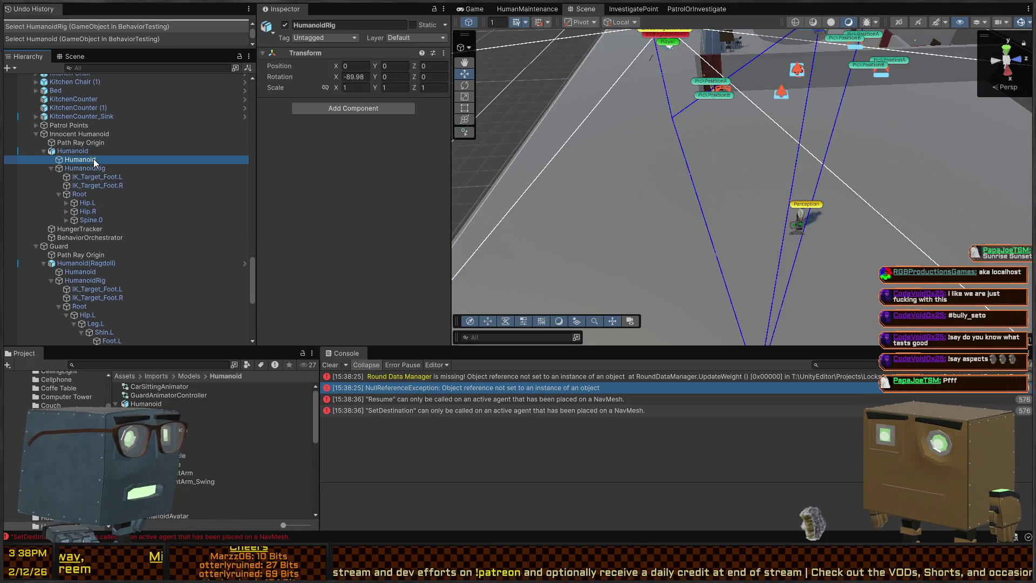
click(97, 151)
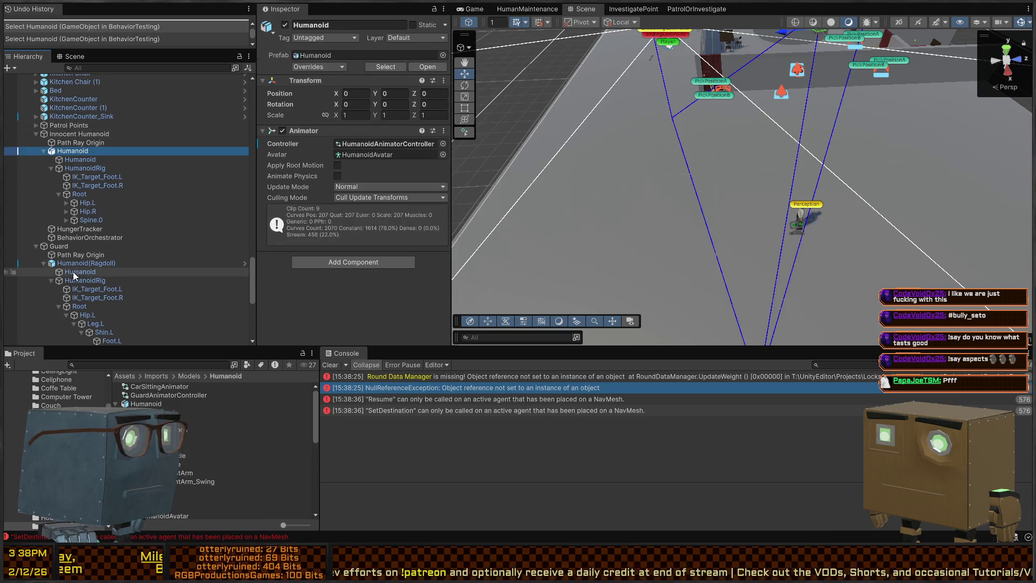
click(90, 264)
click(91, 255)
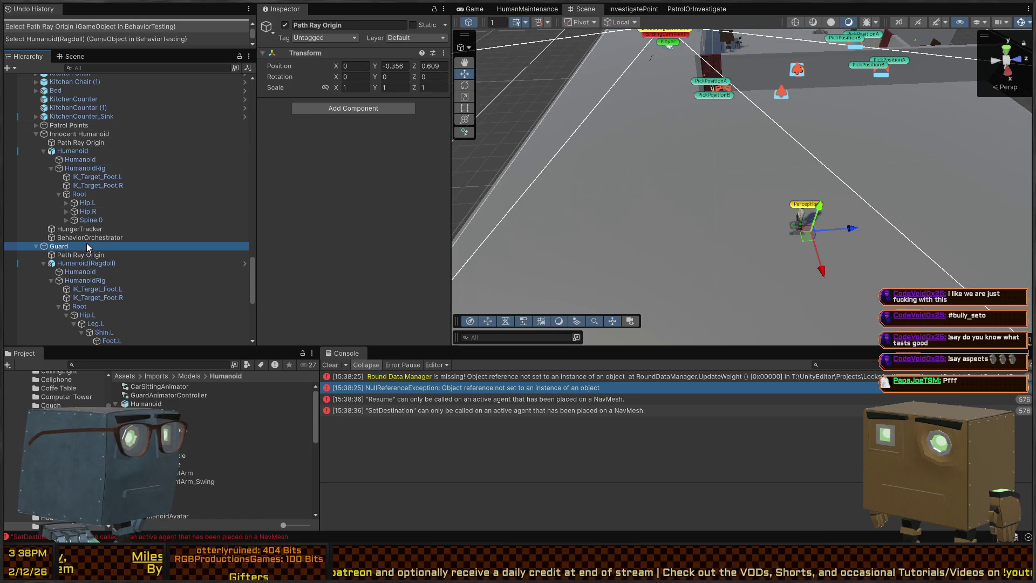
click(86, 247)
scroll(91, 242, down, 10)
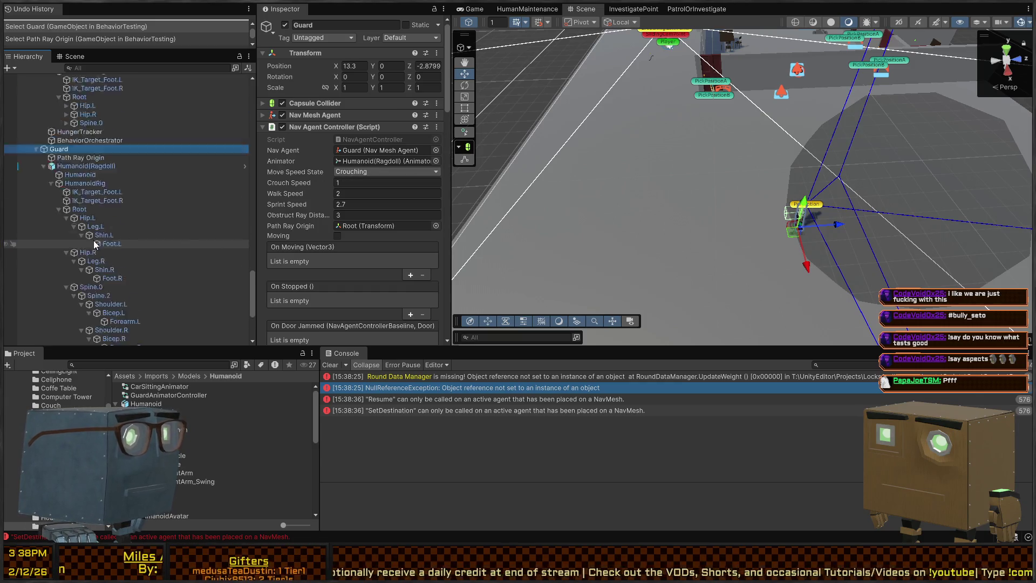
click(108, 280)
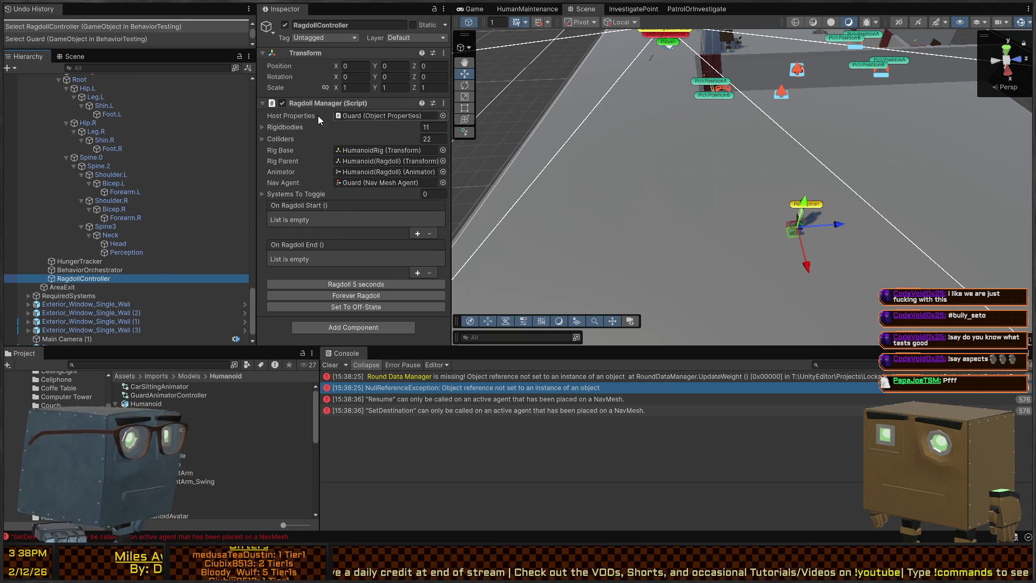
Step: Expand the Colliders list, ping the Root and Hip.L entries, and inspect Hip.L's components
click(299, 138)
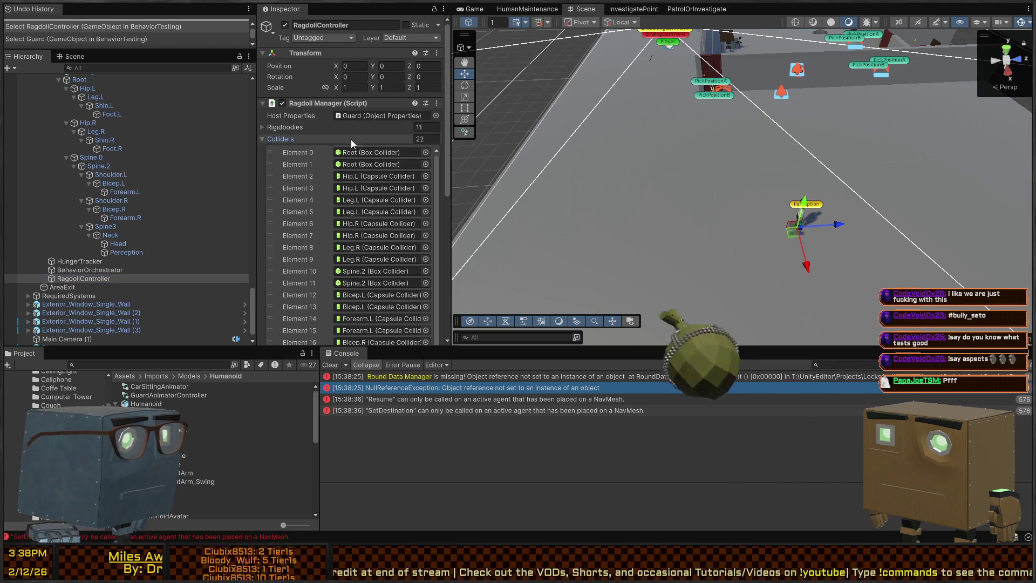
click(278, 127)
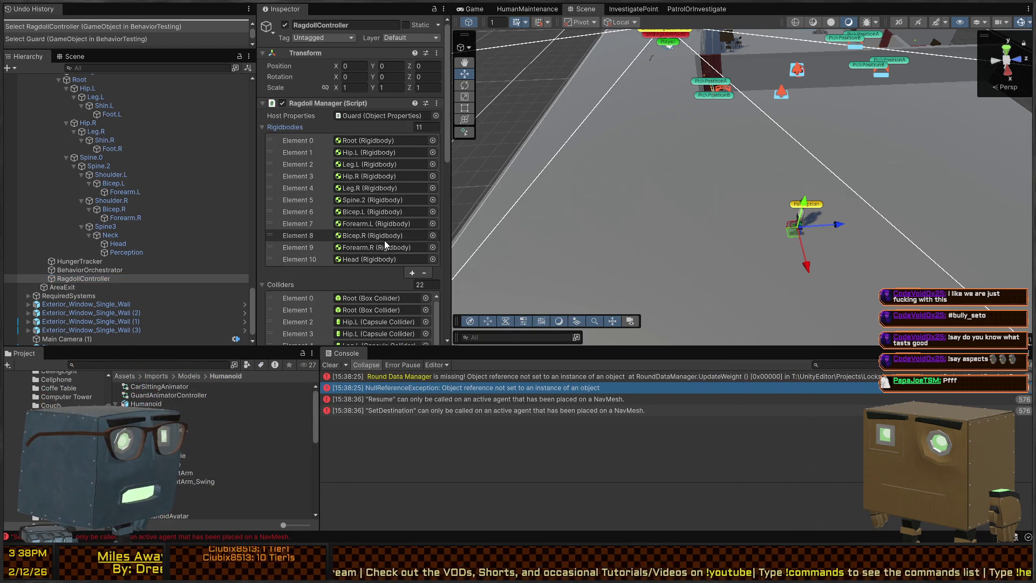
click(284, 128)
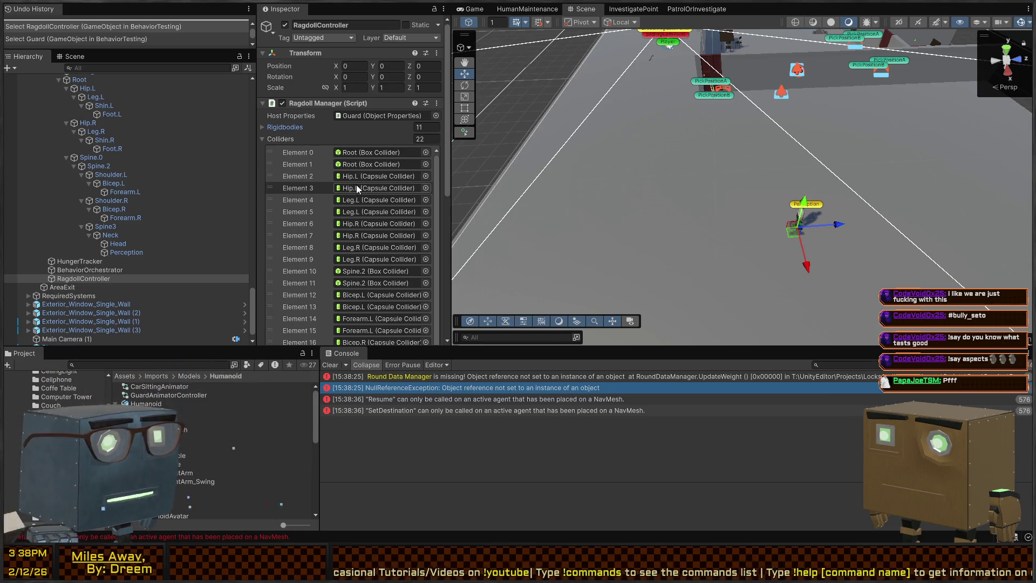
scroll(361, 210, down, 6)
scroll(357, 213, up, 5)
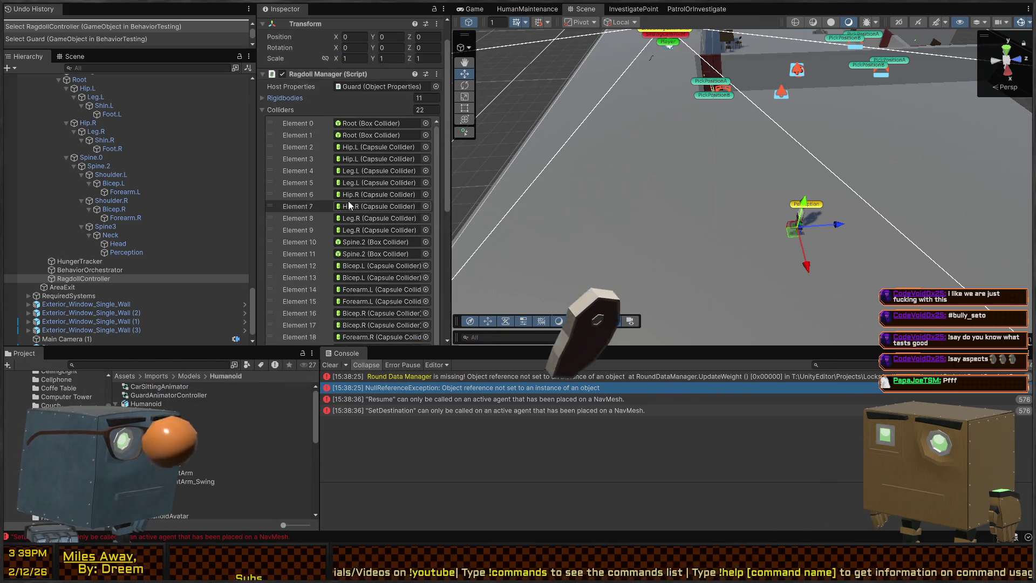
click(364, 134)
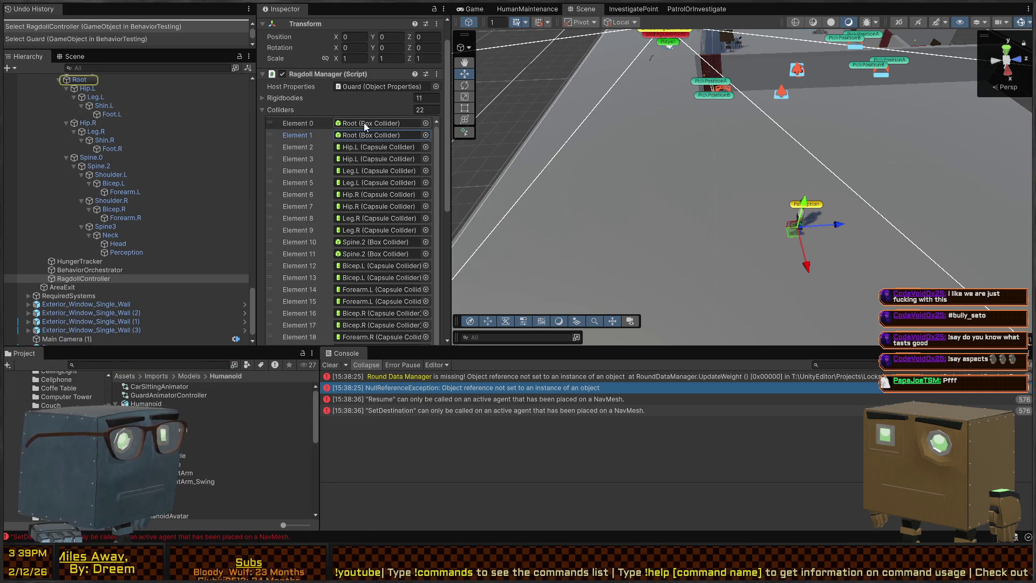
click(359, 147)
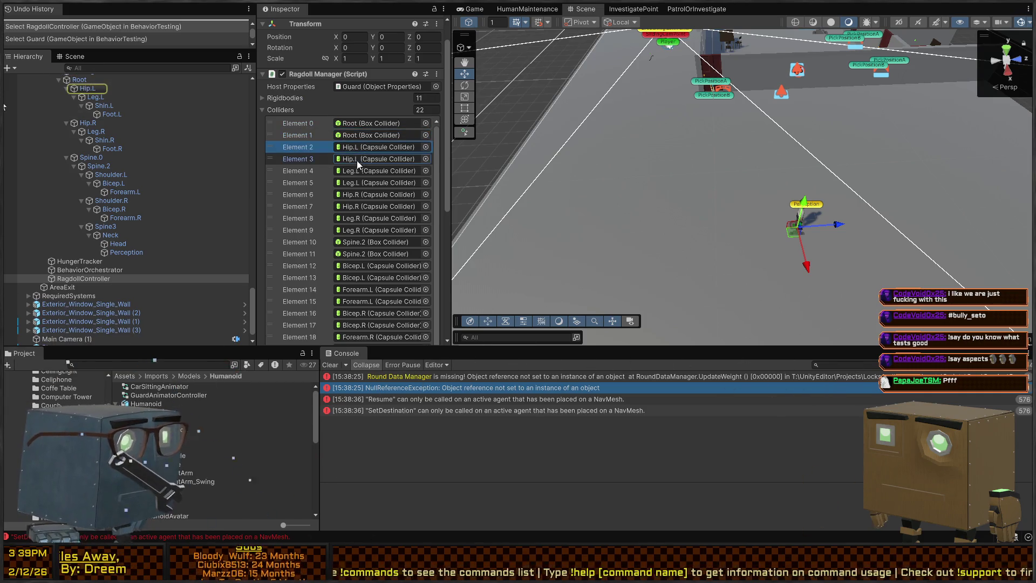
click(91, 88)
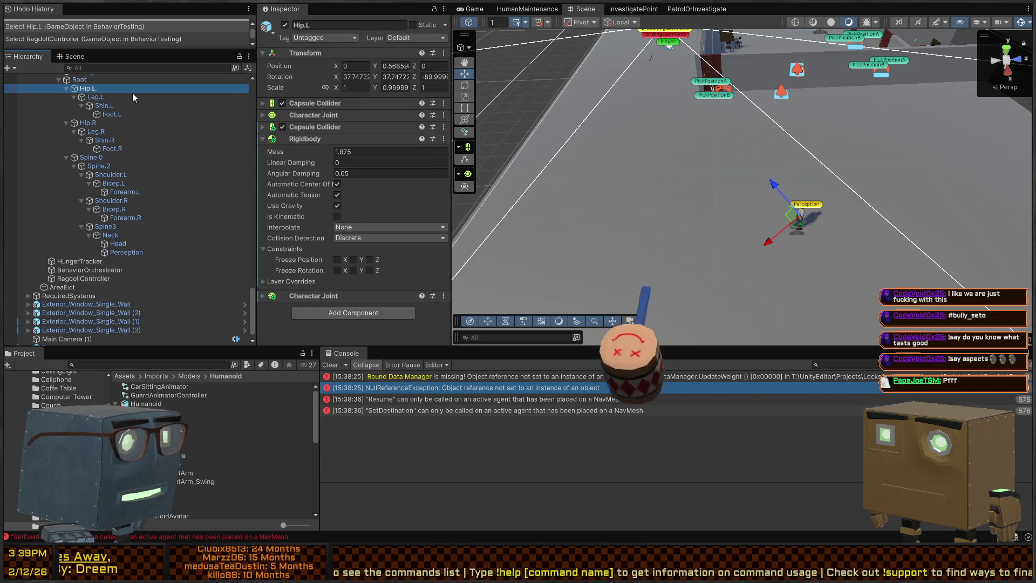
Step: Revert the removed-component override on the guard's Humanoid(Ragdoll) instance to restore it from the prefab
scroll(128, 115, down, 5)
click(121, 133)
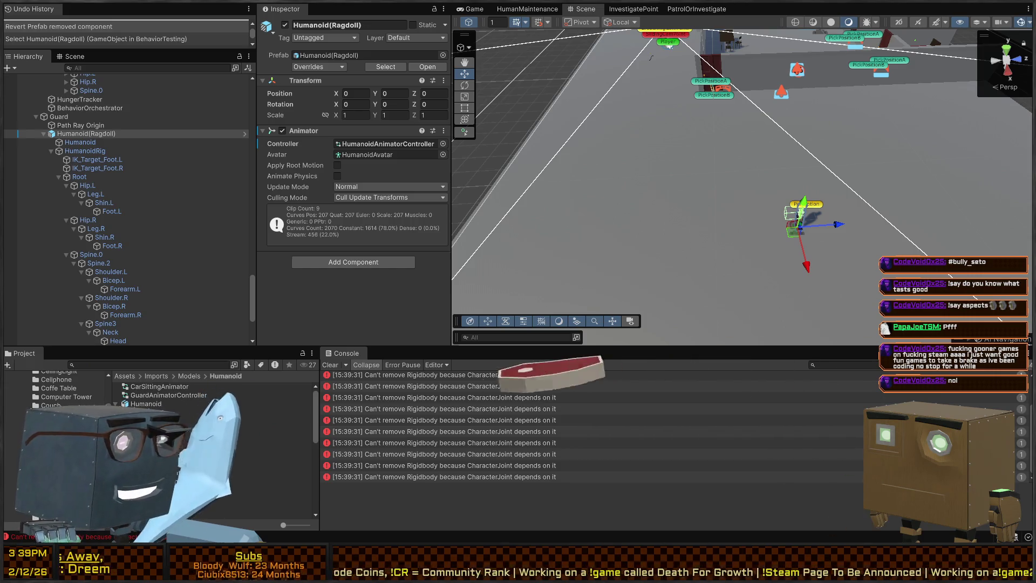
key(ctrl+z)
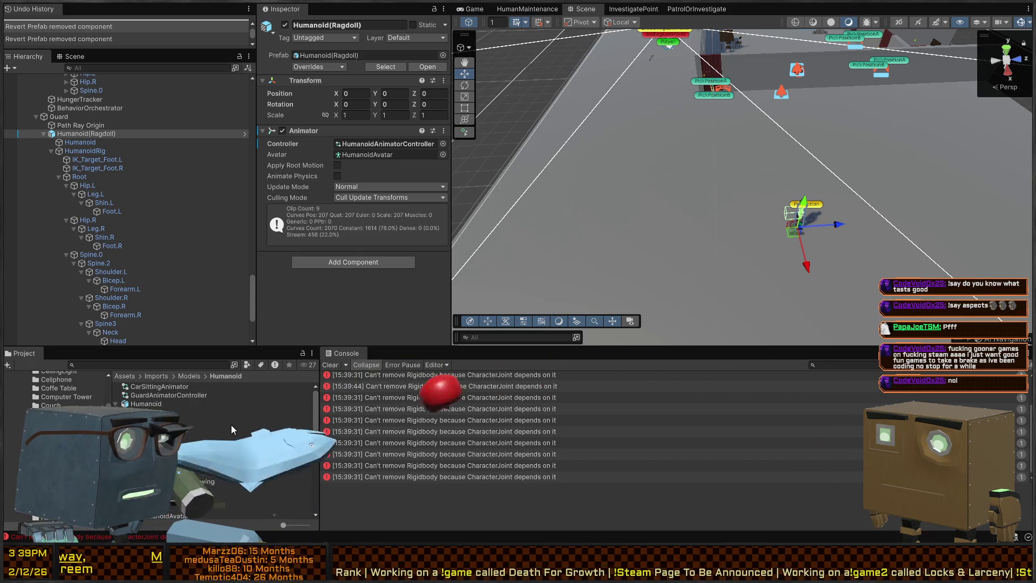
mouse_move(721, 208)
mouse_down()
mouse_move(806, 175)
mouse_move(699, 218)
mouse_up()
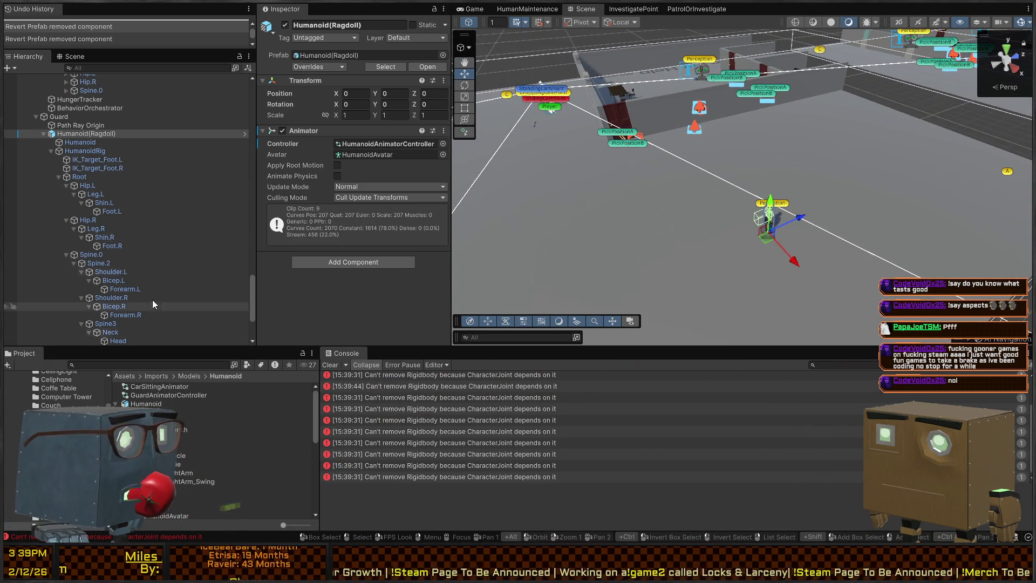
Step: Inspect the HumanoidRig, Humanoid mesh and Path Ray Origin objects under the guard's ragdoll instance
click(85, 151)
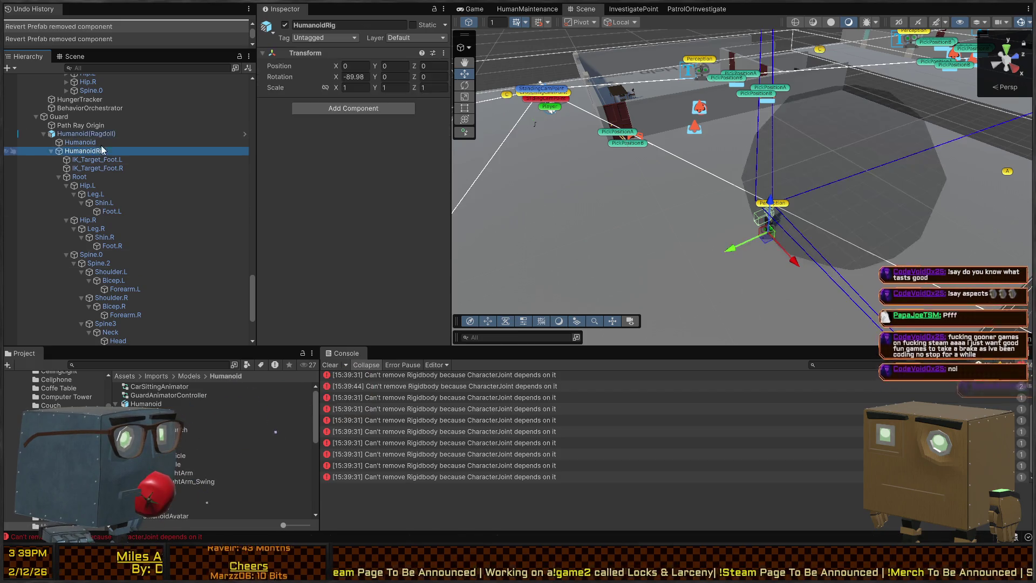
click(86, 134)
mouse_move(677, 215)
mouse_down()
mouse_move(651, 178)
mouse_move(729, 193)
mouse_move(952, 84)
mouse_up()
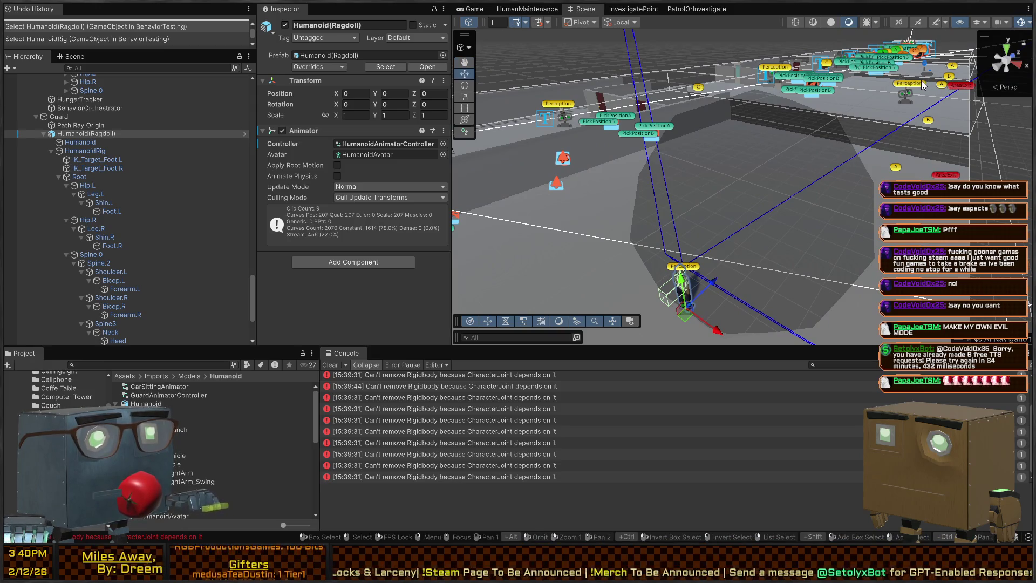
scroll(713, 186, up, 3)
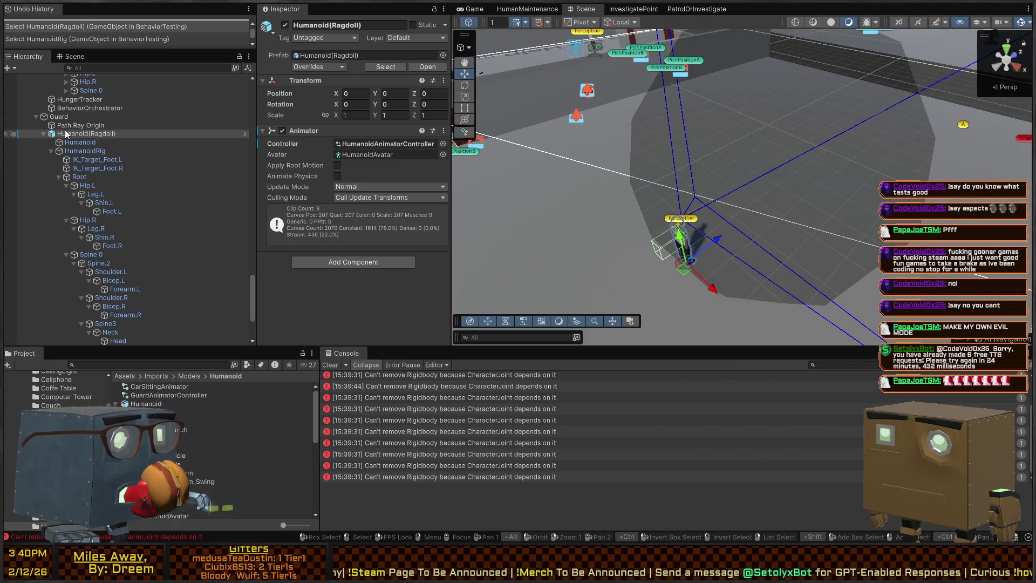
click(75, 142)
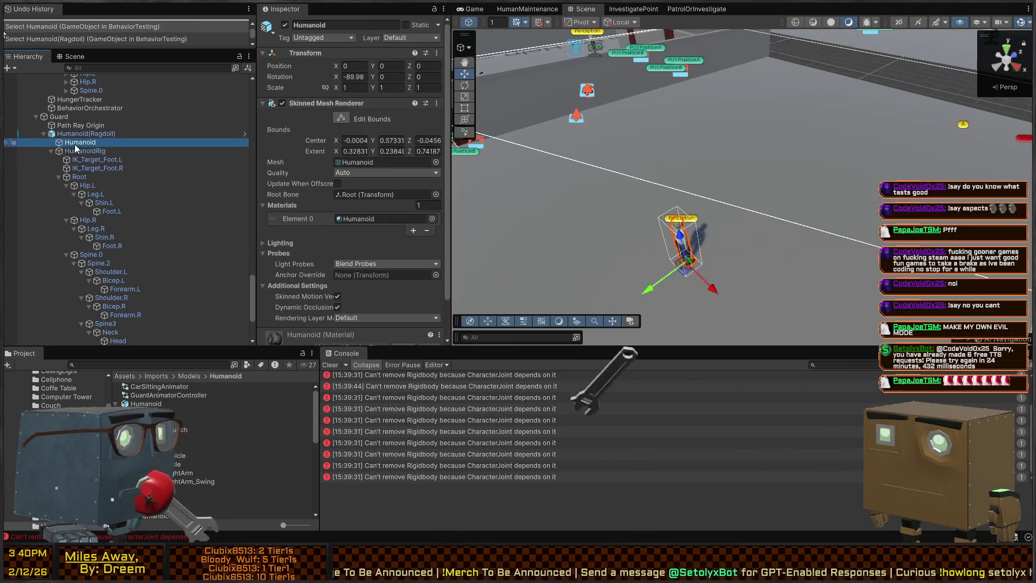
key(Down)
click(75, 133)
click(76, 125)
click(75, 133)
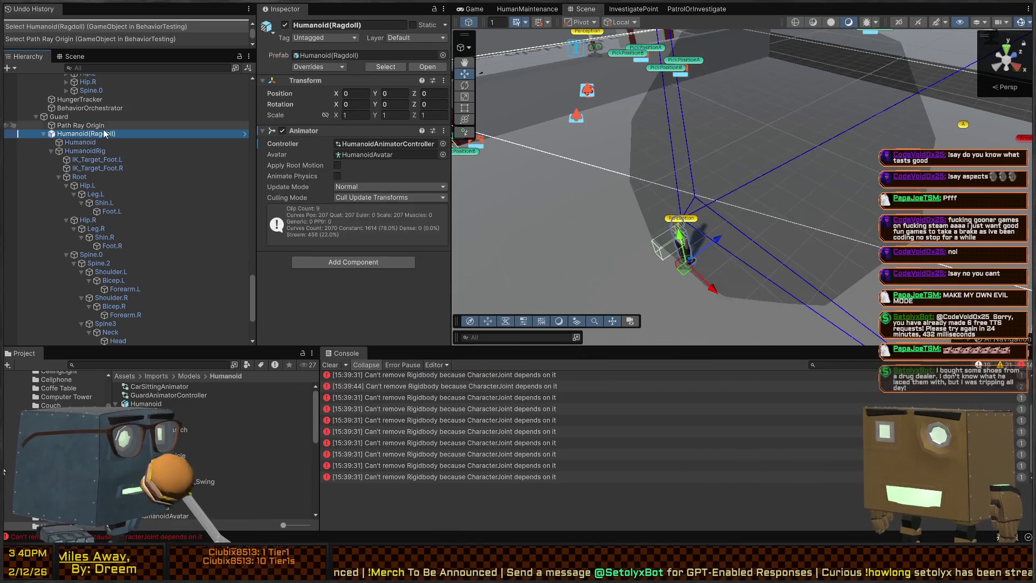
scroll(72, 132, down, 3)
scroll(72, 128, down, 1)
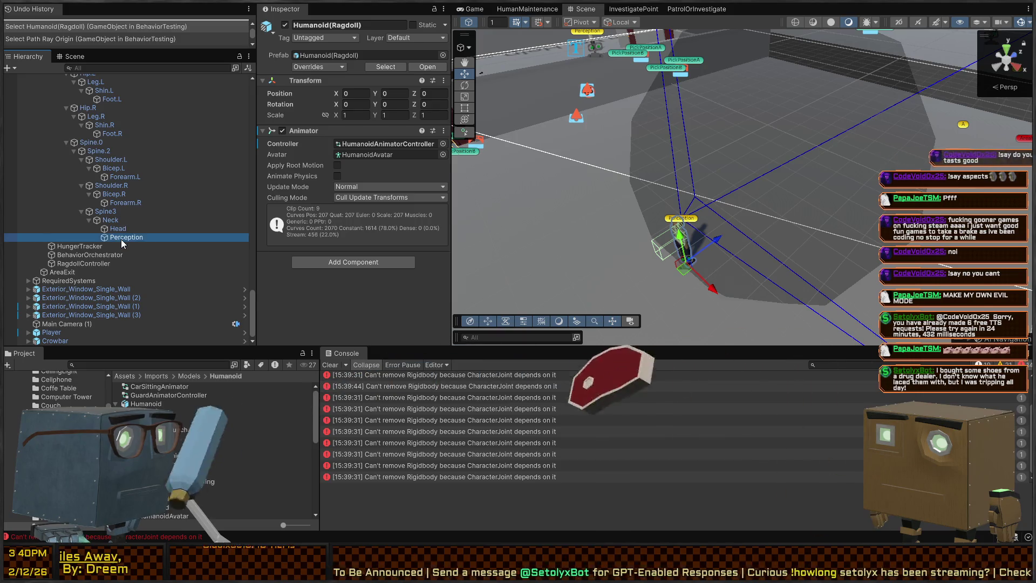
Step: Review Perception's Perceiver settings, the left foot IK target, the Root bone, then Hip.L
click(121, 239)
scroll(367, 227, down, 2)
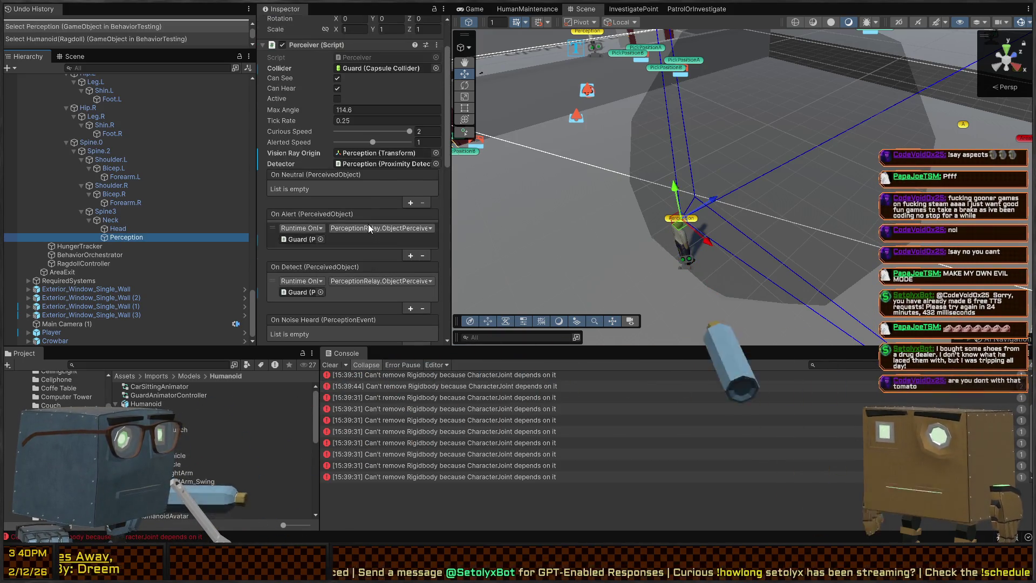
click(292, 240)
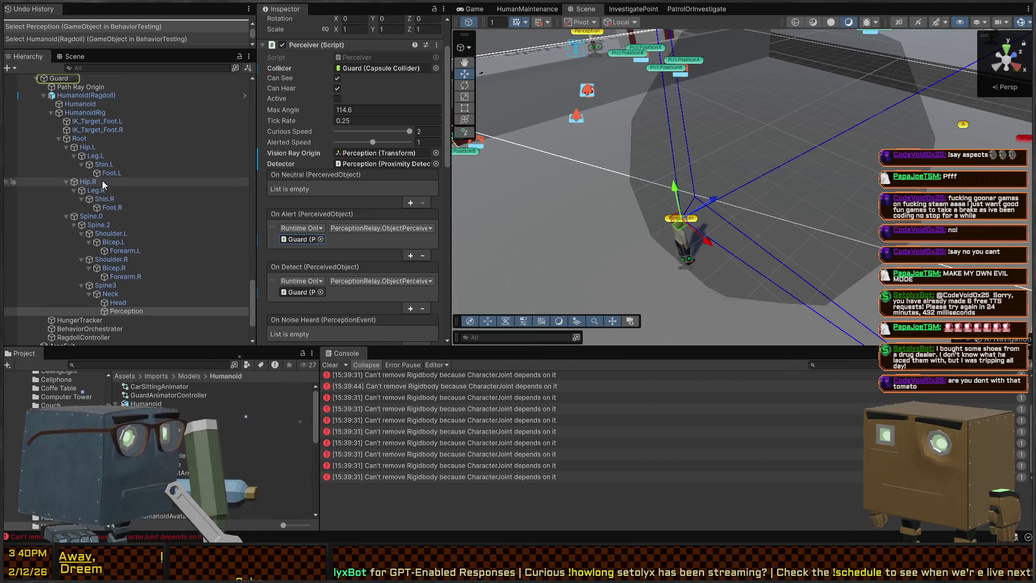
scroll(97, 167, up, 2)
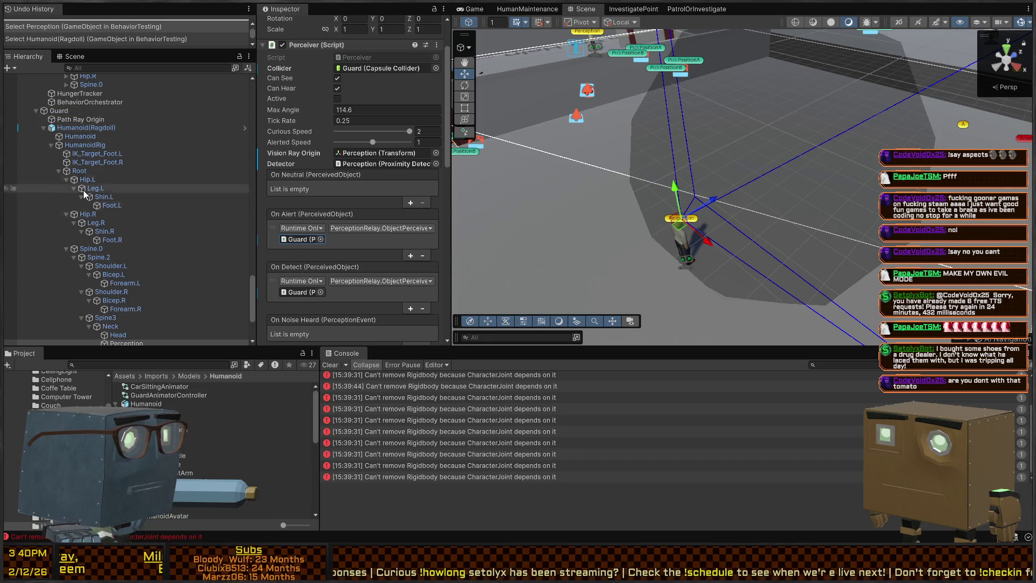
click(88, 128)
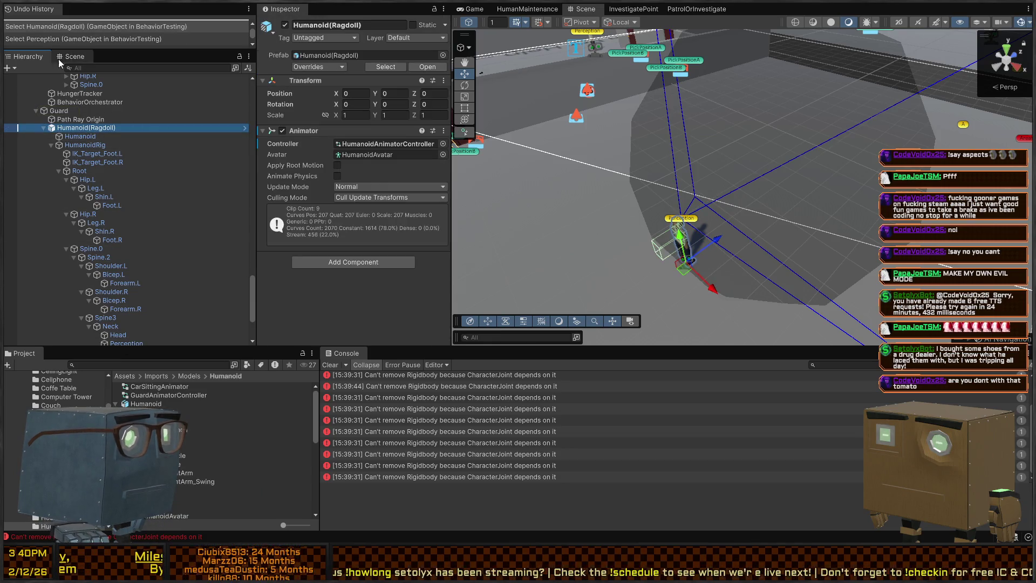
click(95, 155)
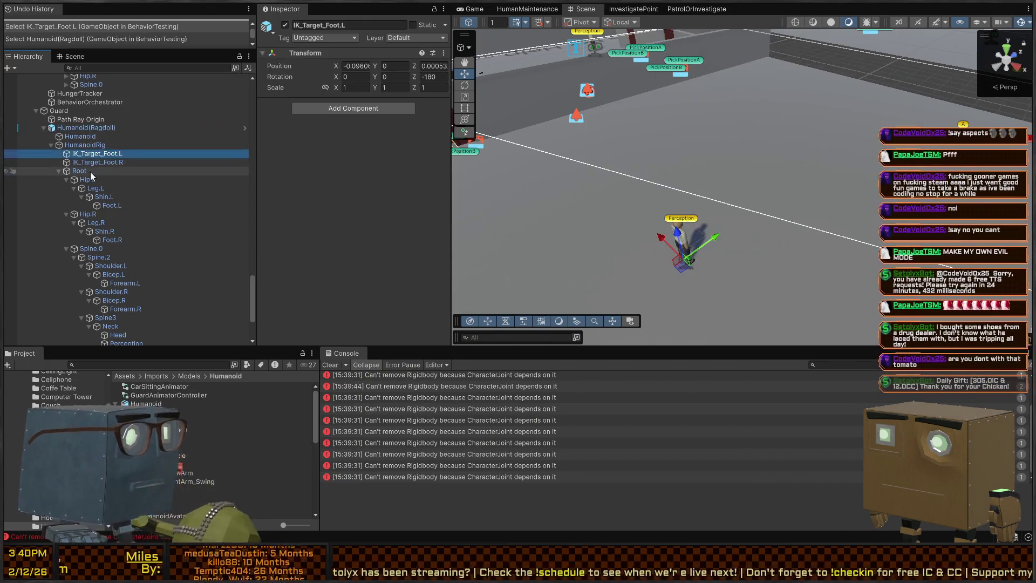
click(90, 170)
key(Down)
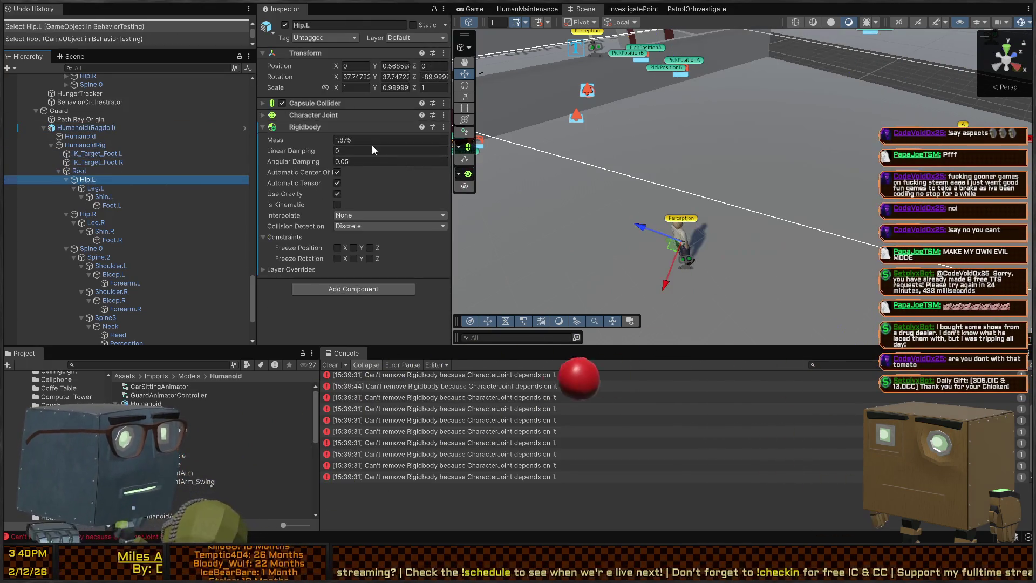
key(Up)
scroll(371, 145, down, 2)
key(Down)
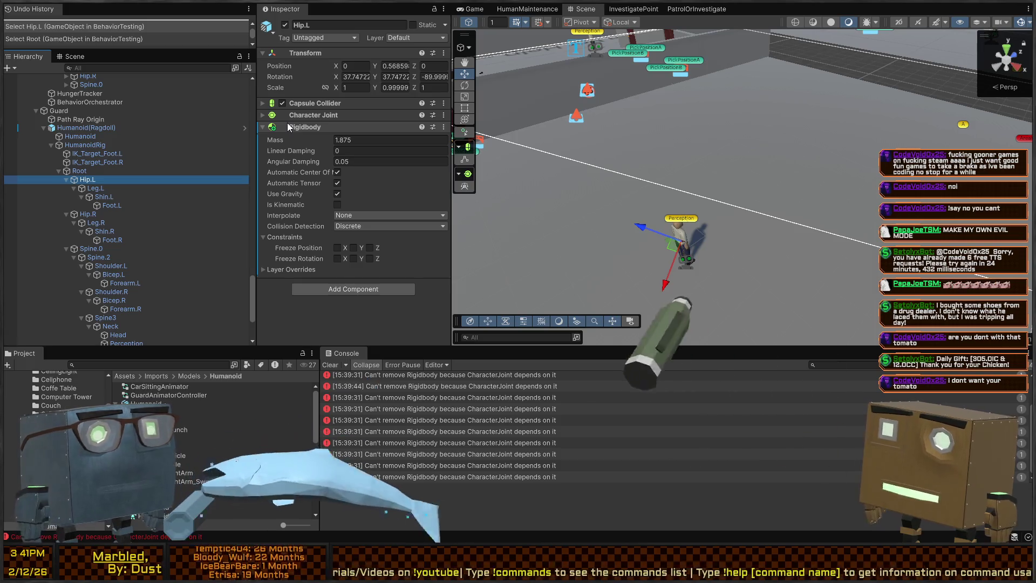
Step: Append '//i dont want your tomato' plus the viewer's username as a comment on ItemPickup.cs line 31
key(alt+Tab)
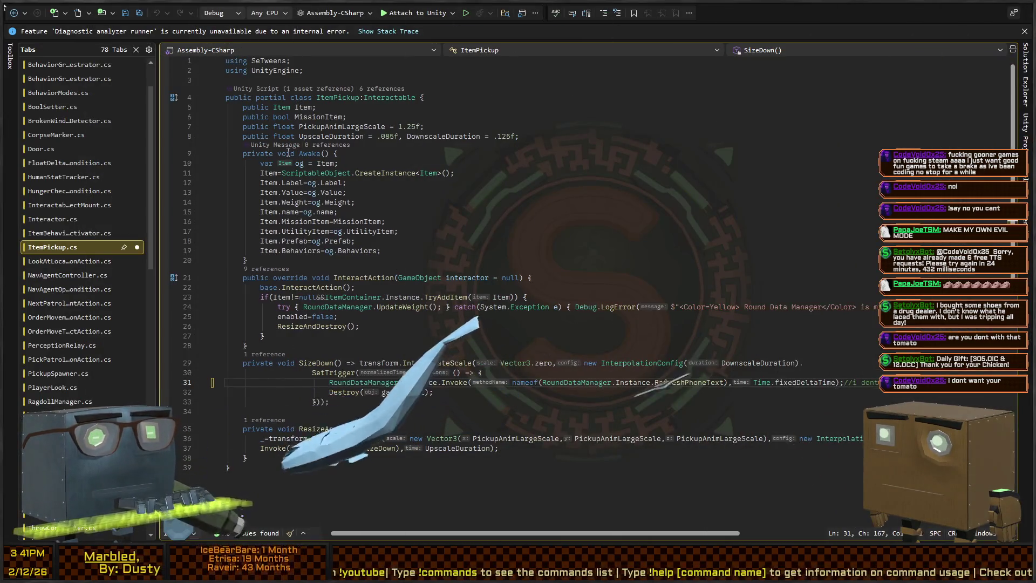
text(//i dont want your tomato - CodeVoid0x25)
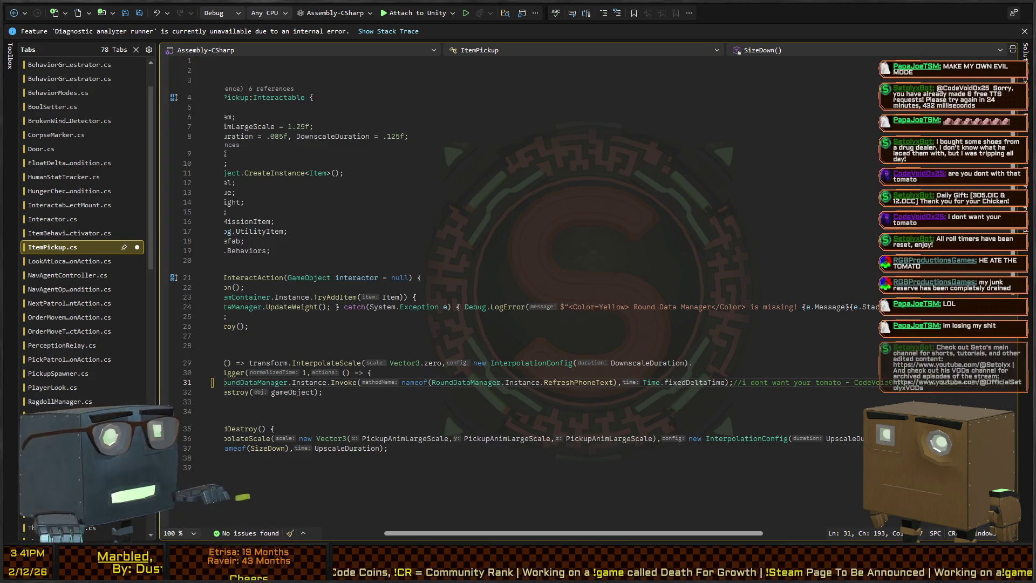
key(alt+Tab)
mouse_move(688, 75)
mouse_down()
mouse_move(811, 115)
mouse_move(764, 147)
mouse_move(614, 403)
mouse_up()
scroll(534, 432, up, 2)
Step: Read the Rigidbody removal error, then inspect the Neck, Head and Perception objects' components
click(437, 421)
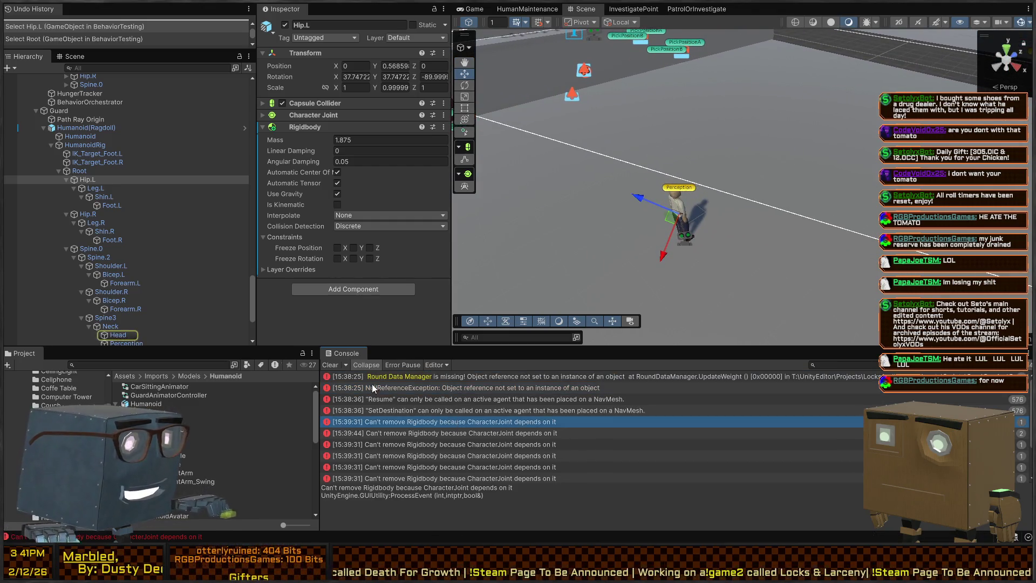
scroll(128, 287, down, 3)
click(120, 263)
click(118, 277)
click(118, 270)
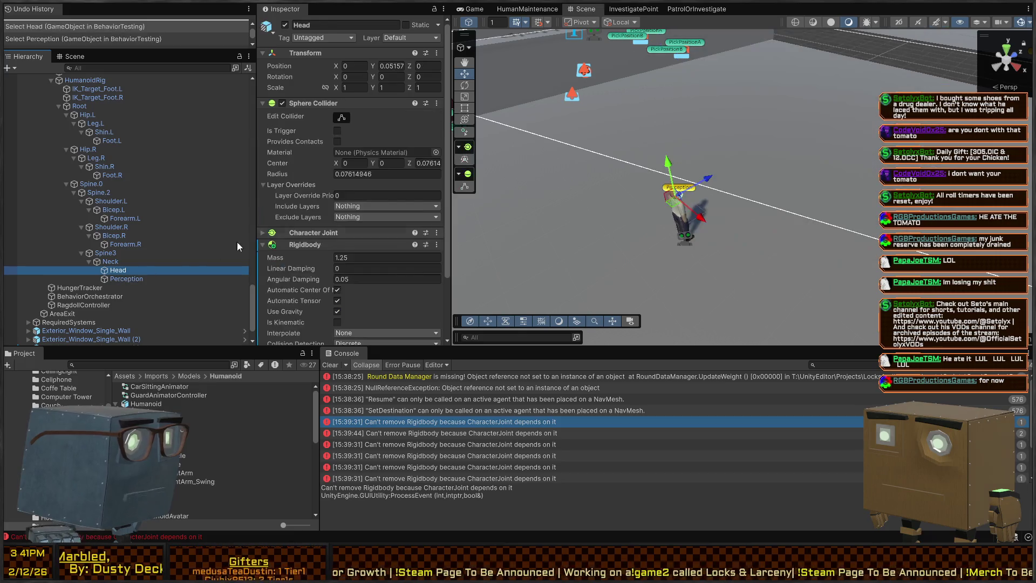
scroll(300, 176, down, 1)
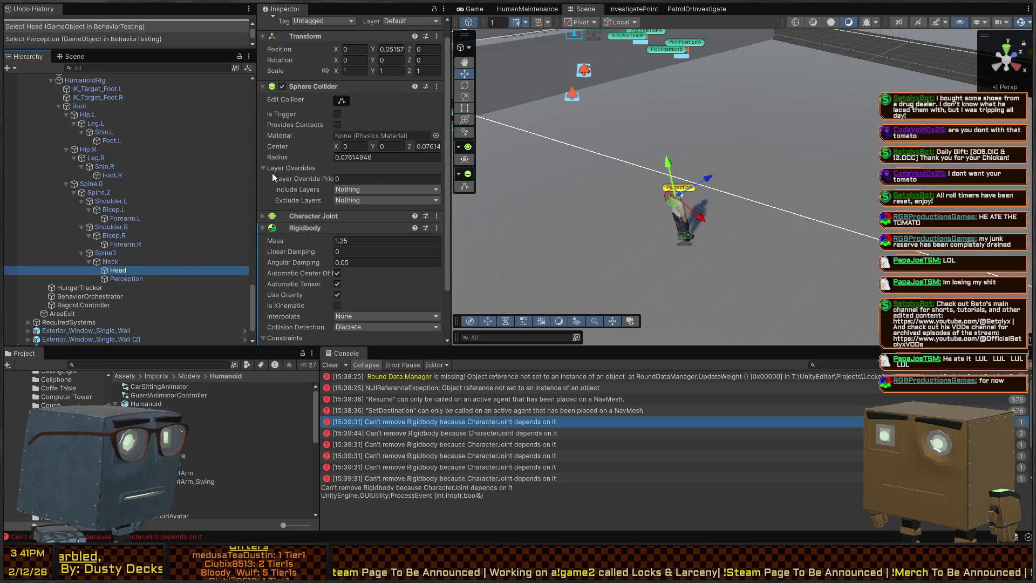
scroll(311, 186, up, 1)
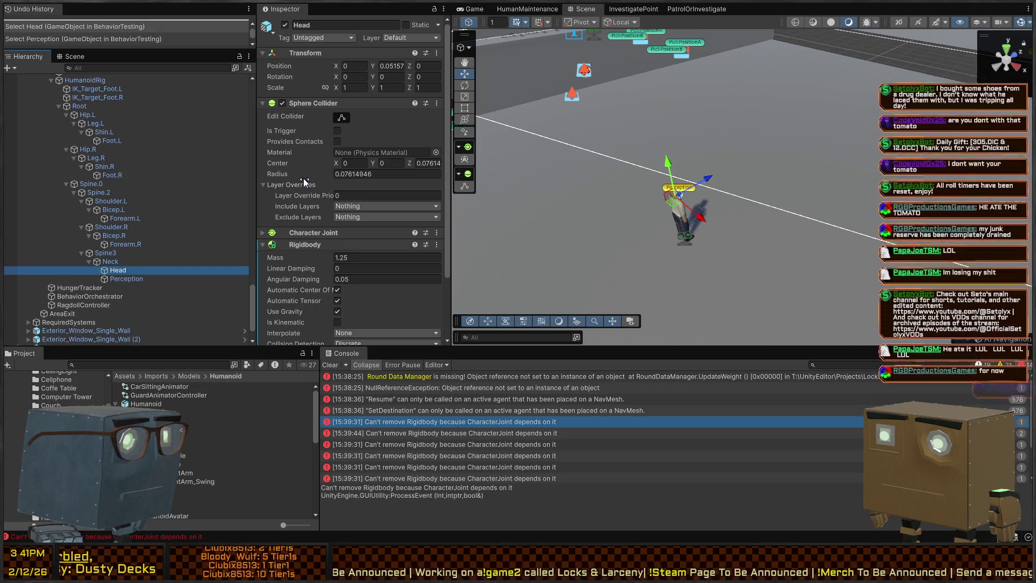
scroll(308, 234, down, 3)
click(128, 279)
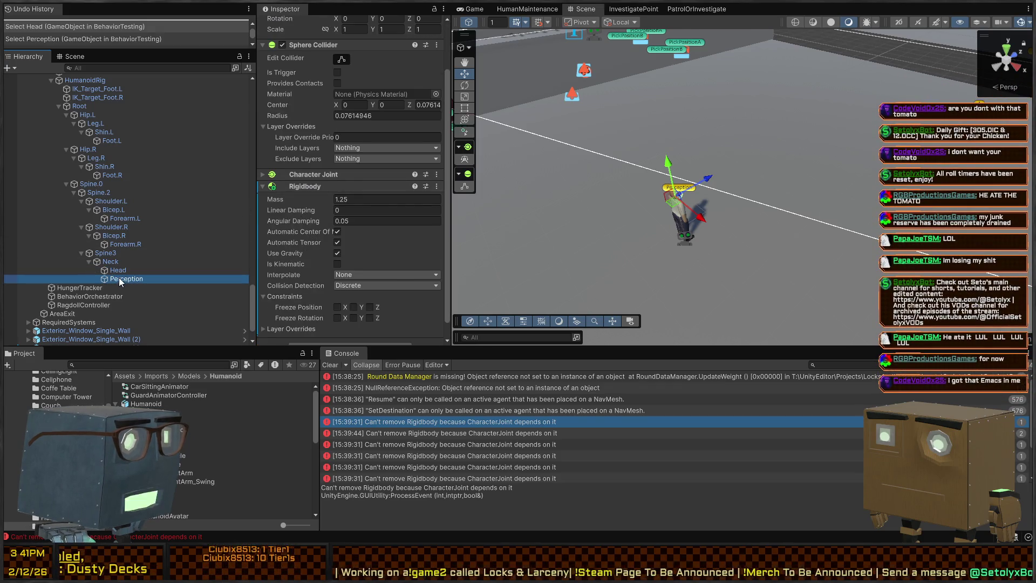
scroll(73, 195, up, 5)
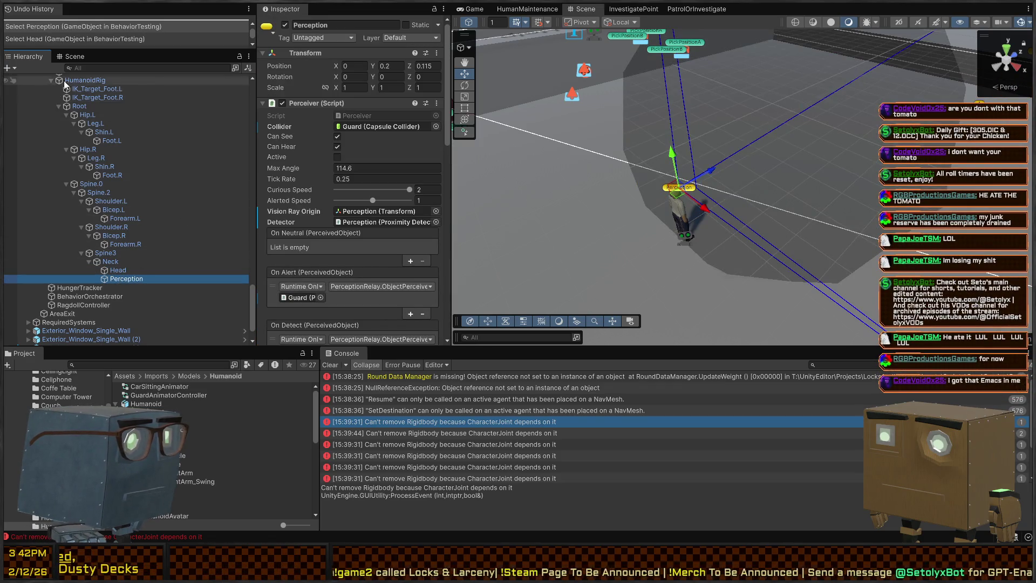
Step: Apply the Humanoid(Ragdoll) instance changes back to its prefab
click(80, 200)
click(82, 193)
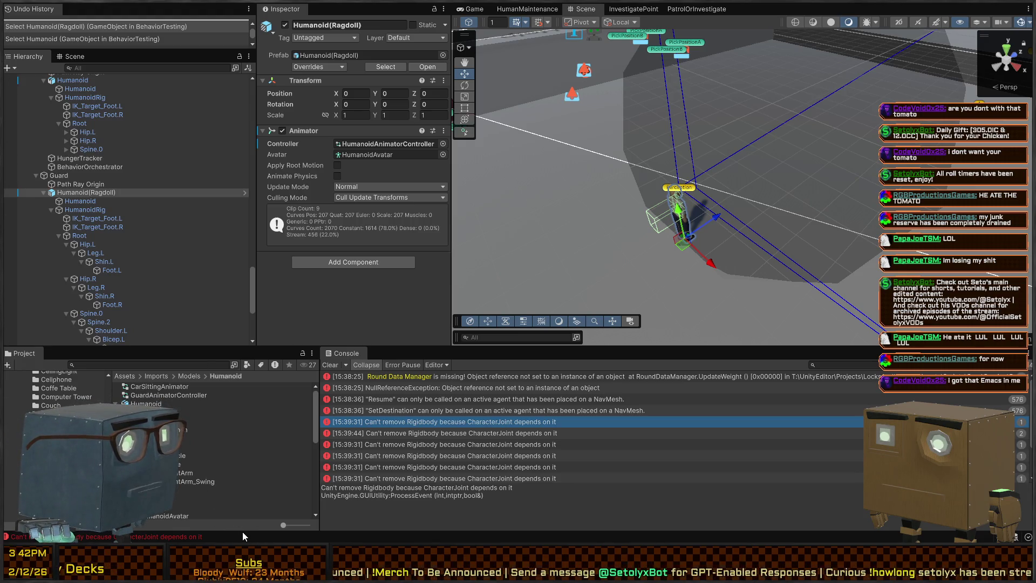
key(ctrl+s)
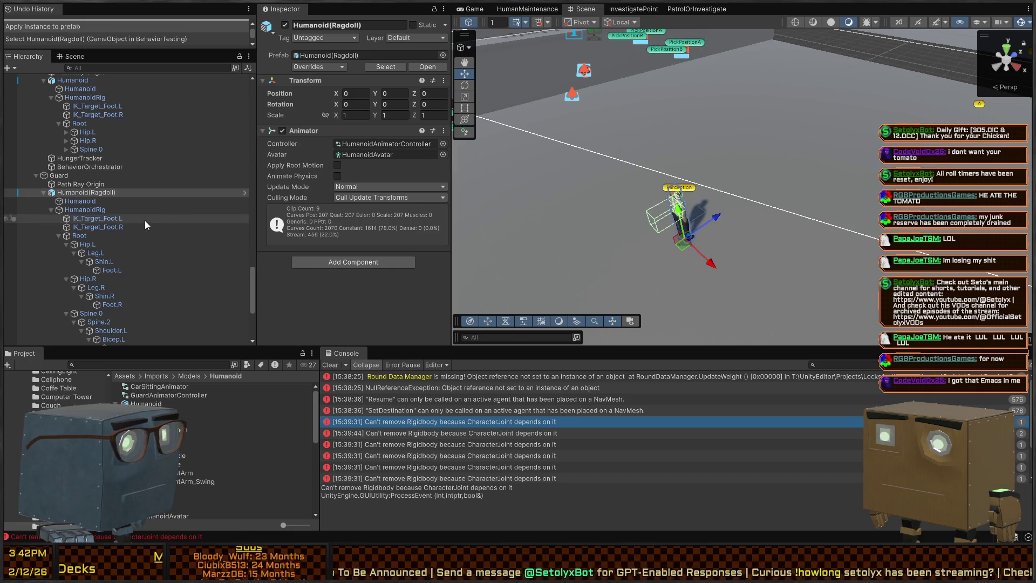